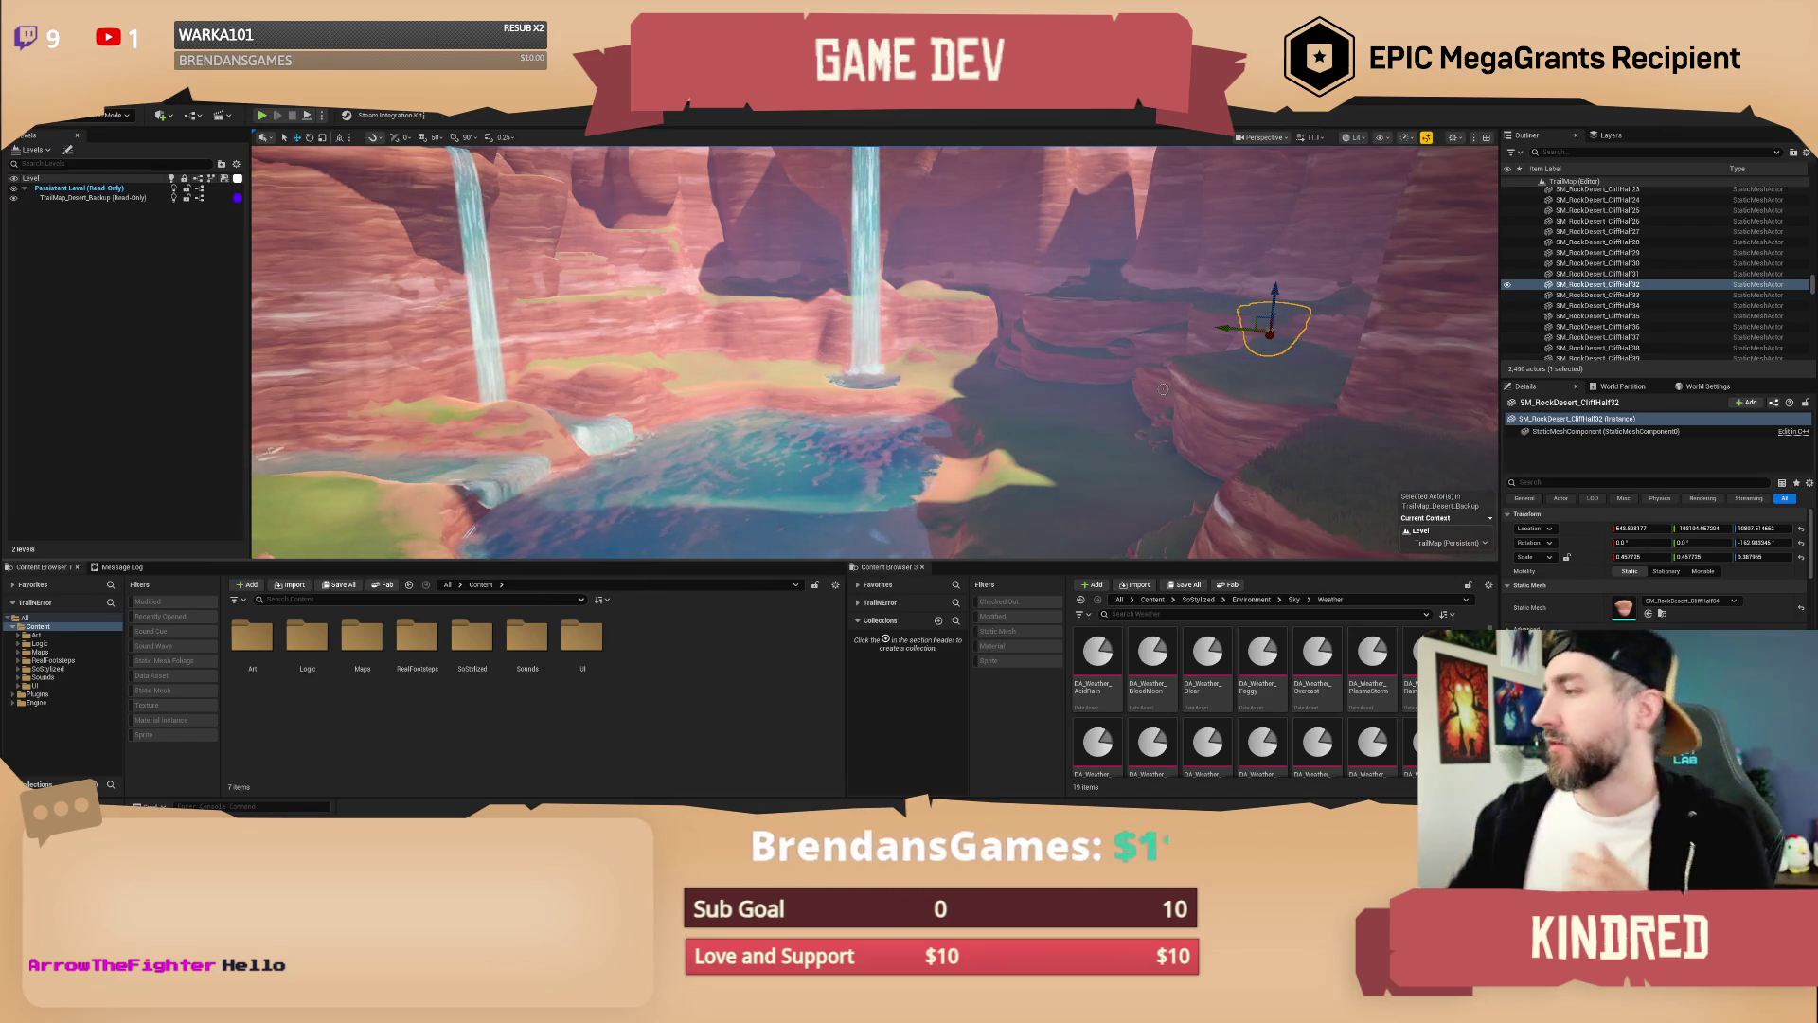
Step: Fly down into the canyon, select Desert_Landscape and switch to Landscape mode
{"action": "mouse_move", "coordinate": [1084, 180]}
{"action": "left_mouse_down"}
{"action": "mouse_move", "coordinate": [1122, 384]}
{"action": "mouse_move", "coordinate": [1092, 486]}
{"action": "mouse_move", "coordinate": [1079, 445]}
{"action": "left_mouse_up"}
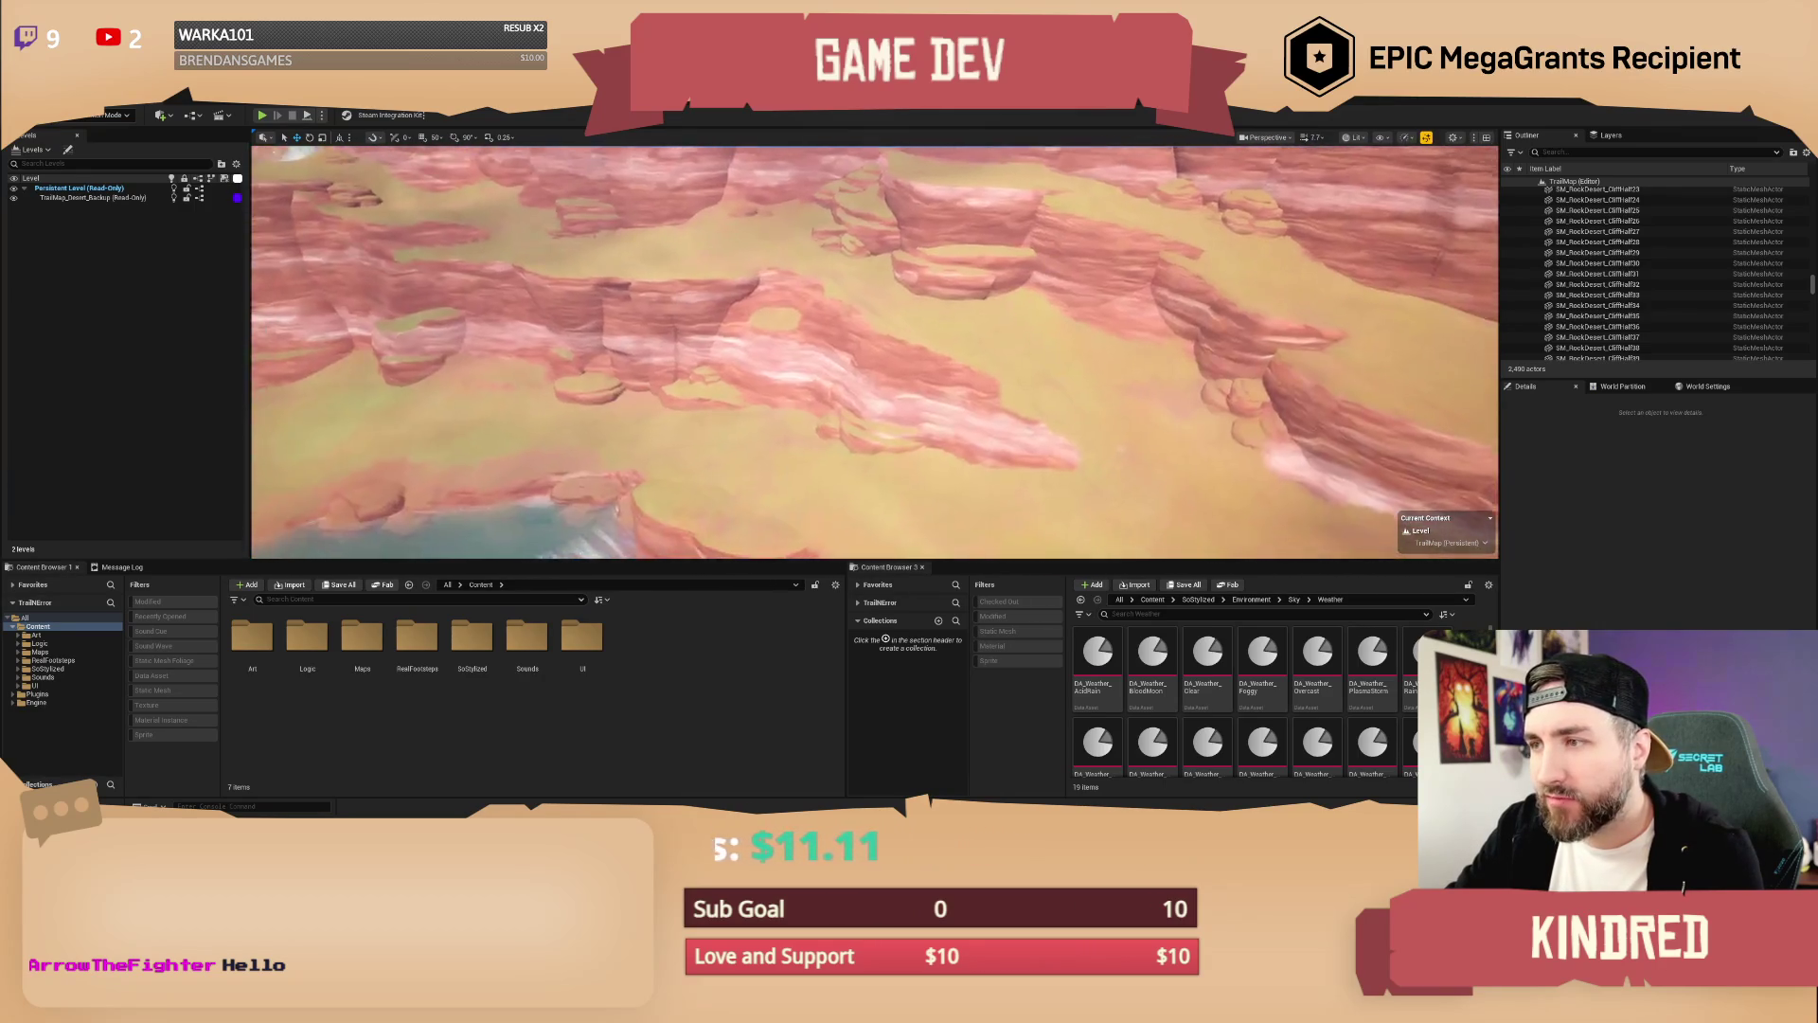
{"action": "left_click_drag", "start_coordinate": [1080, 445], "coordinate": [1070, 436]}
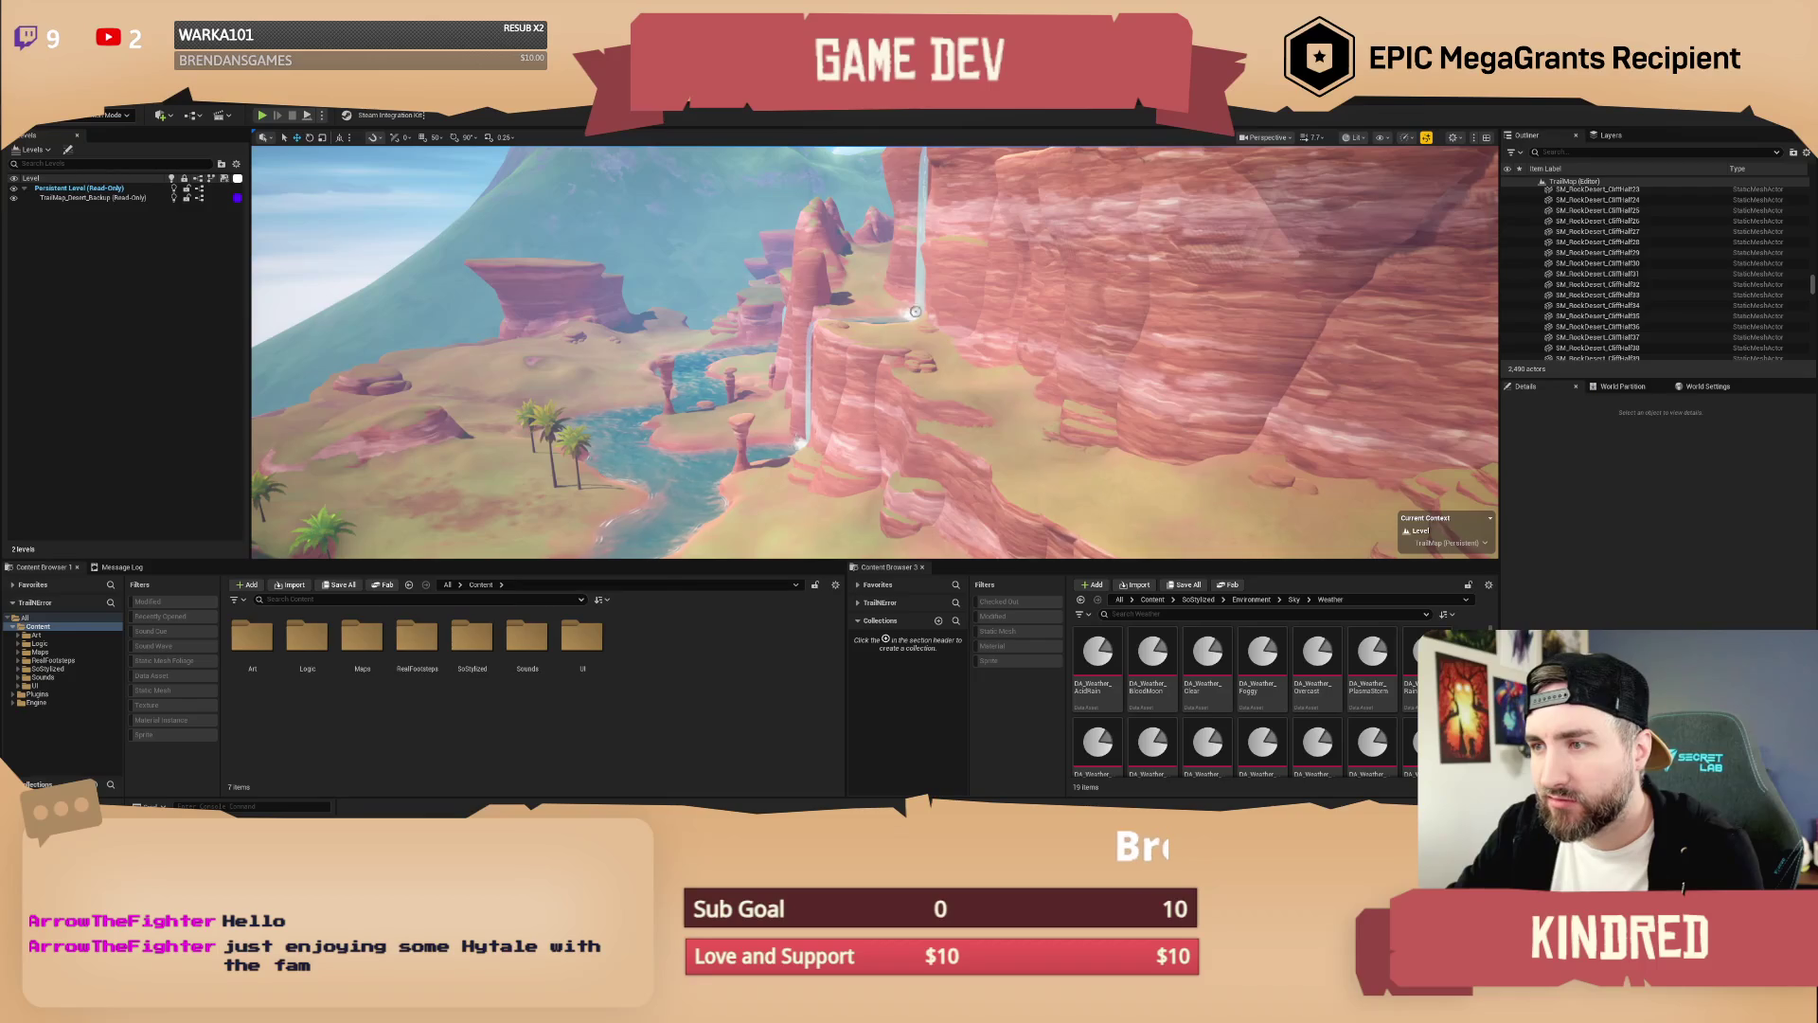
{"action": "left_click_drag", "start_coordinate": [581, 428], "coordinate": [687, 376]}
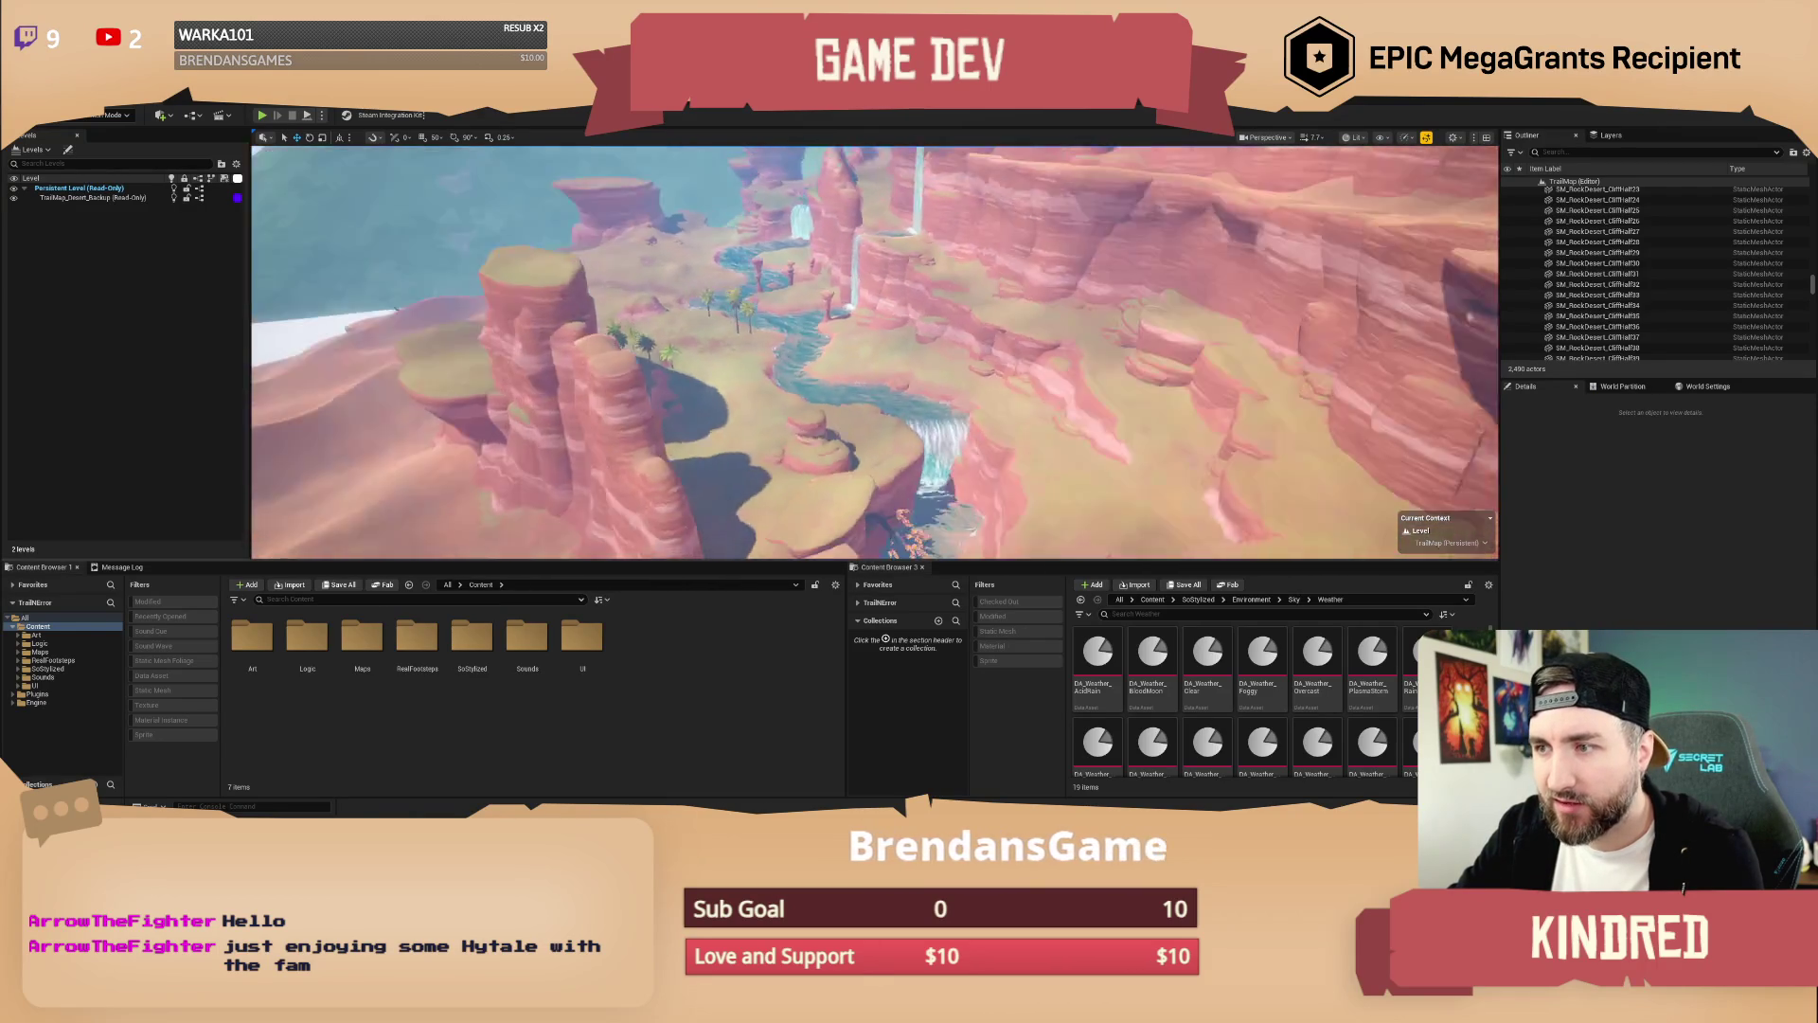
{"action": "left_click_drag", "start_coordinate": [875, 352], "coordinate": [852, 378]}
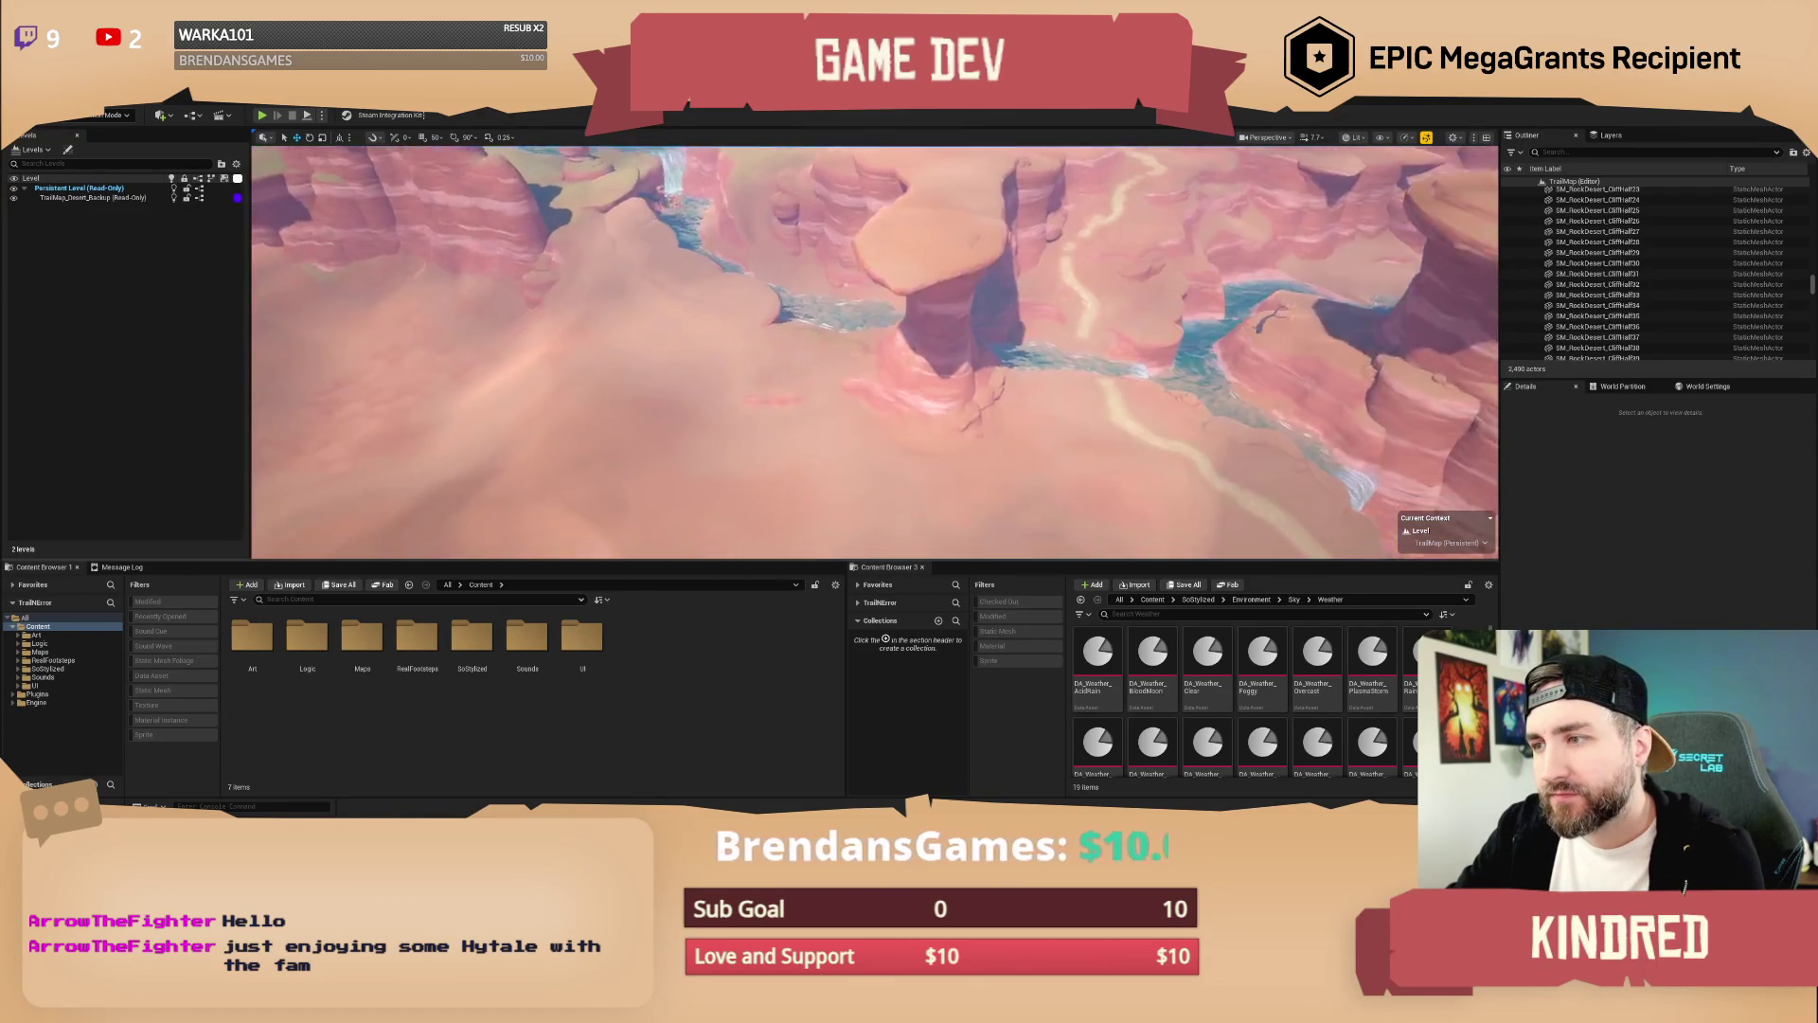
{"action": "left_click_drag", "start_coordinate": [875, 352], "coordinate": [871, 322]}
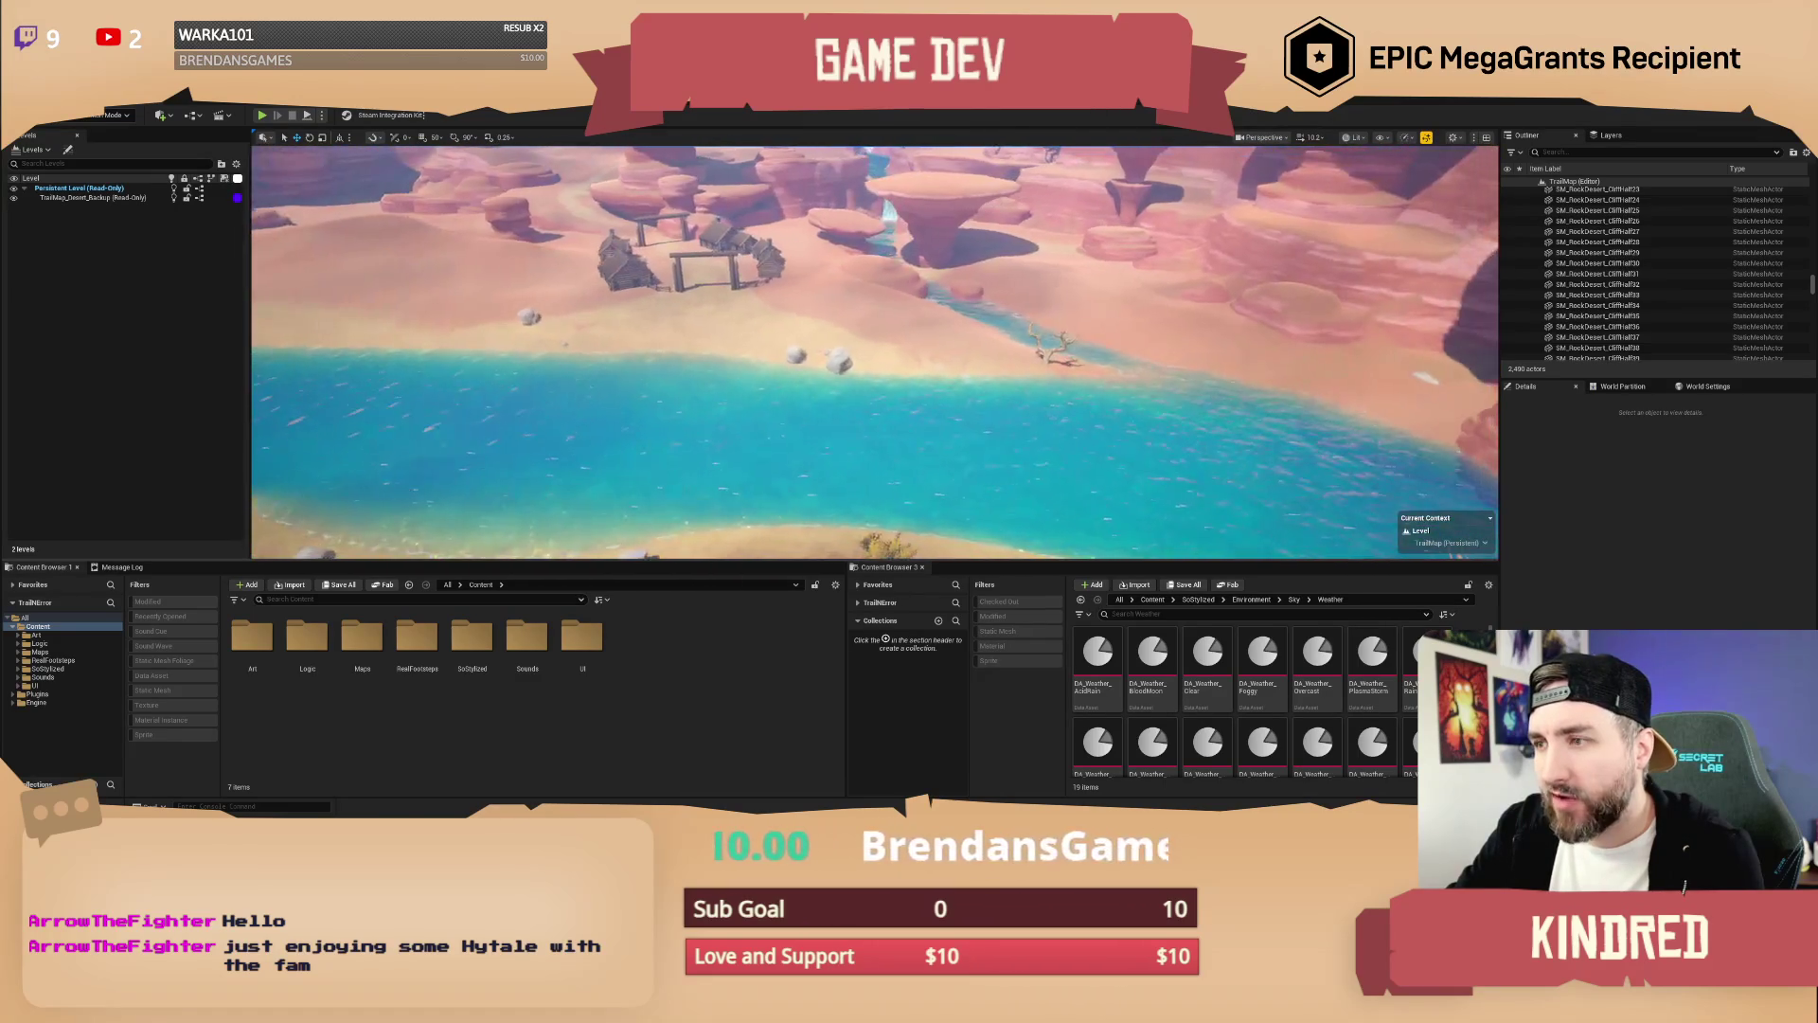
{"action": "left_click_drag", "start_coordinate": [875, 353], "coordinate": [860, 322]}
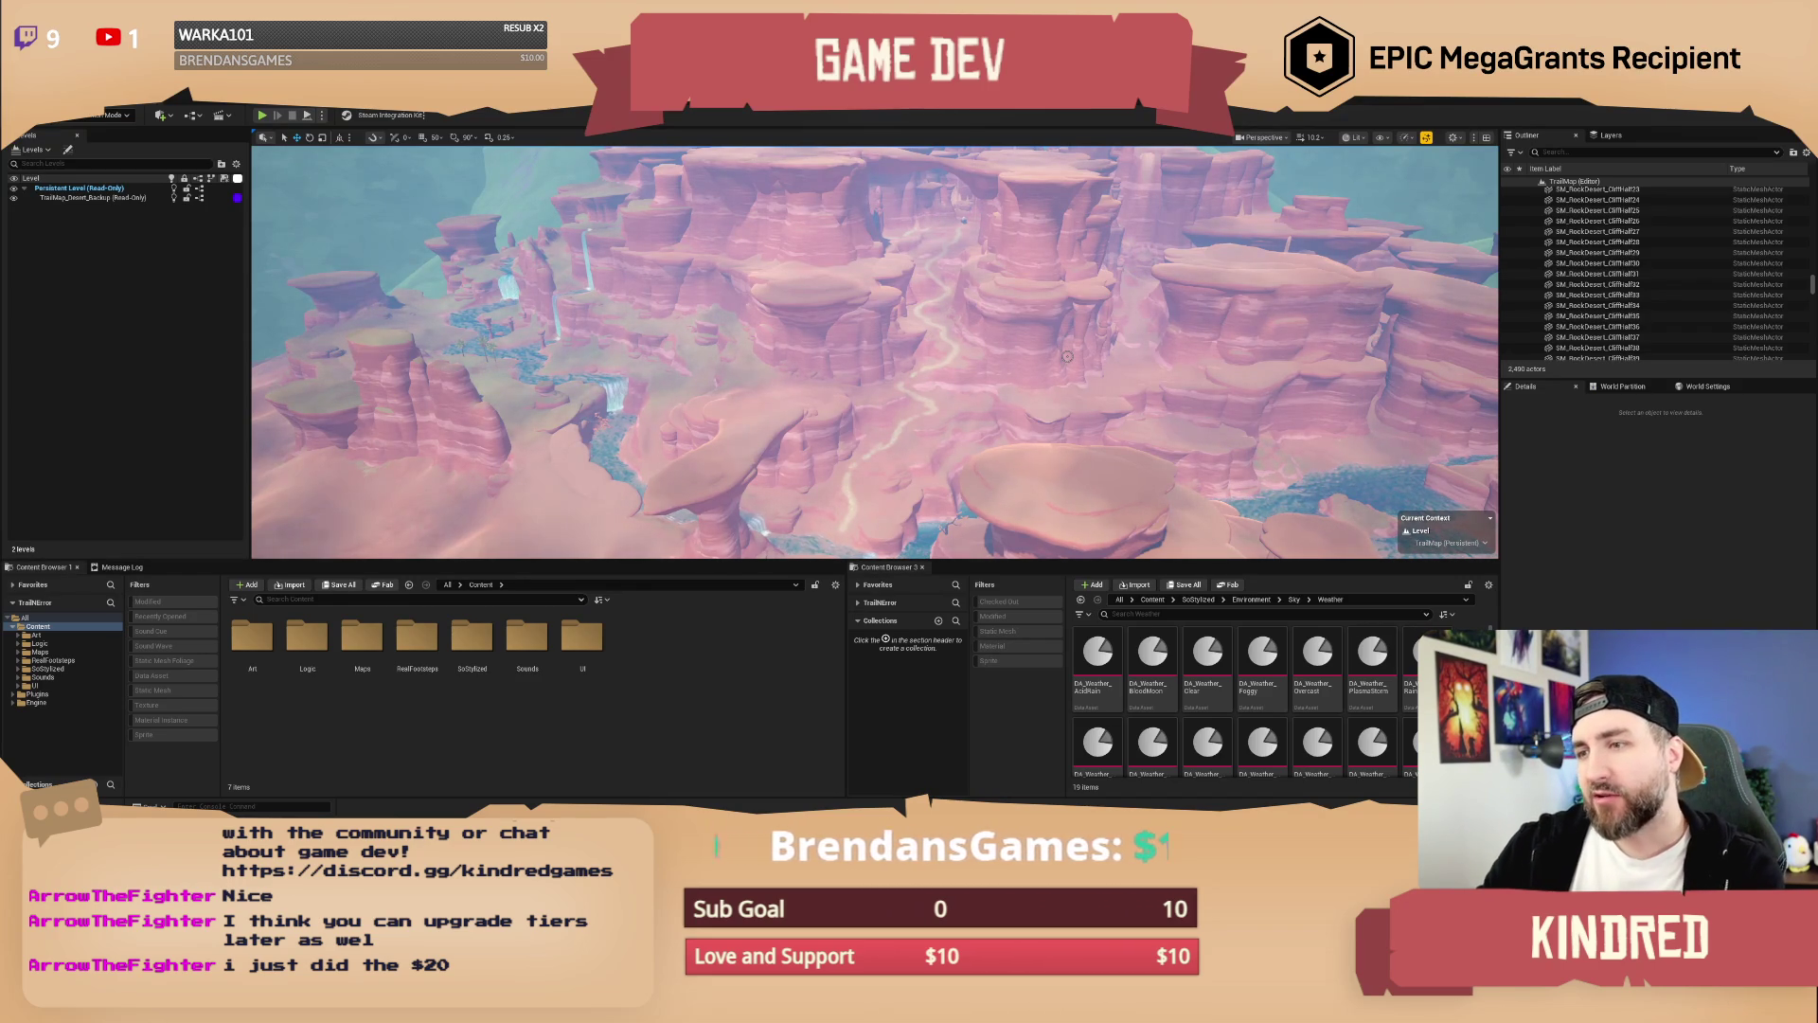
{"action": "mouse_move", "coordinate": [1067, 356]}
{"action": "left_mouse_down"}
{"action": "mouse_move", "coordinate": [1056, 274]}
{"action": "mouse_move", "coordinate": [904, 350]}
{"action": "mouse_move", "coordinate": [999, 368]}
{"action": "left_mouse_up"}
{"action": "left_click", "coordinate": [999, 369]}
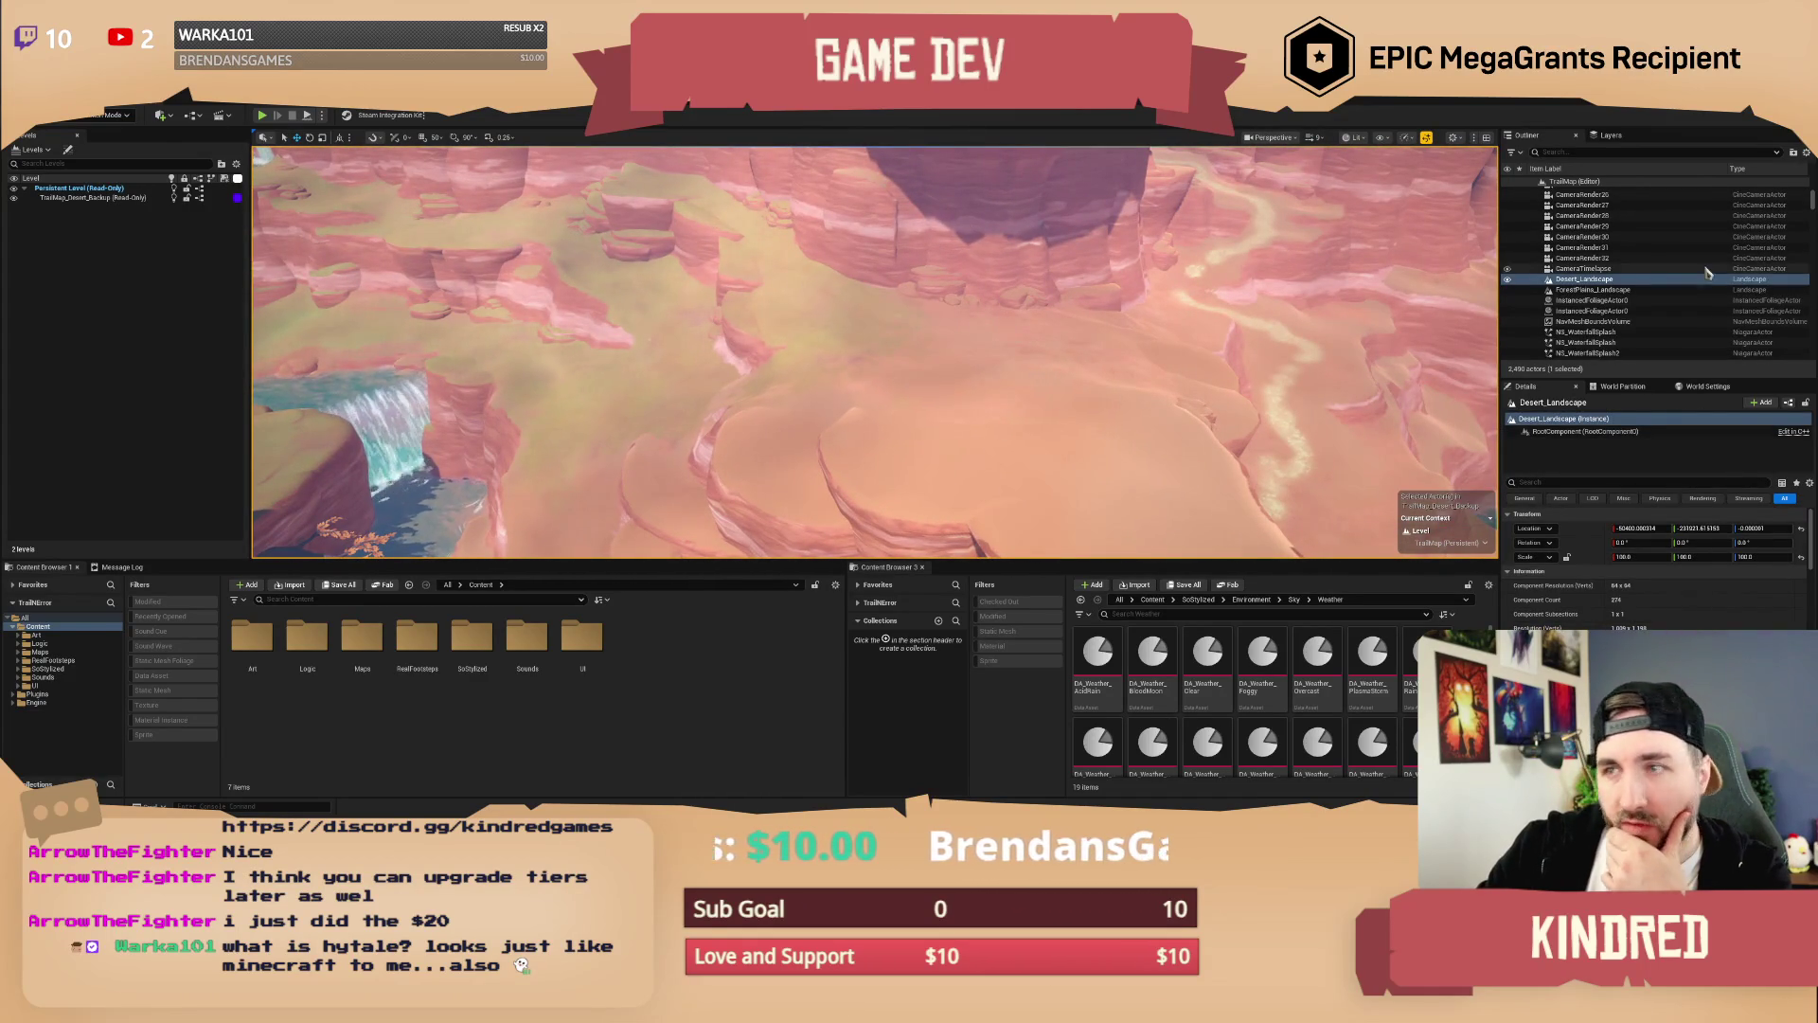
{"action": "left_click", "coordinate": [110, 114]}
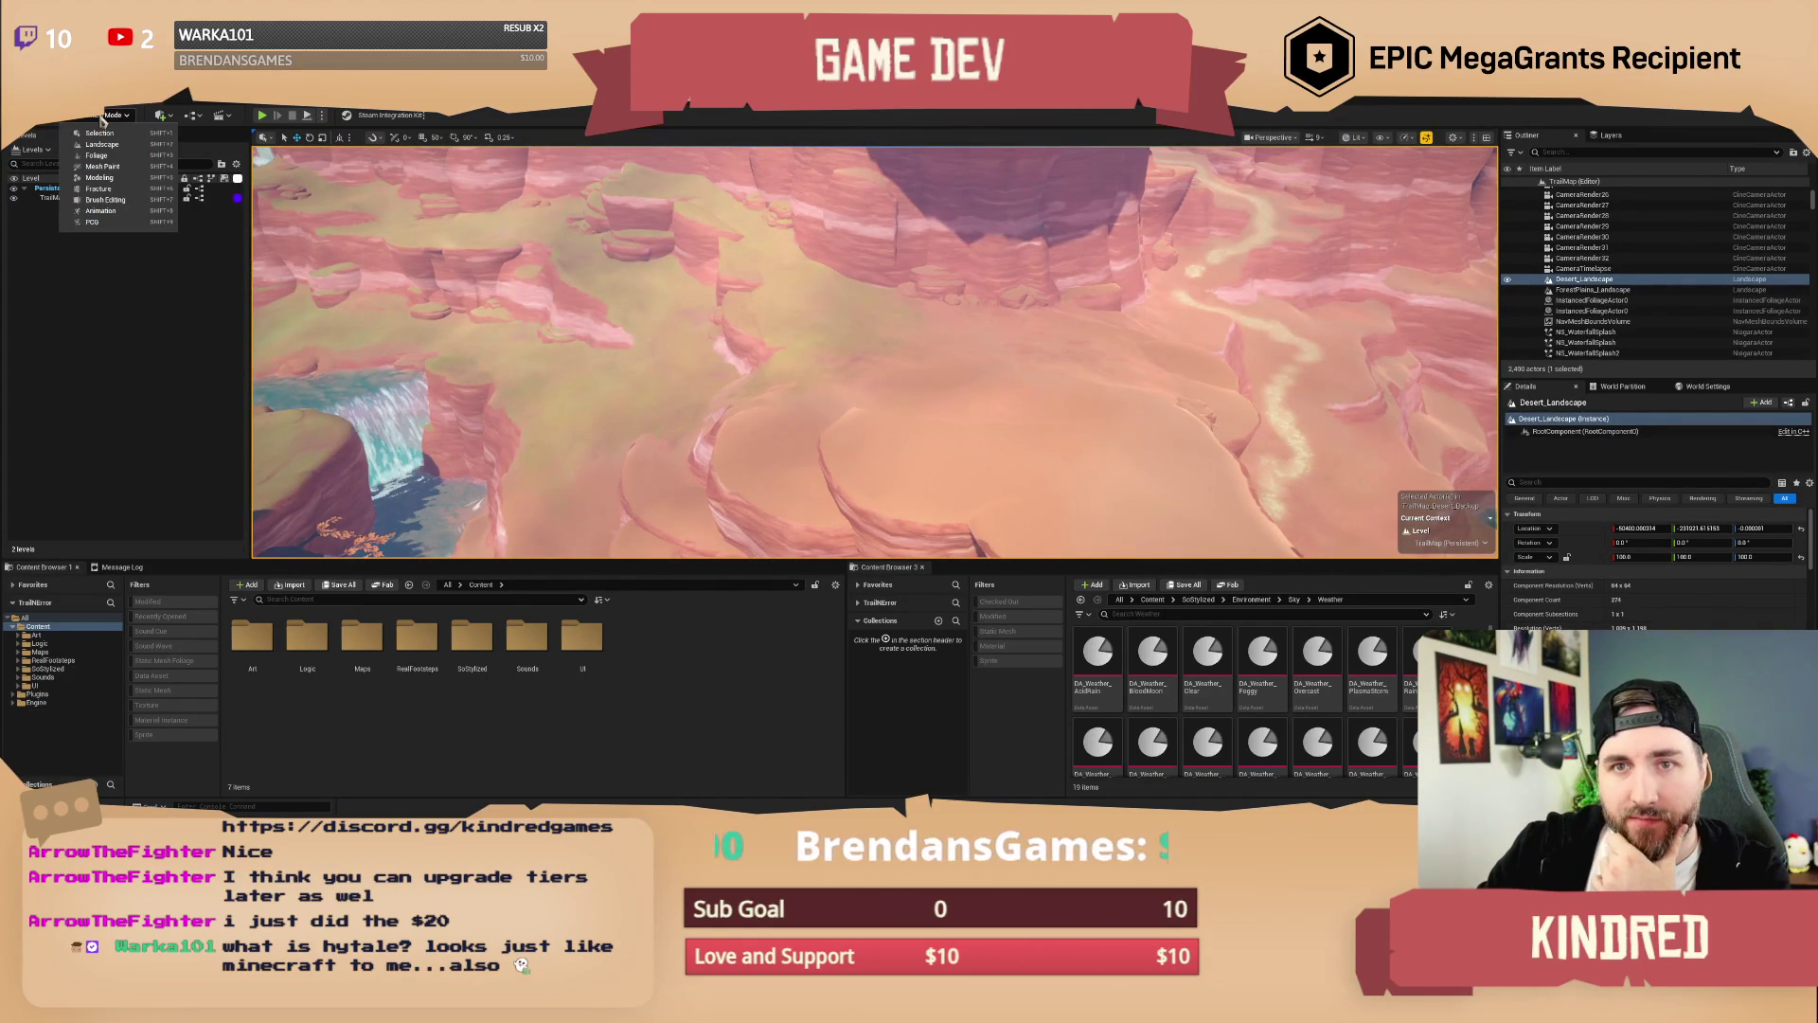
{"action": "left_click", "coordinate": [102, 144]}
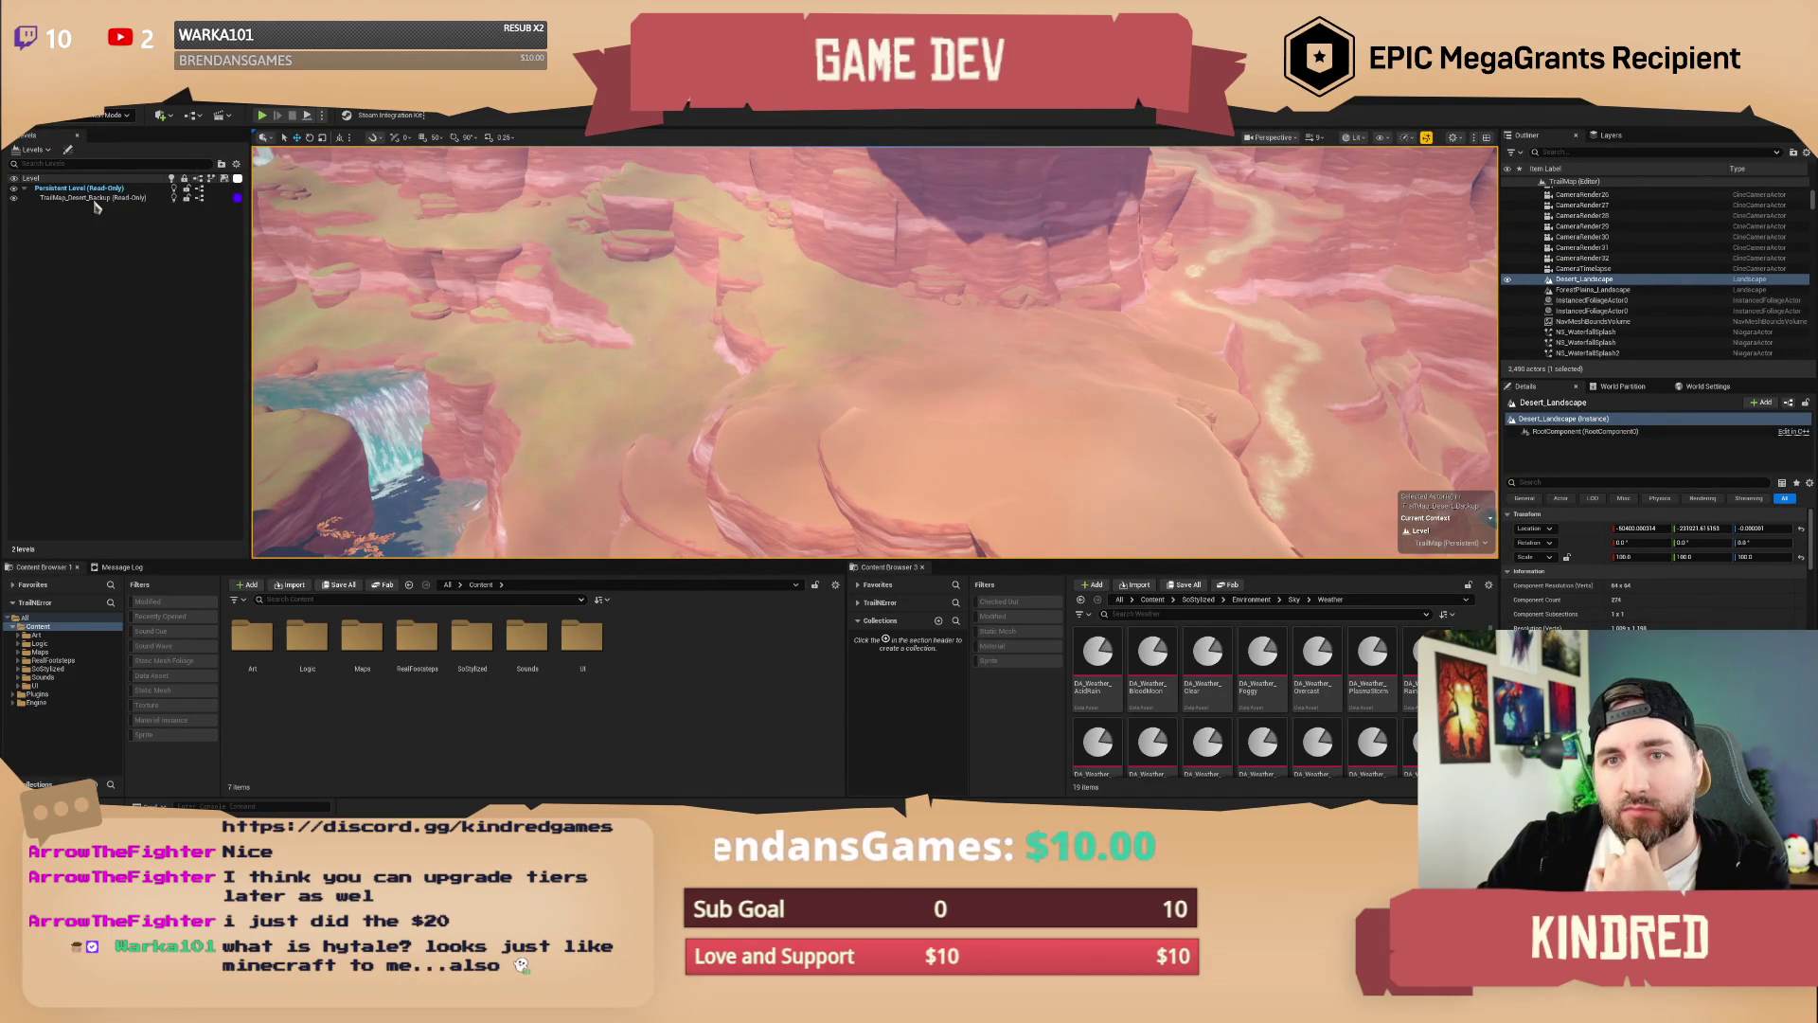
Step: Make Paint the active edit layer and pick the Dirt target layer with a 1400 brush
{"action": "left_click", "coordinate": [110, 115]}
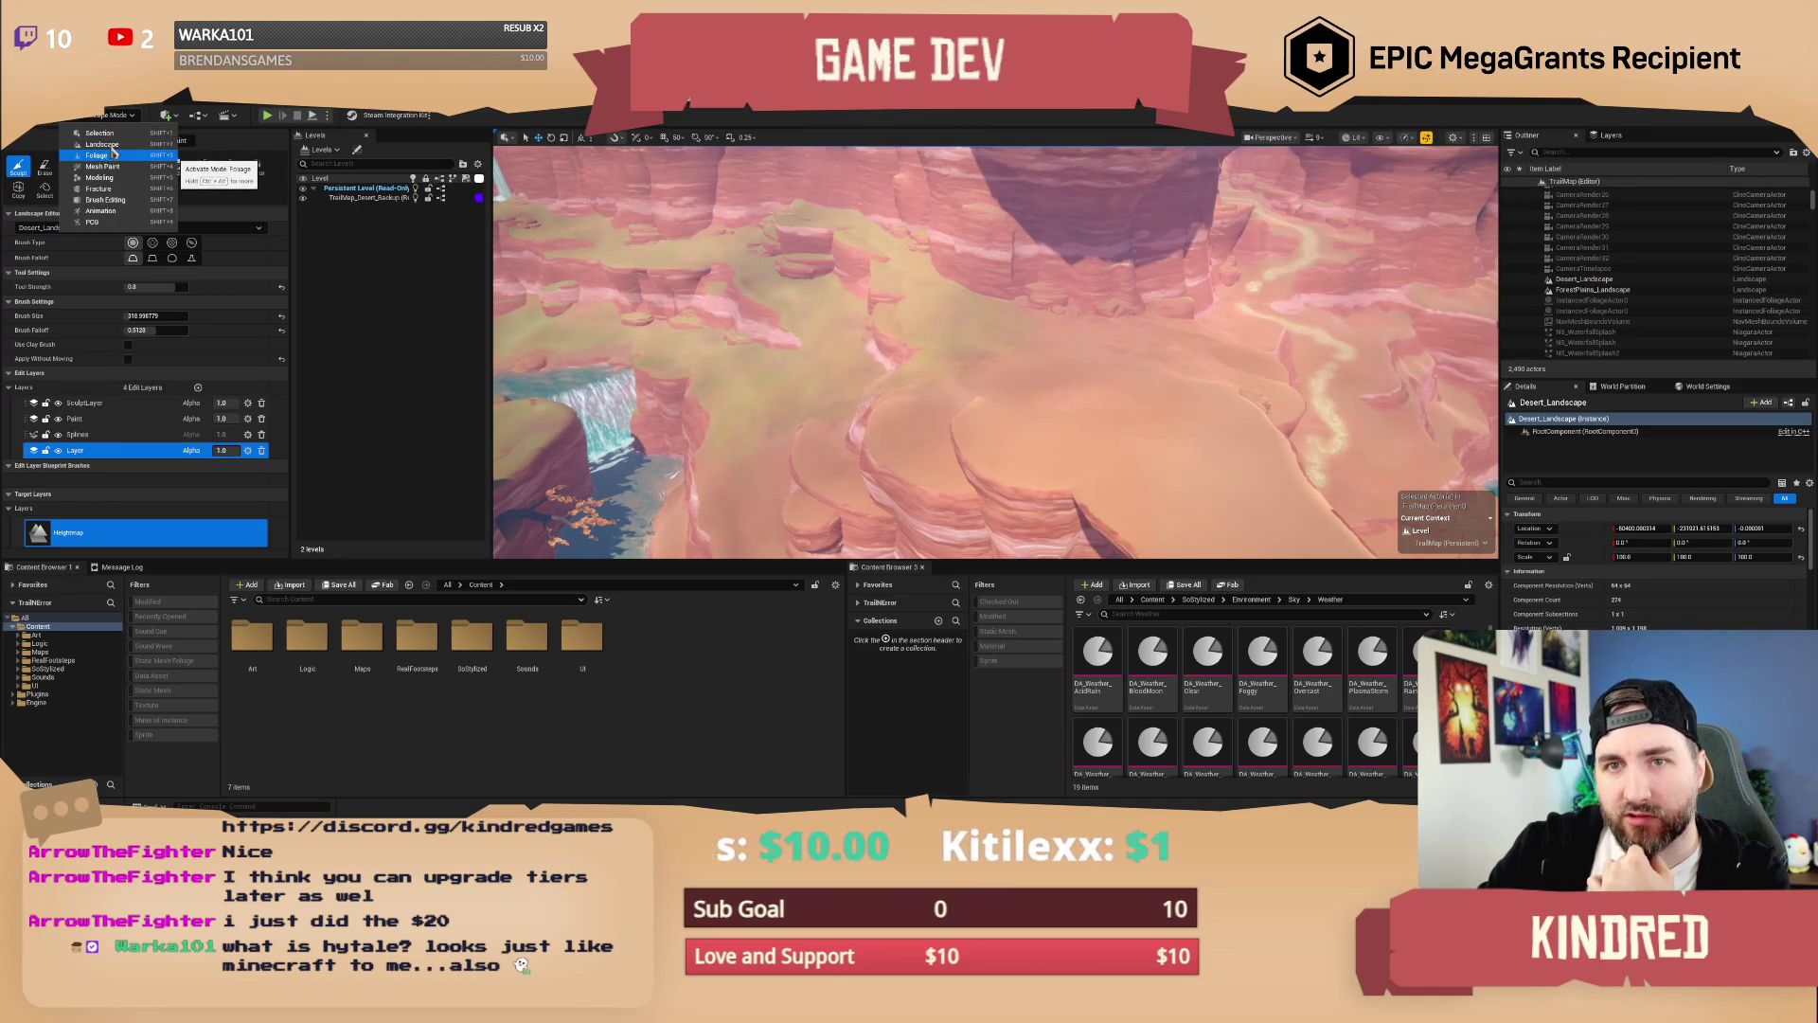
{"action": "left_click", "coordinate": [118, 119]}
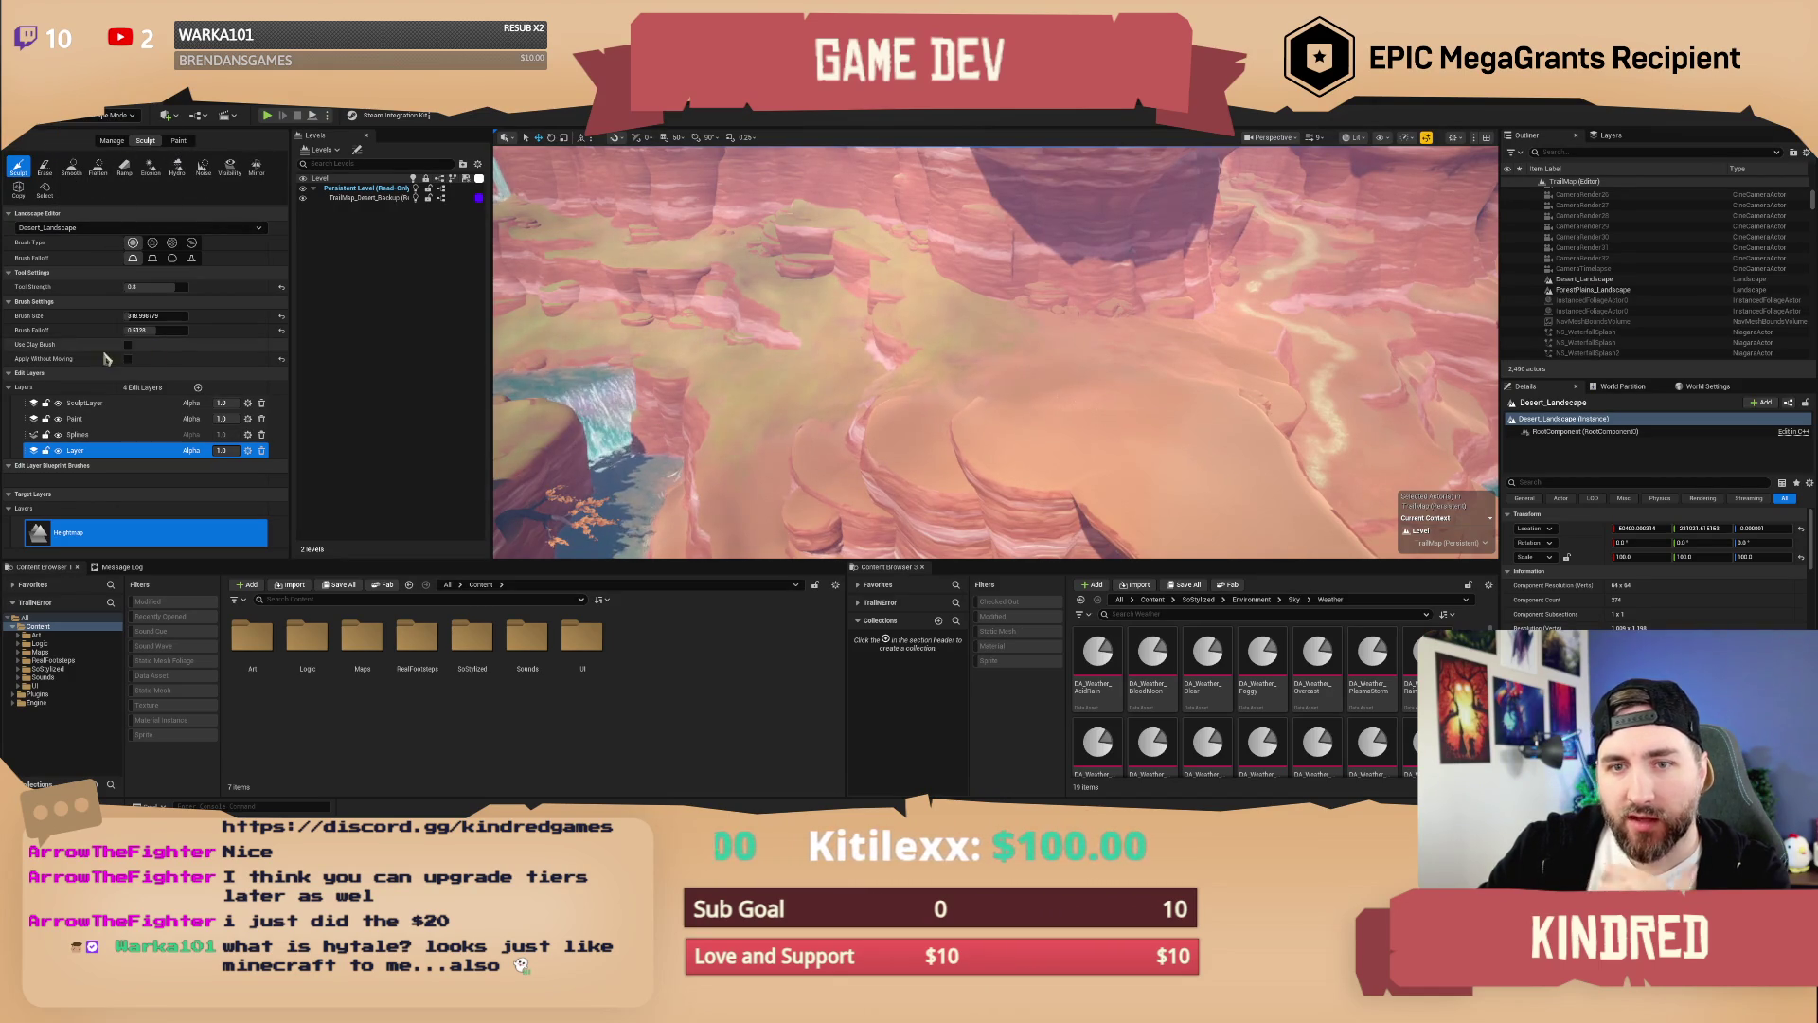
{"action": "left_click", "coordinate": [77, 420]}
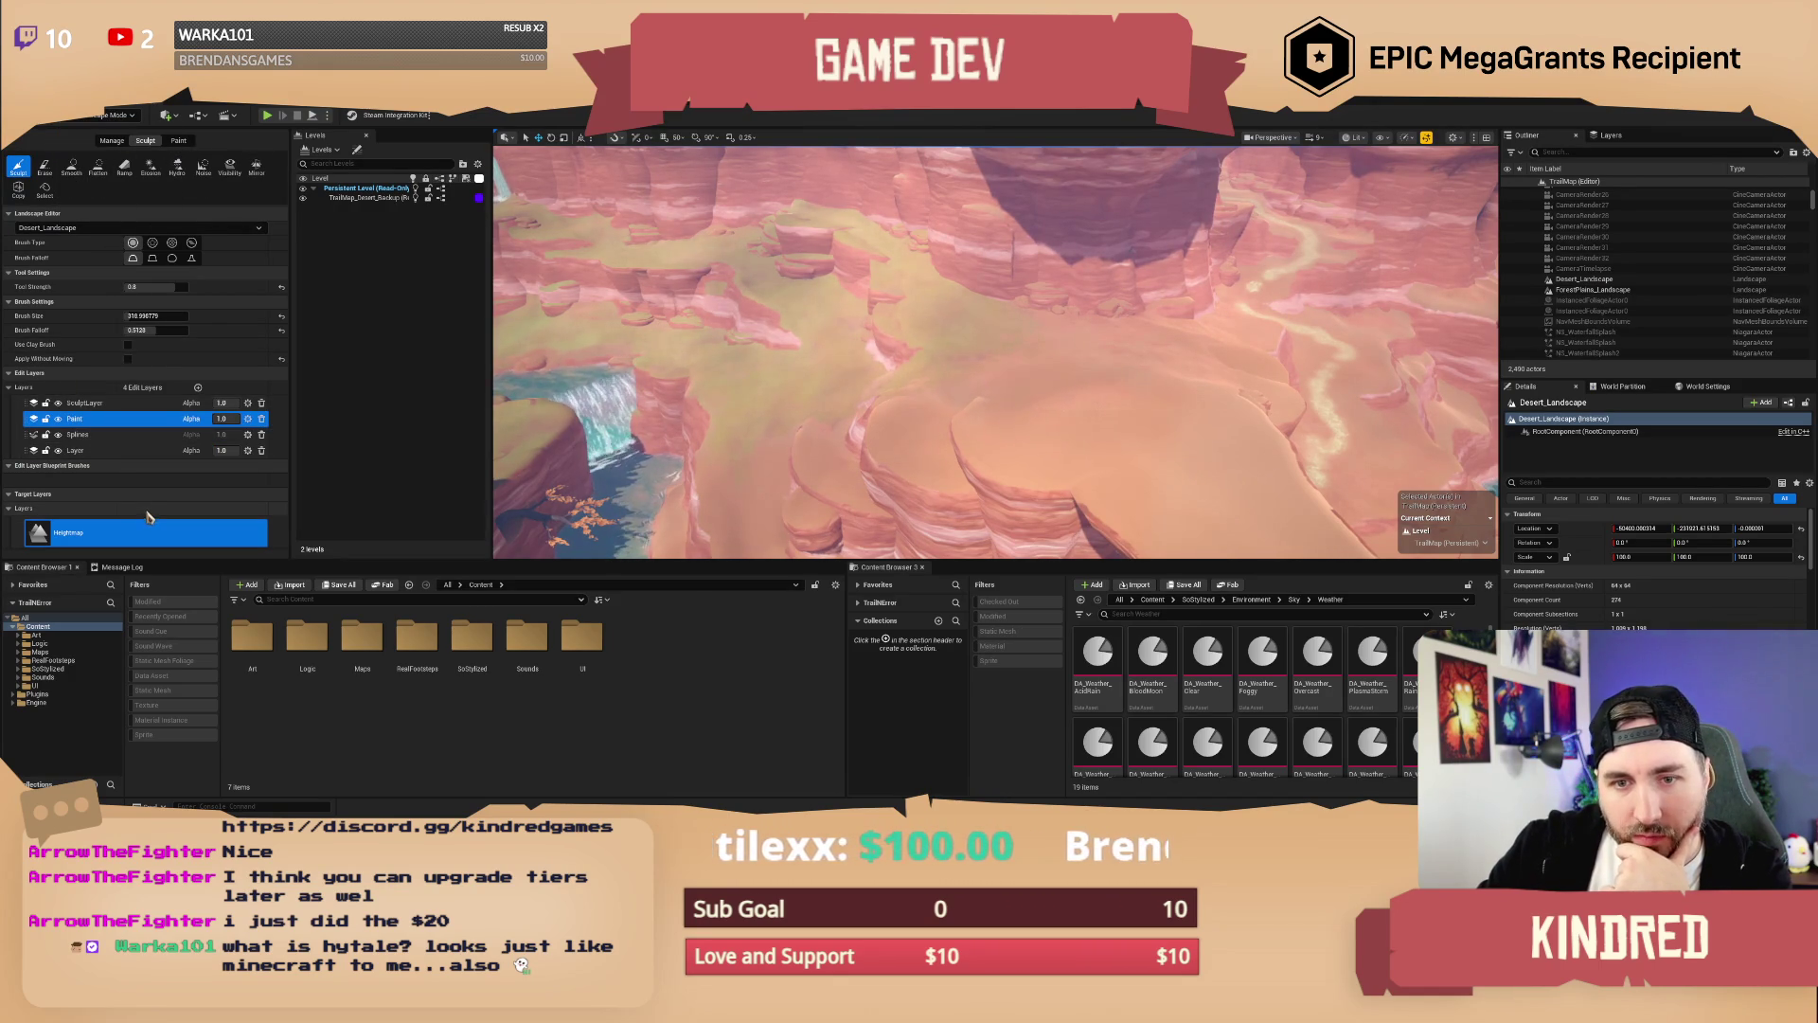
{"action": "left_click", "coordinate": [178, 140]}
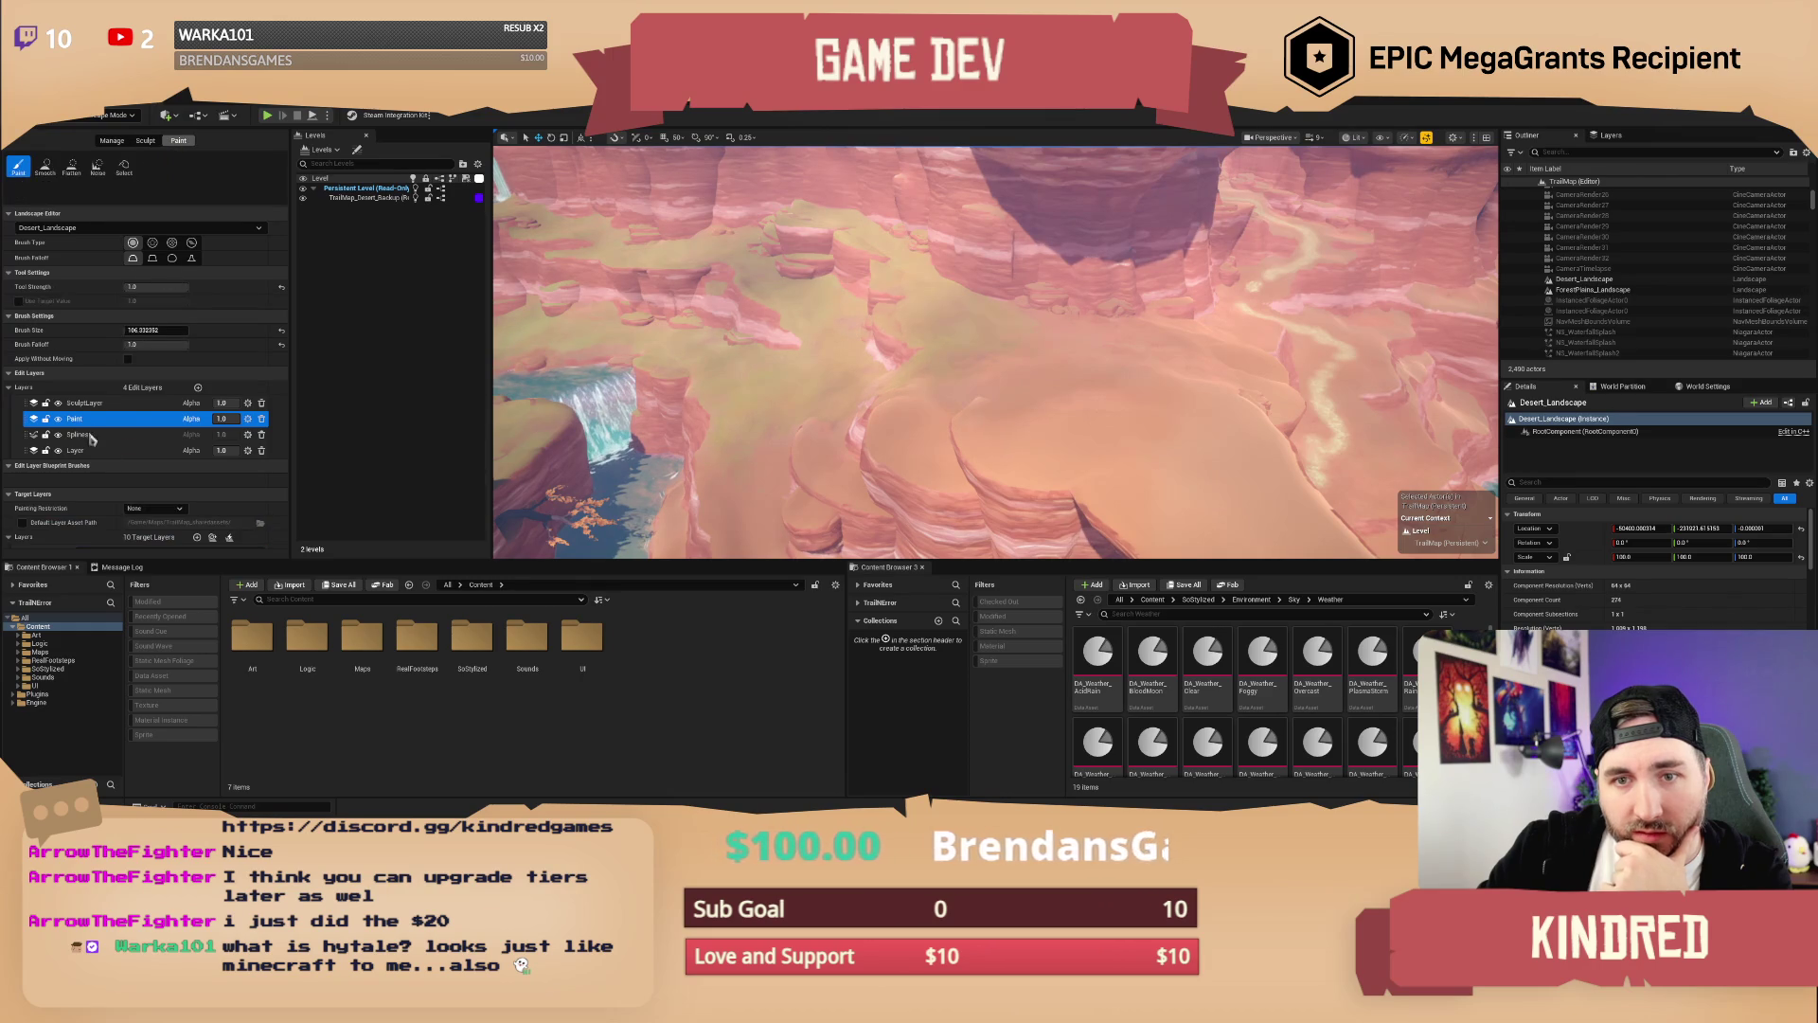
{"action": "scroll", "coordinate": [95, 455], "scroll_direction": "down", "scroll_amount": 4}
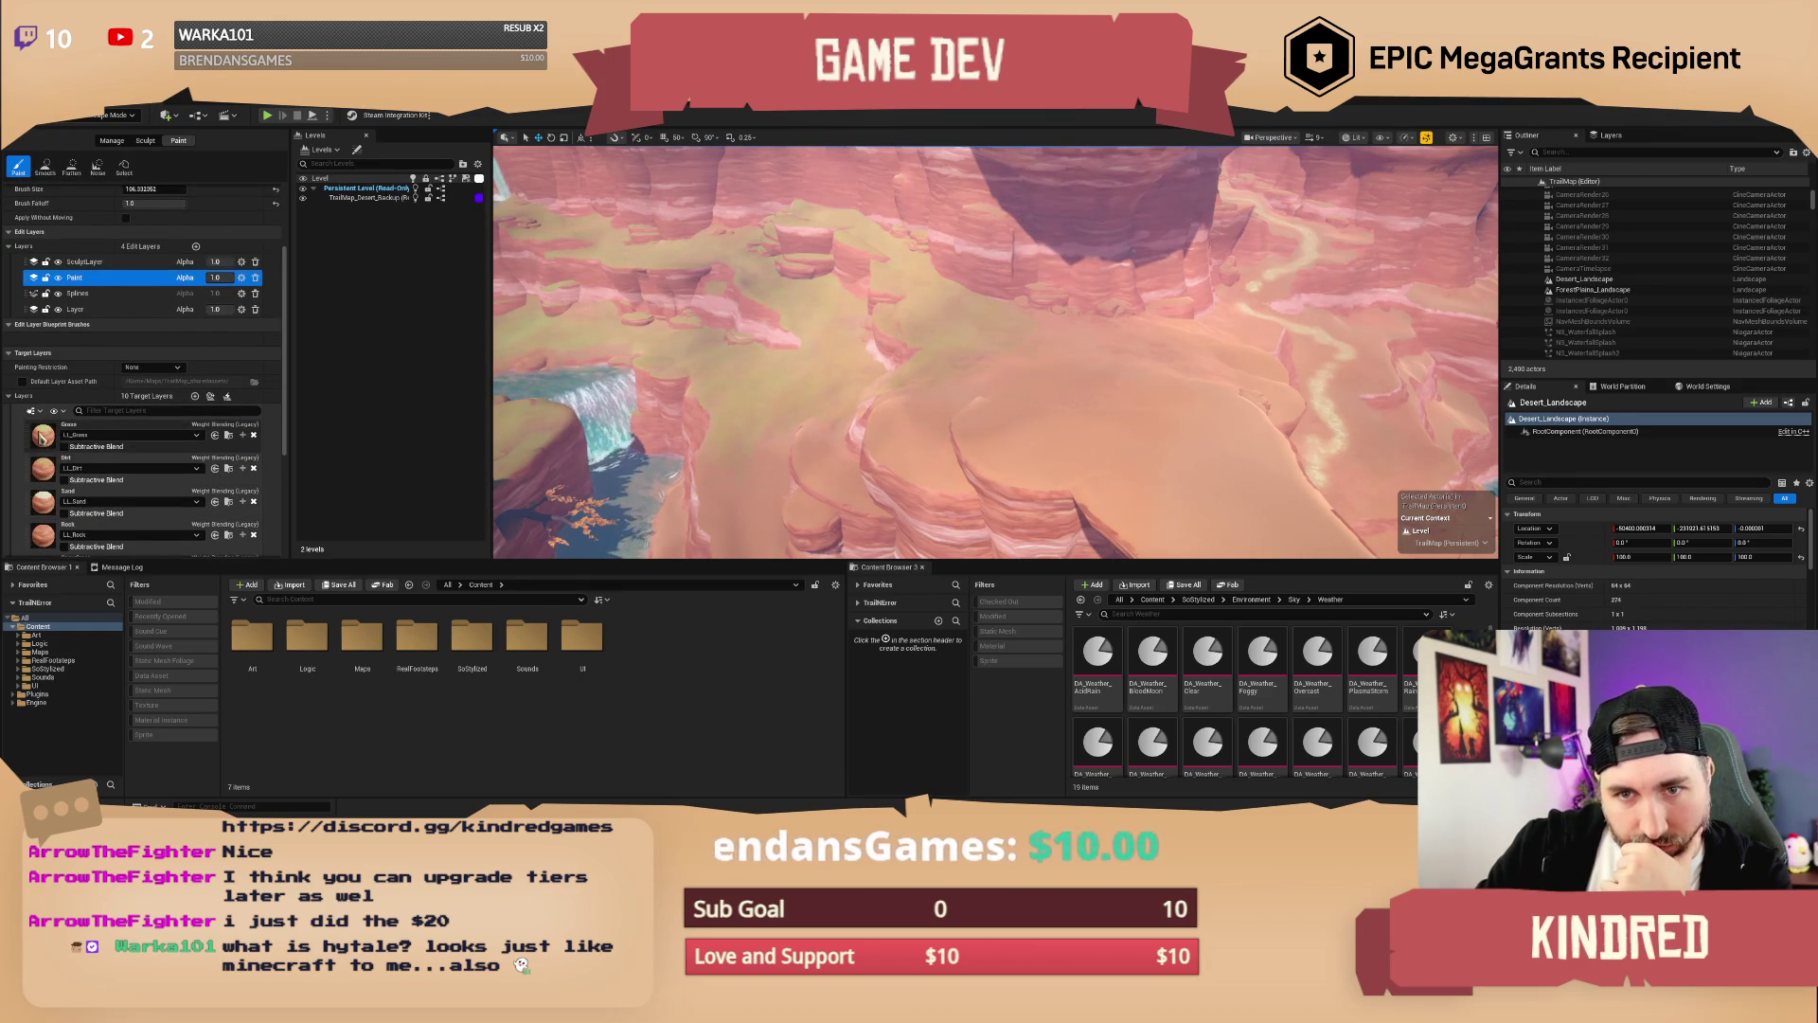
{"action": "left_click", "coordinate": [43, 468]}
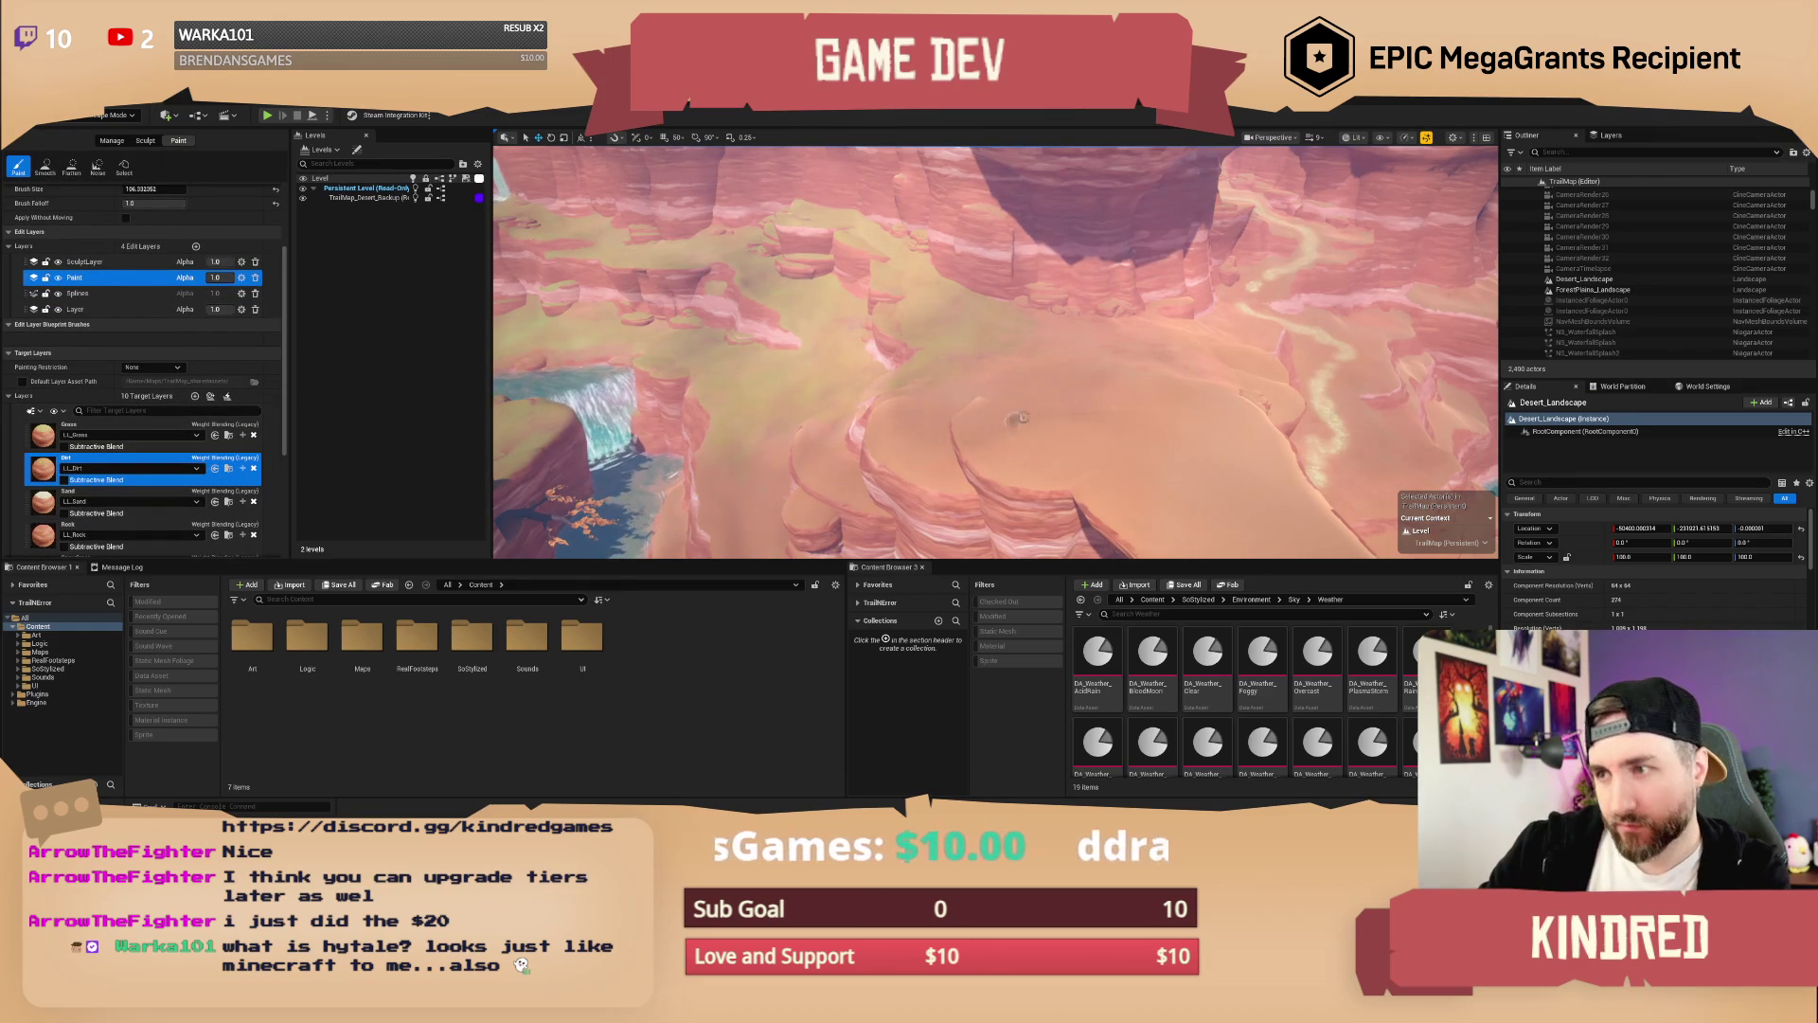
{"action": "scroll", "coordinate": [190, 364], "scroll_direction": "up", "scroll_amount": 2}
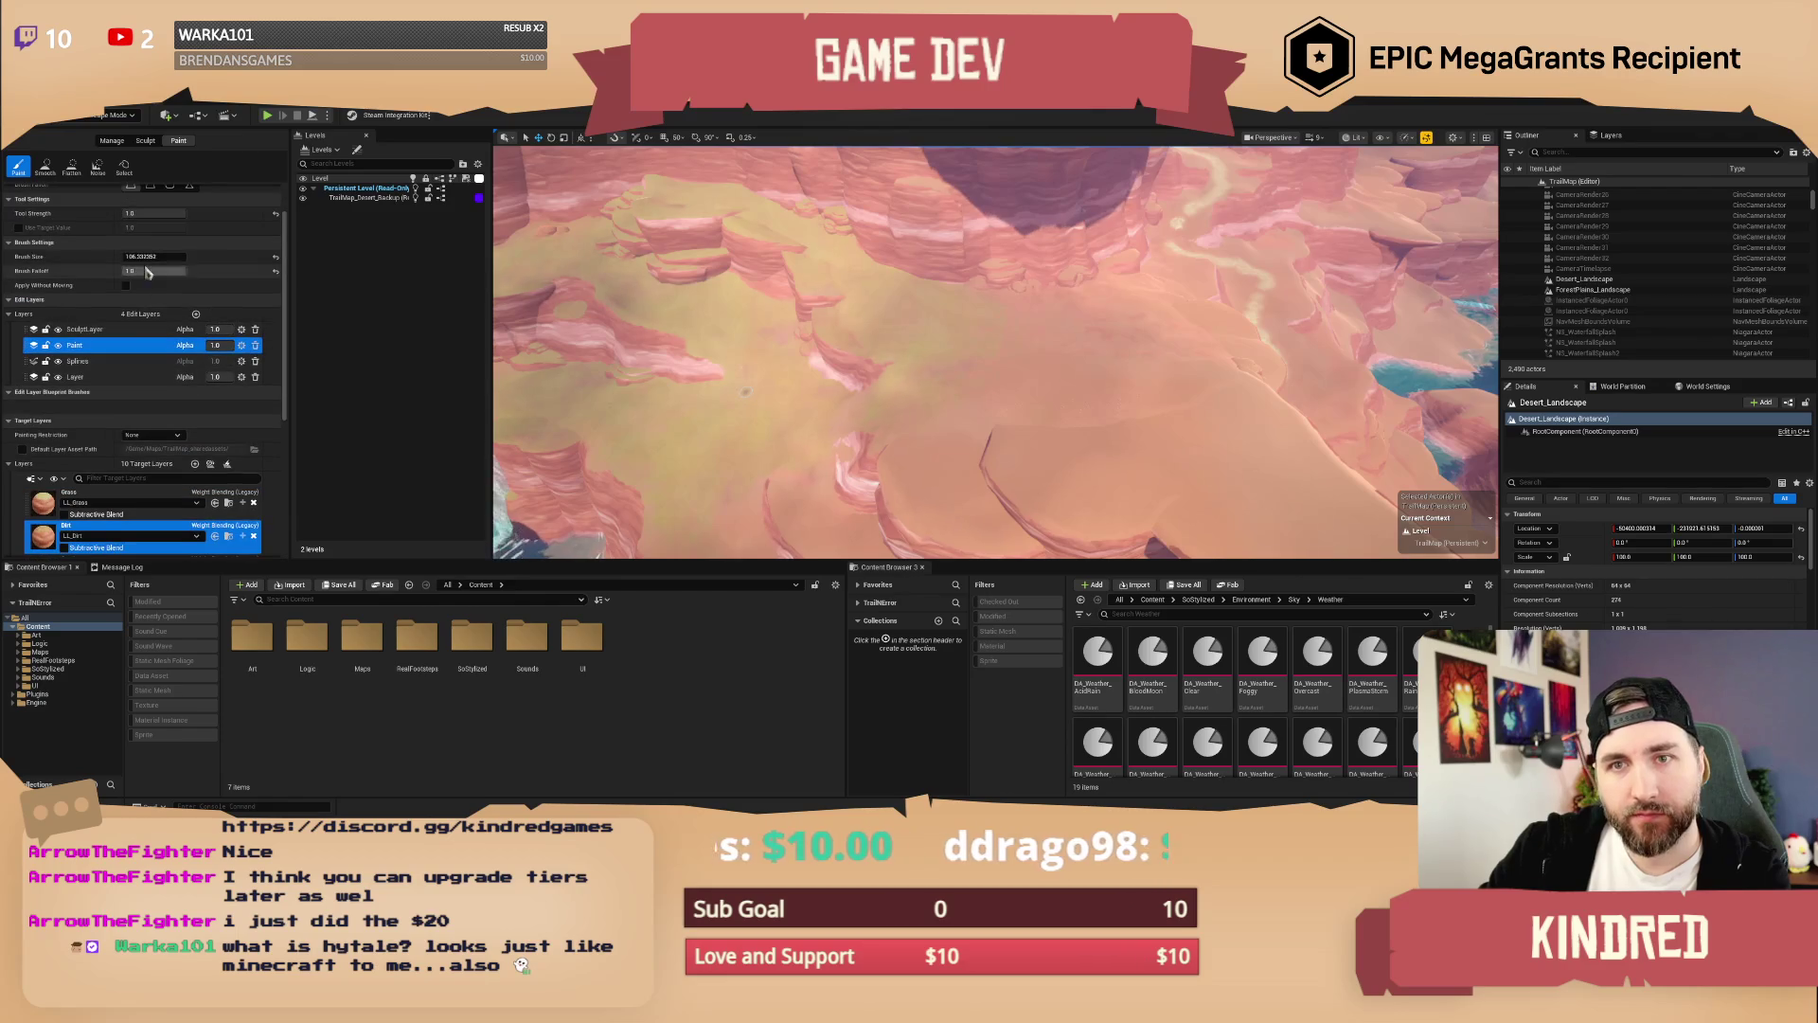
{"action": "key", "text": "bracketright"}
{"action": "key", "text": "bracketright"}
{"action": "key", "text": "bracketright"}
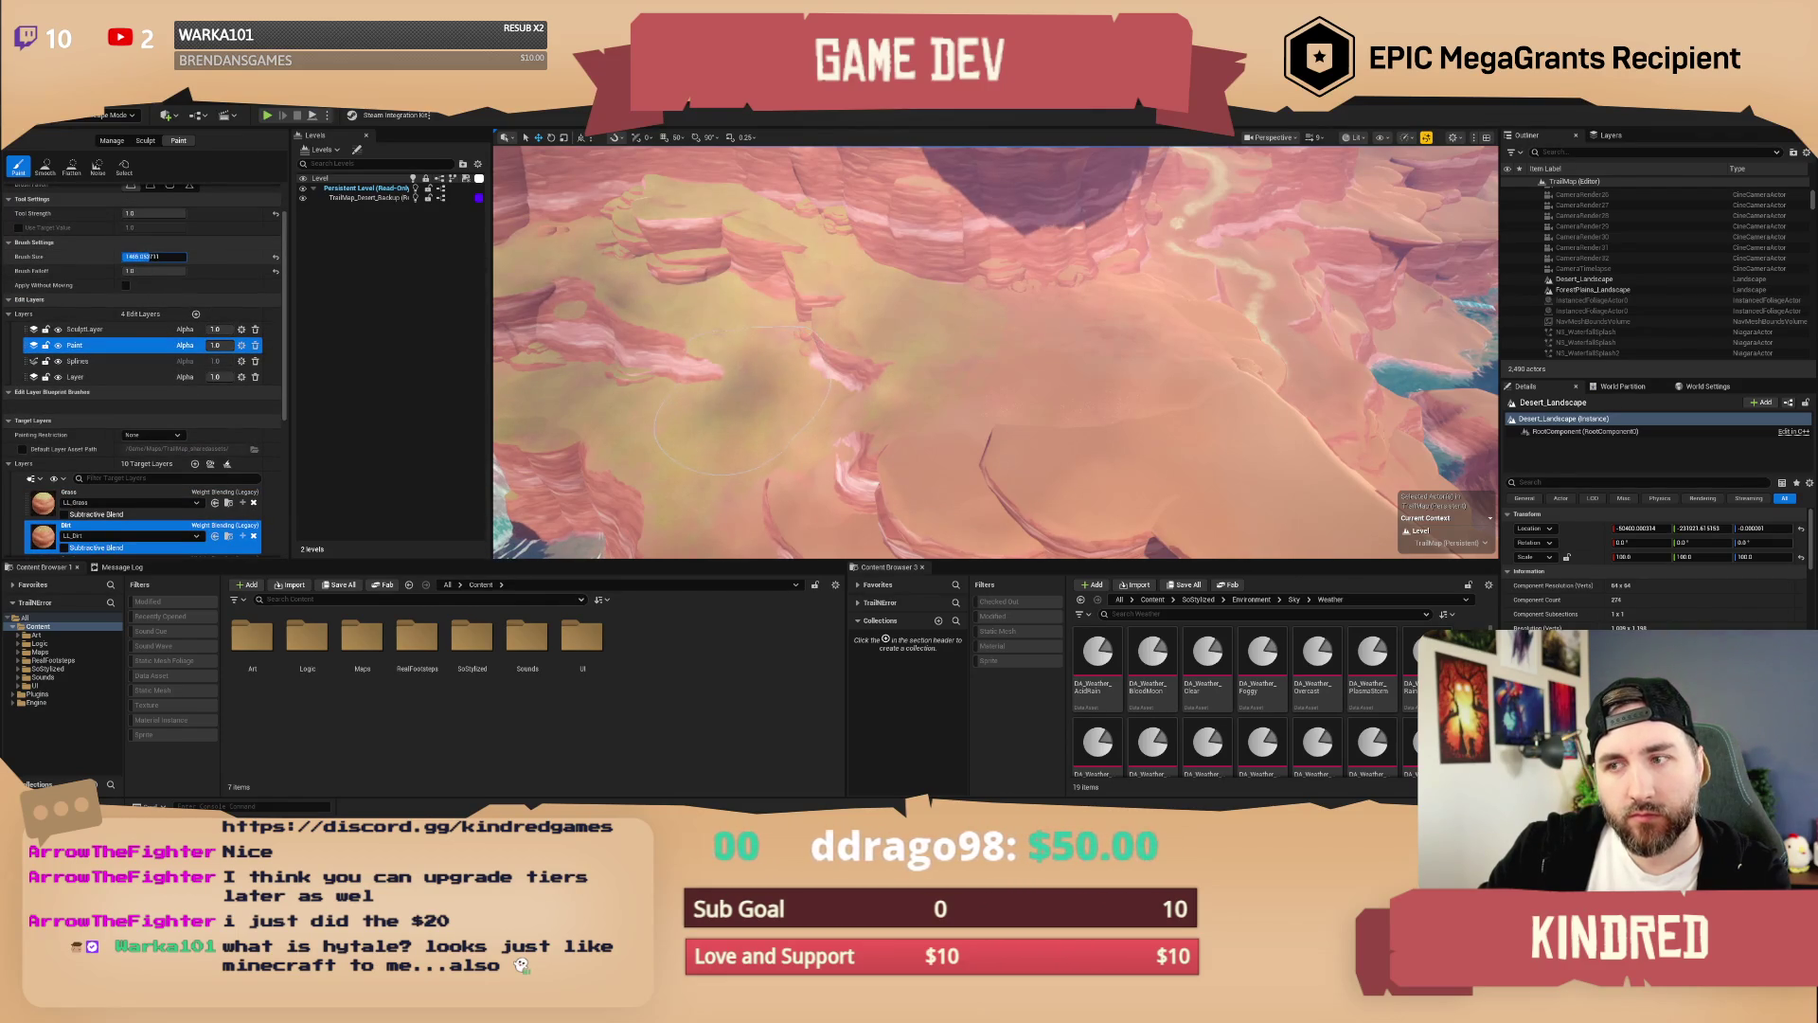
{"action": "left_click", "coordinate": [976, 346]}
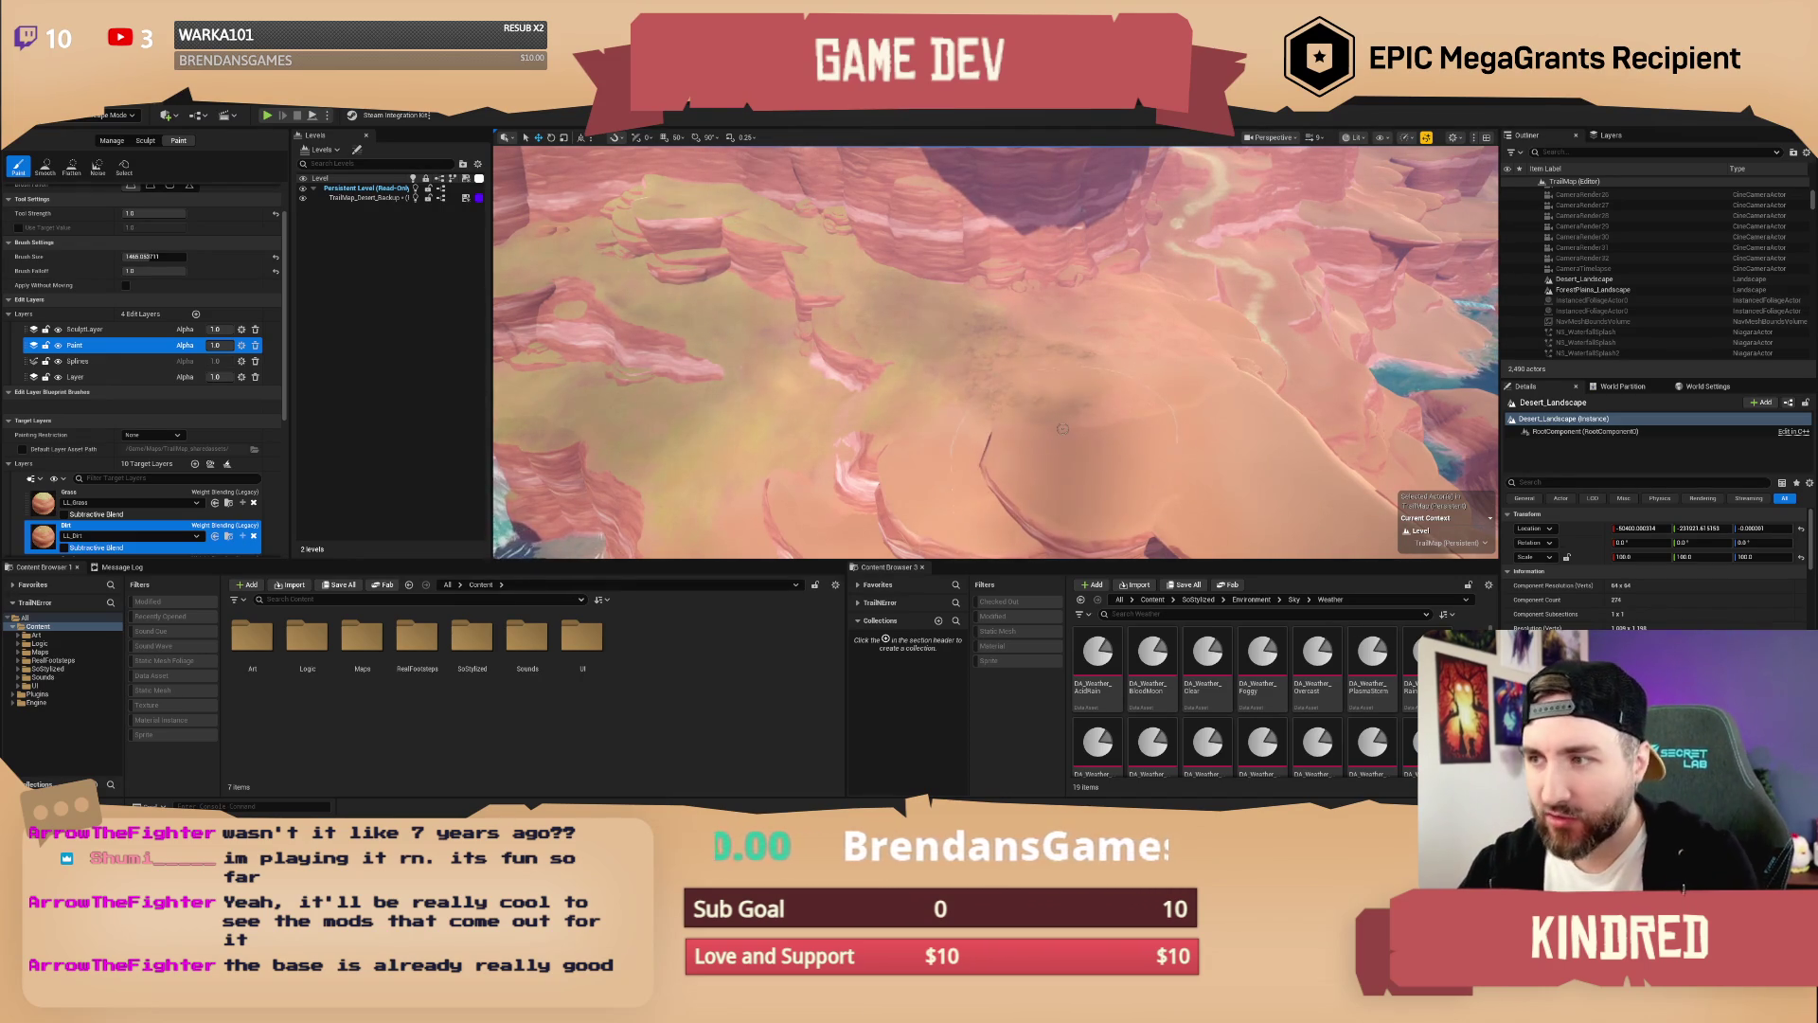
Step: Brush a darker Dirt patch across the sandy canyon floor
{"action": "mouse_move", "coordinate": [1060, 445]}
{"action": "left_mouse_down"}
{"action": "mouse_move", "coordinate": [1107, 391]}
{"action": "mouse_move", "coordinate": [1046, 388]}
{"action": "mouse_move", "coordinate": [1018, 355]}
{"action": "mouse_move", "coordinate": [947, 336]}
{"action": "mouse_move", "coordinate": [895, 350]}
{"action": "mouse_move", "coordinate": [947, 427]}
{"action": "mouse_move", "coordinate": [1041, 445]}
{"action": "mouse_move", "coordinate": [852, 256]}
{"action": "mouse_move", "coordinate": [925, 418]}
{"action": "left_mouse_up"}
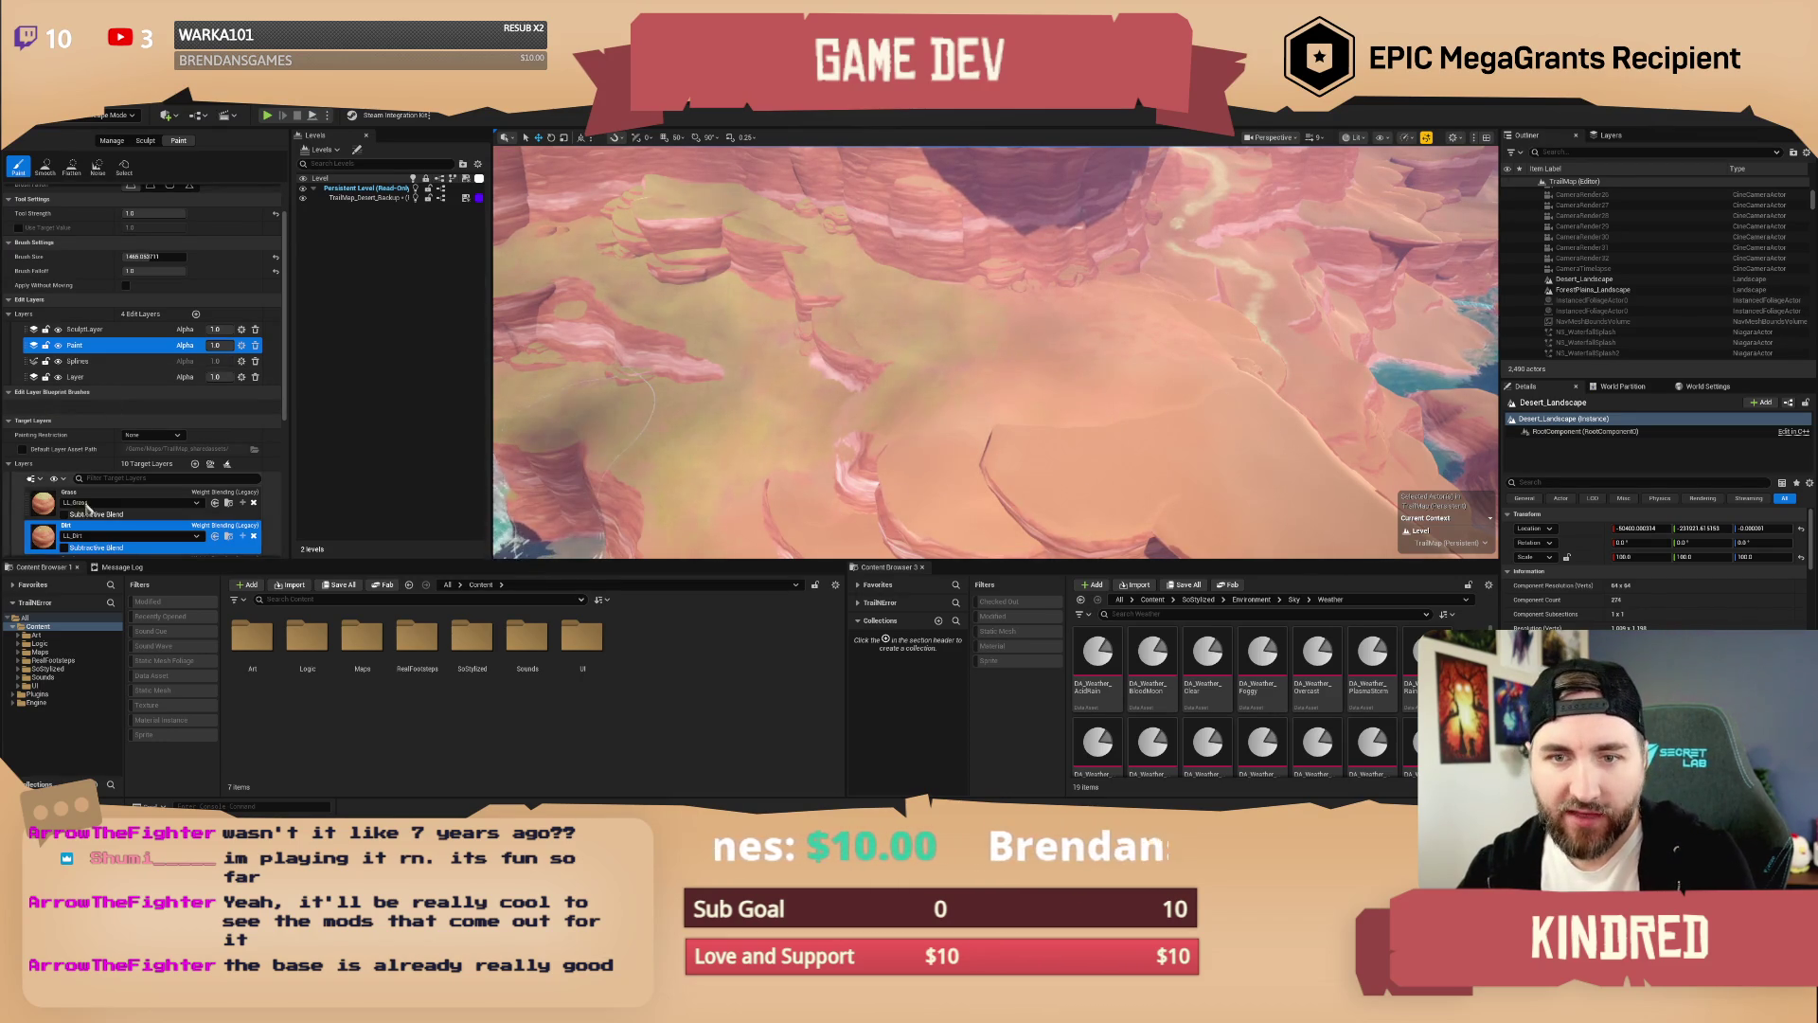
Step: Paint a yellow-green patch across the canyon floor with the Grass target layer
{"action": "scroll", "coordinate": [41, 478], "scroll_direction": "down", "scroll_amount": 2}
{"action": "left_click", "coordinate": [41, 478]}
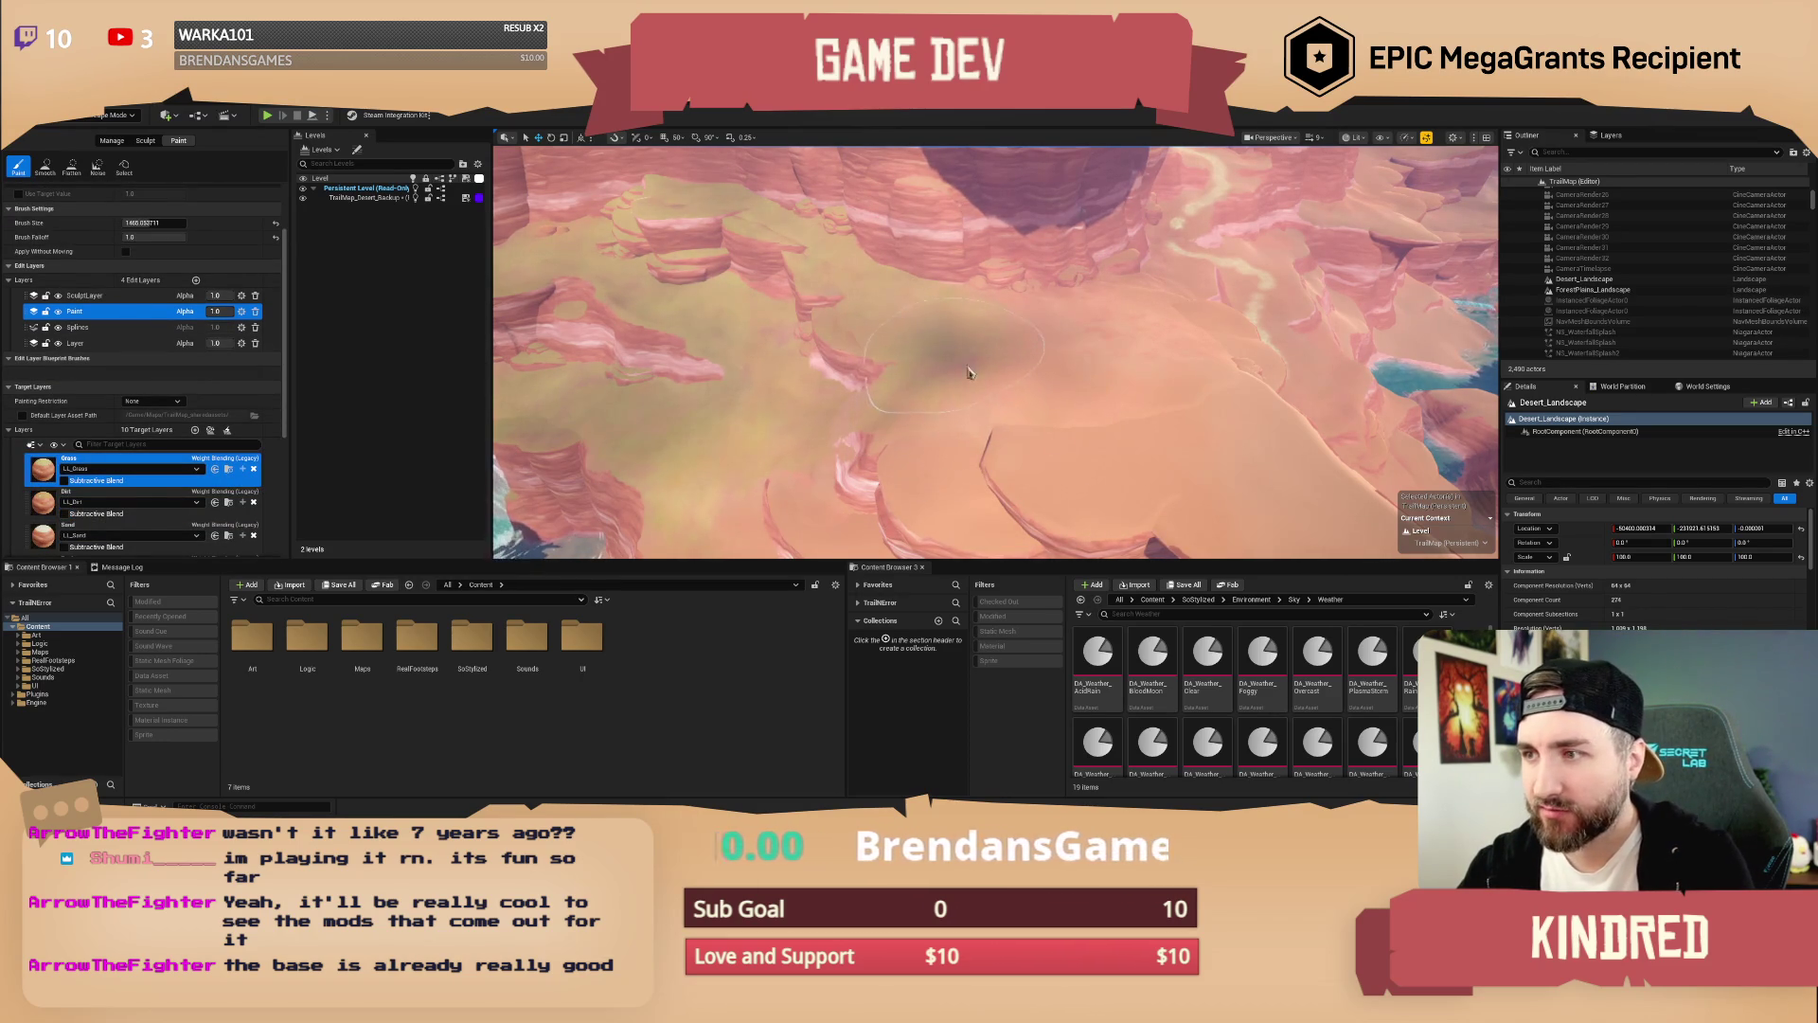
{"action": "mouse_move", "coordinate": [992, 356]}
{"action": "left_mouse_down"}
{"action": "mouse_move", "coordinate": [925, 316]}
{"action": "mouse_move", "coordinate": [1051, 436]}
{"action": "mouse_move", "coordinate": [1170, 447]}
{"action": "mouse_move", "coordinate": [1061, 355]}
{"action": "mouse_move", "coordinate": [909, 378]}
{"action": "mouse_move", "coordinate": [956, 342]}
{"action": "mouse_move", "coordinate": [871, 293]}
{"action": "mouse_move", "coordinate": [1015, 375]}
{"action": "left_mouse_up"}
Step: Make Layer the active edit layer instead of Paint
{"action": "left_click", "coordinate": [95, 342]}
{"action": "scroll", "coordinate": [1015, 374], "scroll_direction": "up", "scroll_amount": 5}
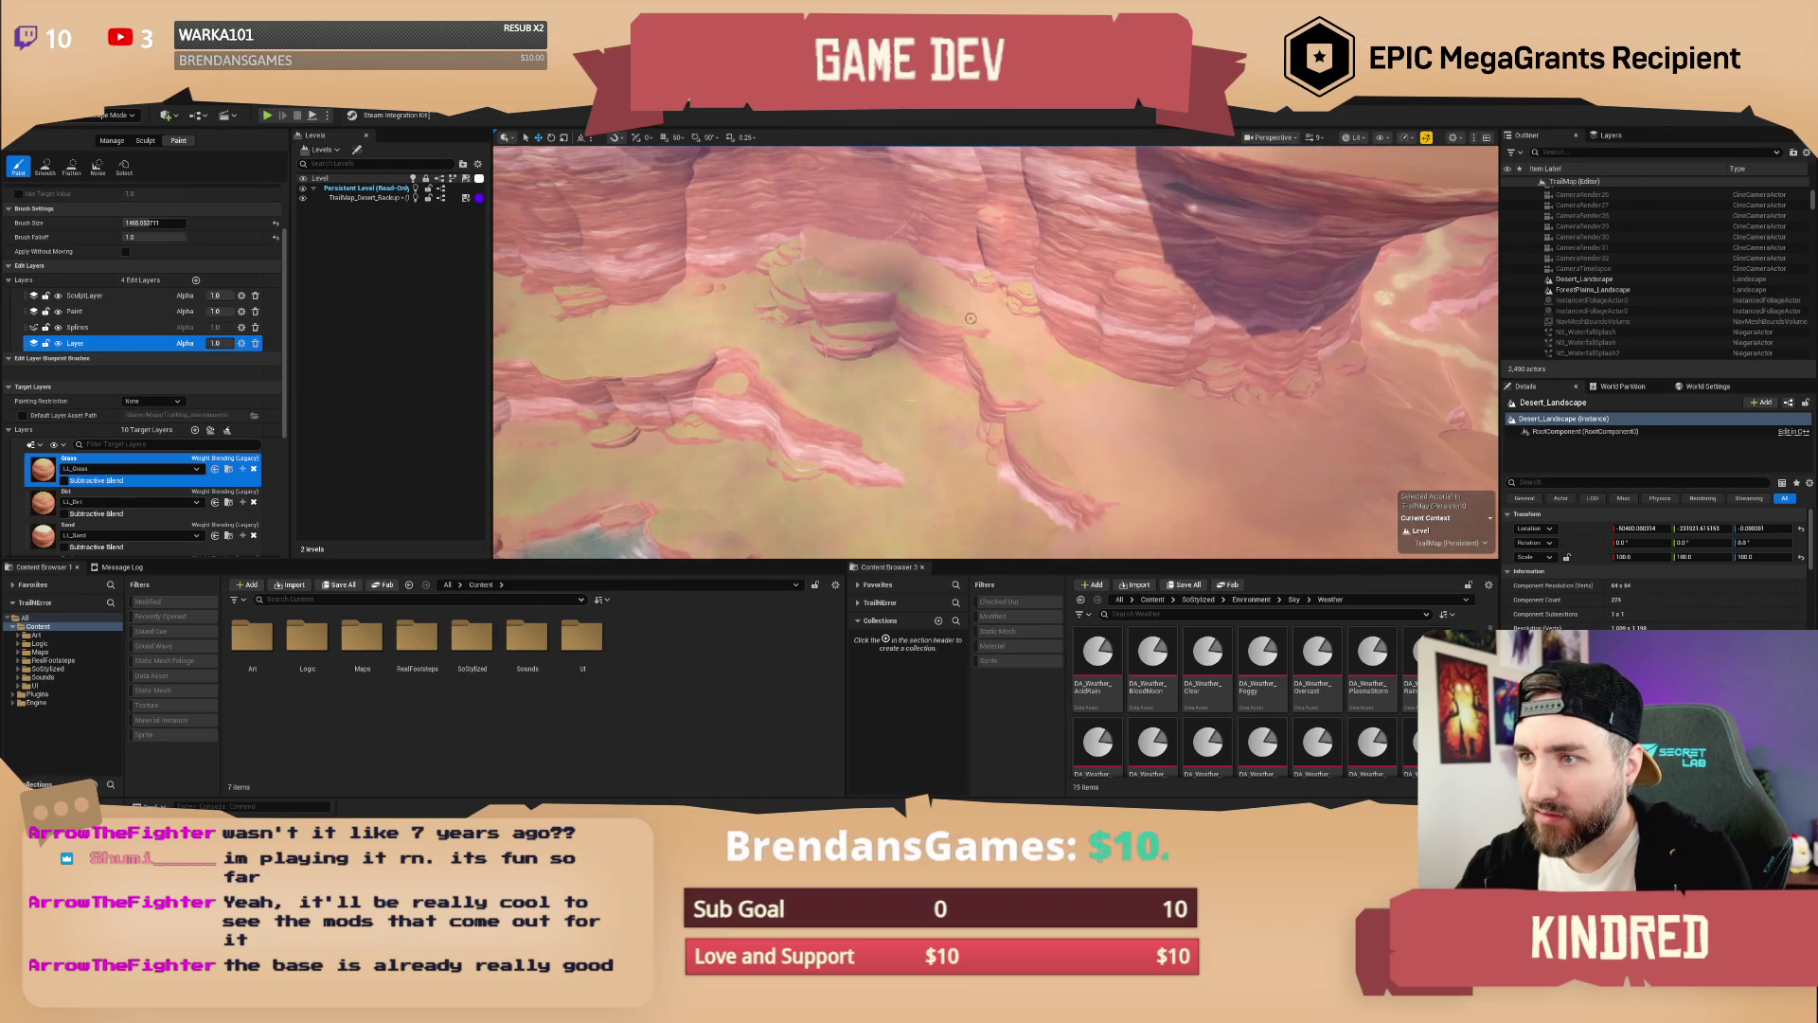
{"action": "scroll", "coordinate": [871, 258], "scroll_direction": "down", "scroll_amount": 5}
Step: Swing and tilt the view over the waterfall pool, then fly down the river
{"action": "left_click_drag", "start_coordinate": [814, 299], "coordinate": [781, 296]}
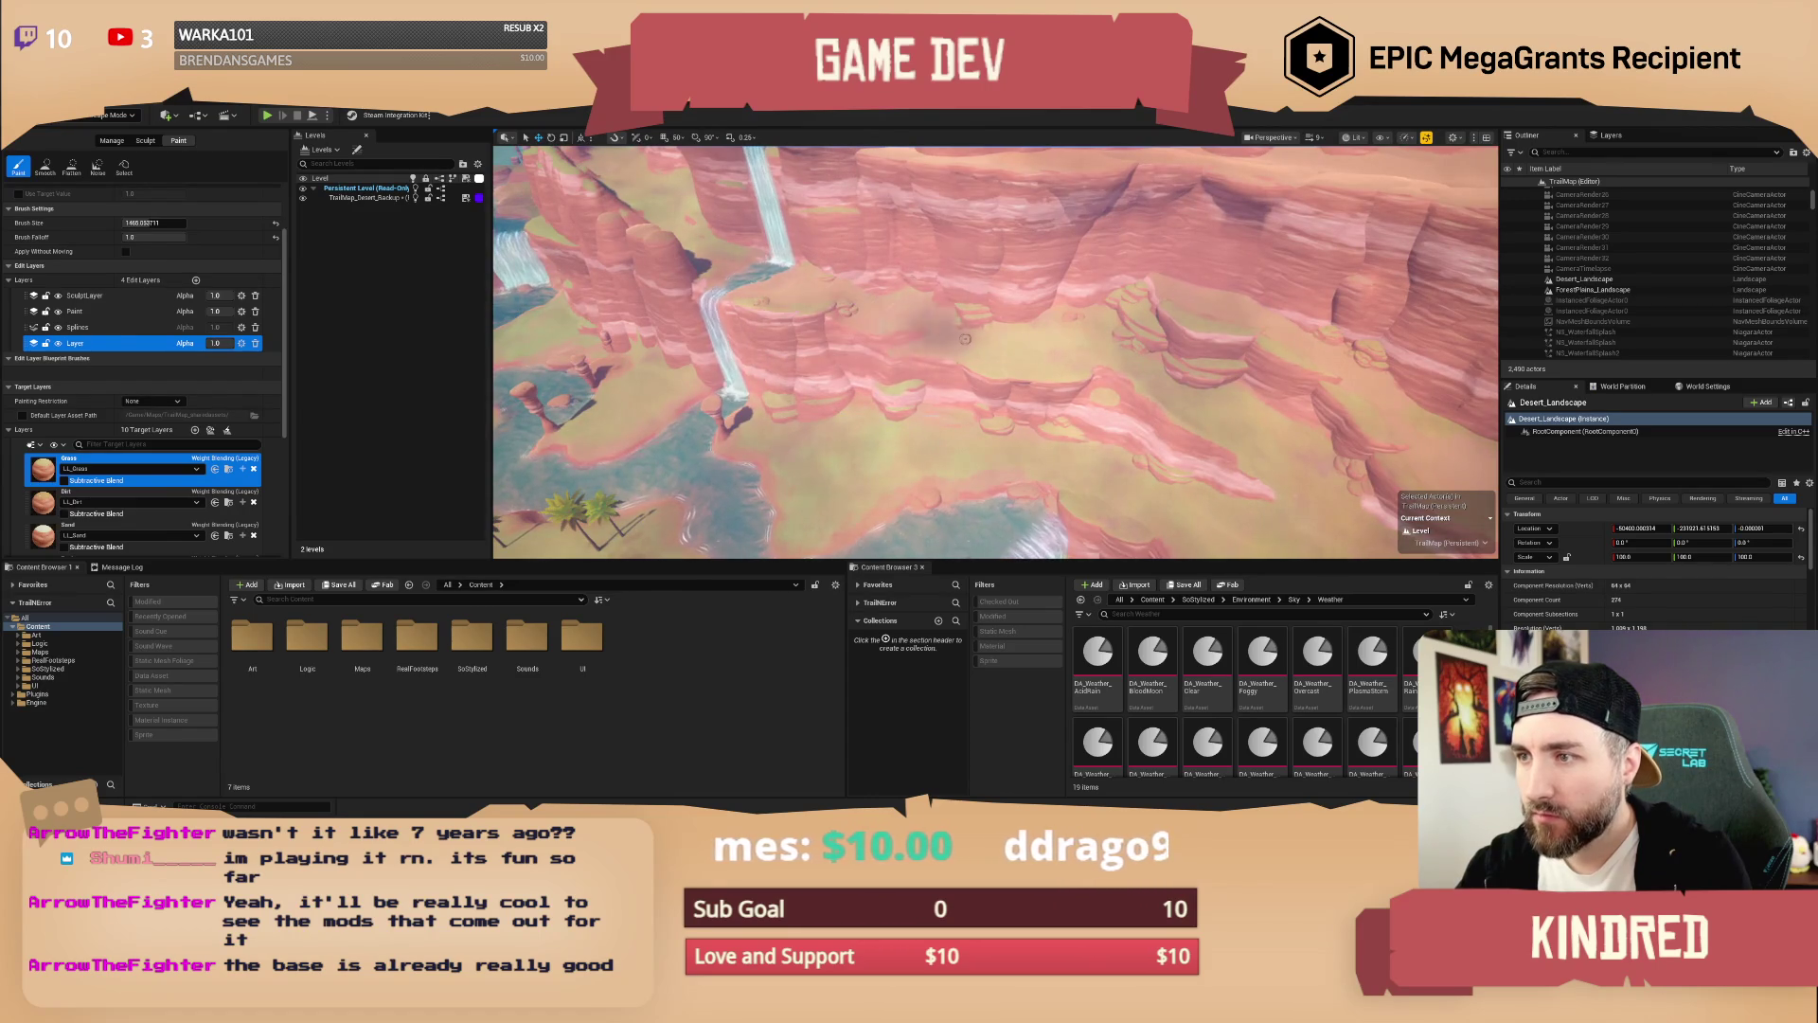
{"action": "left_click_drag", "start_coordinate": [1235, 383], "coordinate": [1231, 379]}
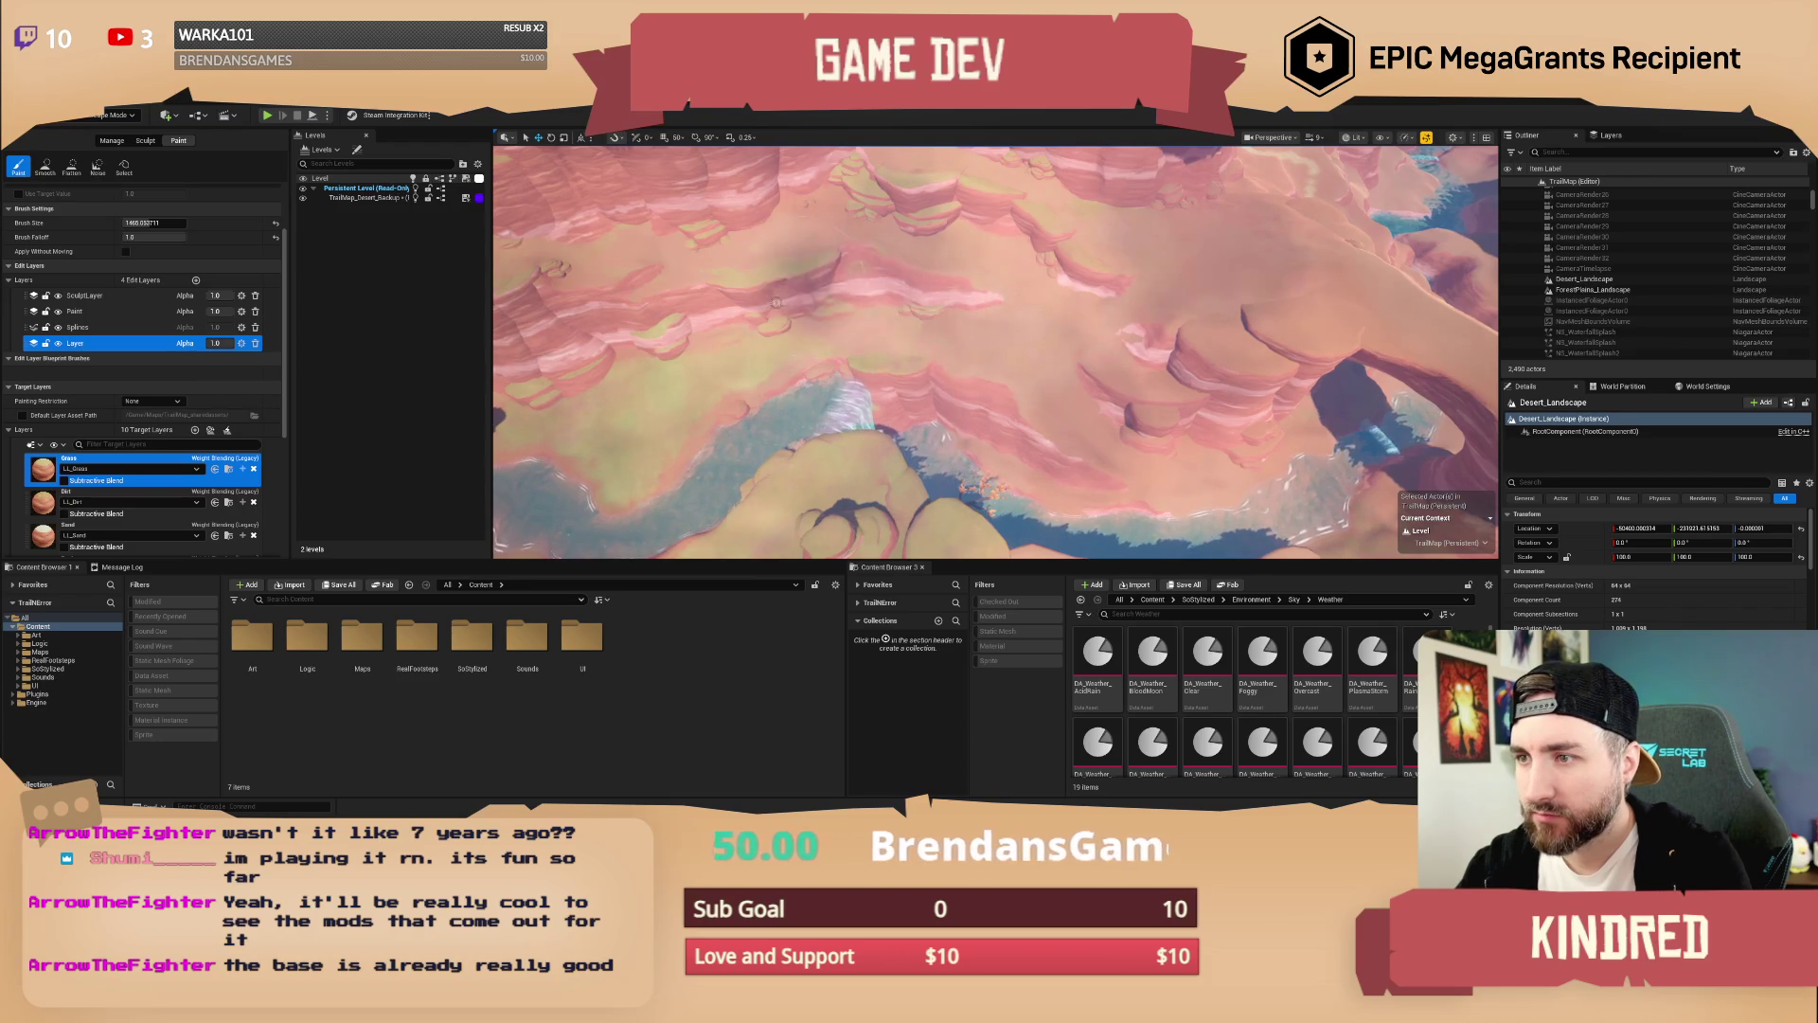
{"action": "left_click_drag", "start_coordinate": [1131, 313], "coordinate": [1132, 237]}
{"action": "scroll", "coordinate": [995, 353], "scroll_direction": "down", "scroll_amount": 2}
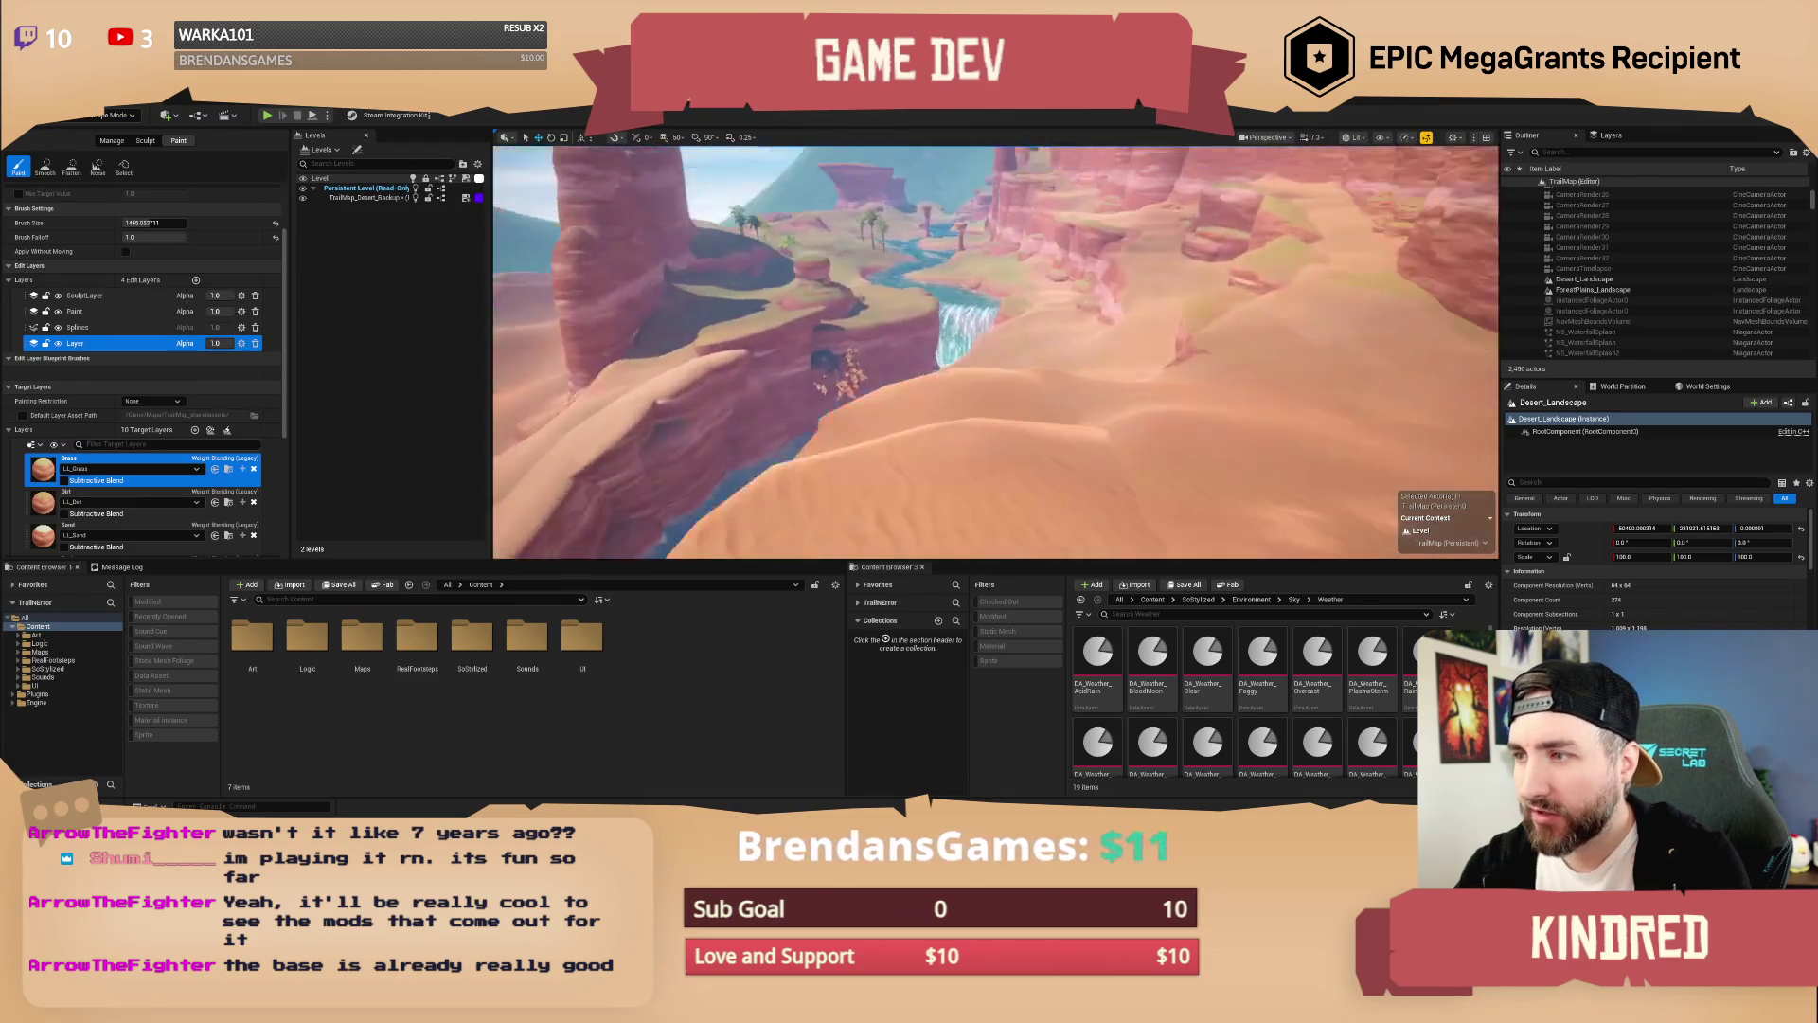
{"action": "key", "text": "w"}
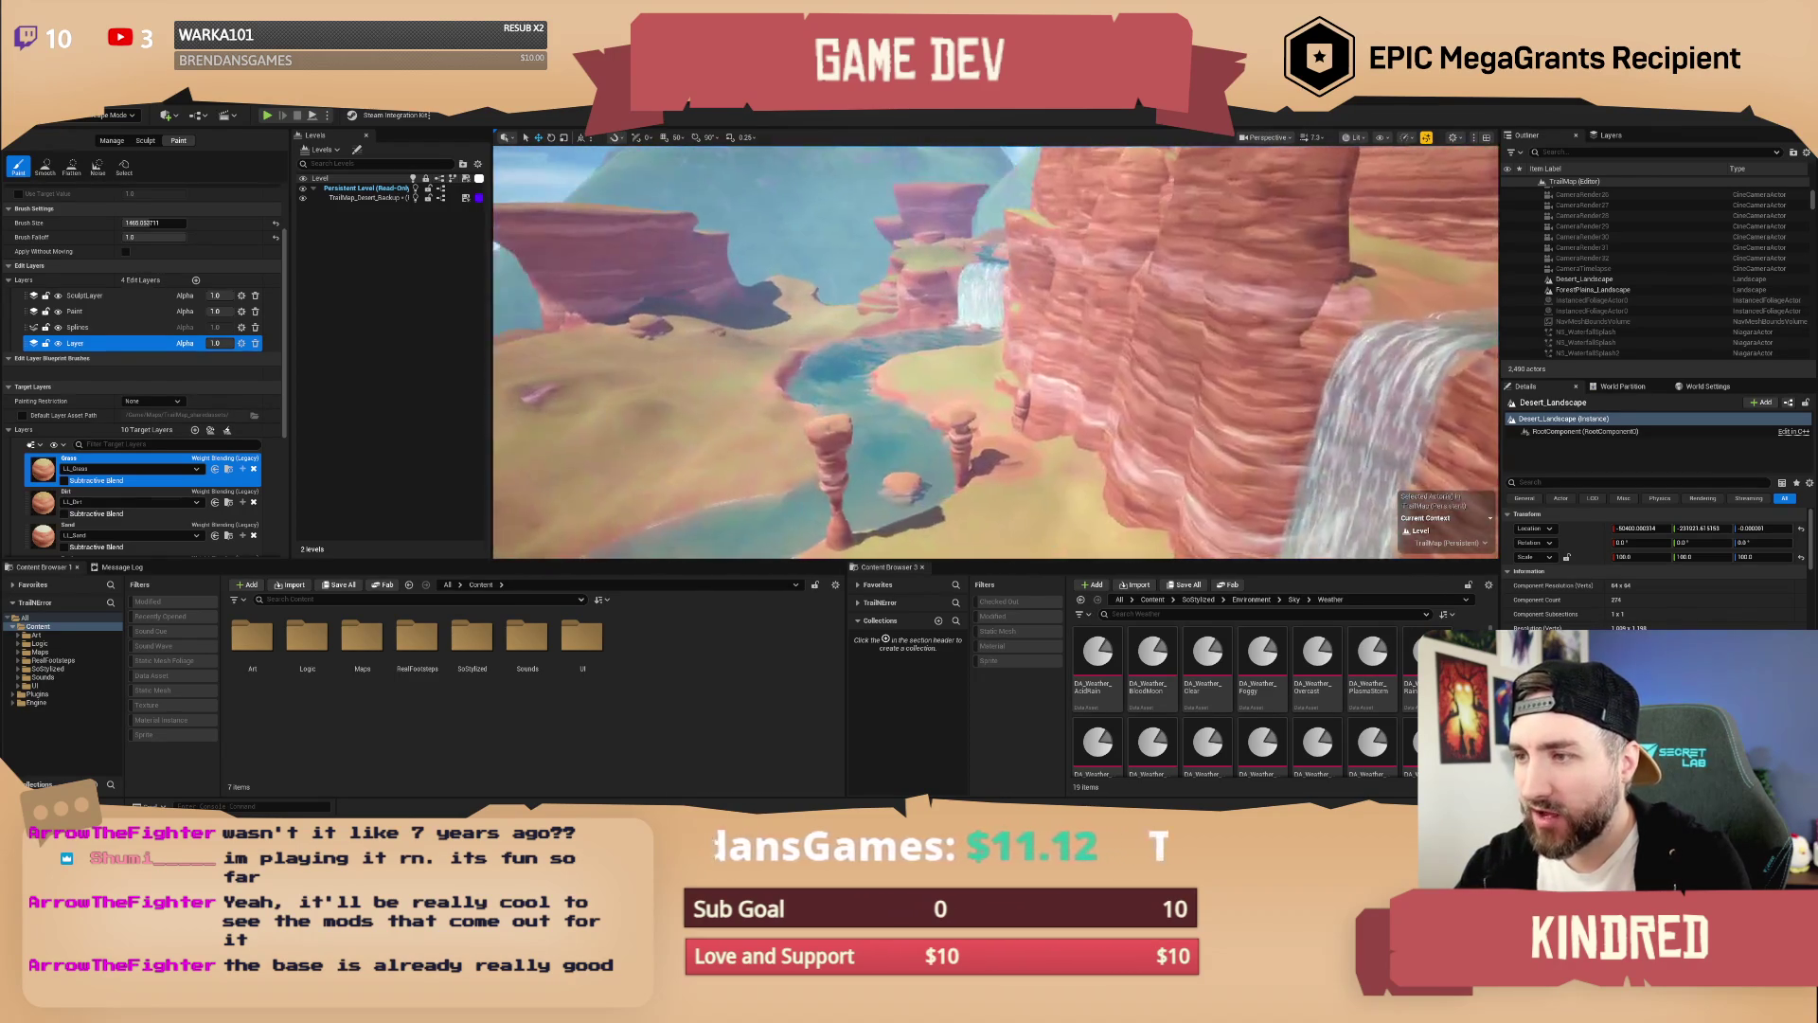
{"action": "scroll", "coordinate": [995, 352], "scroll_direction": "down", "scroll_amount": 5}
{"action": "key", "text": "w"}
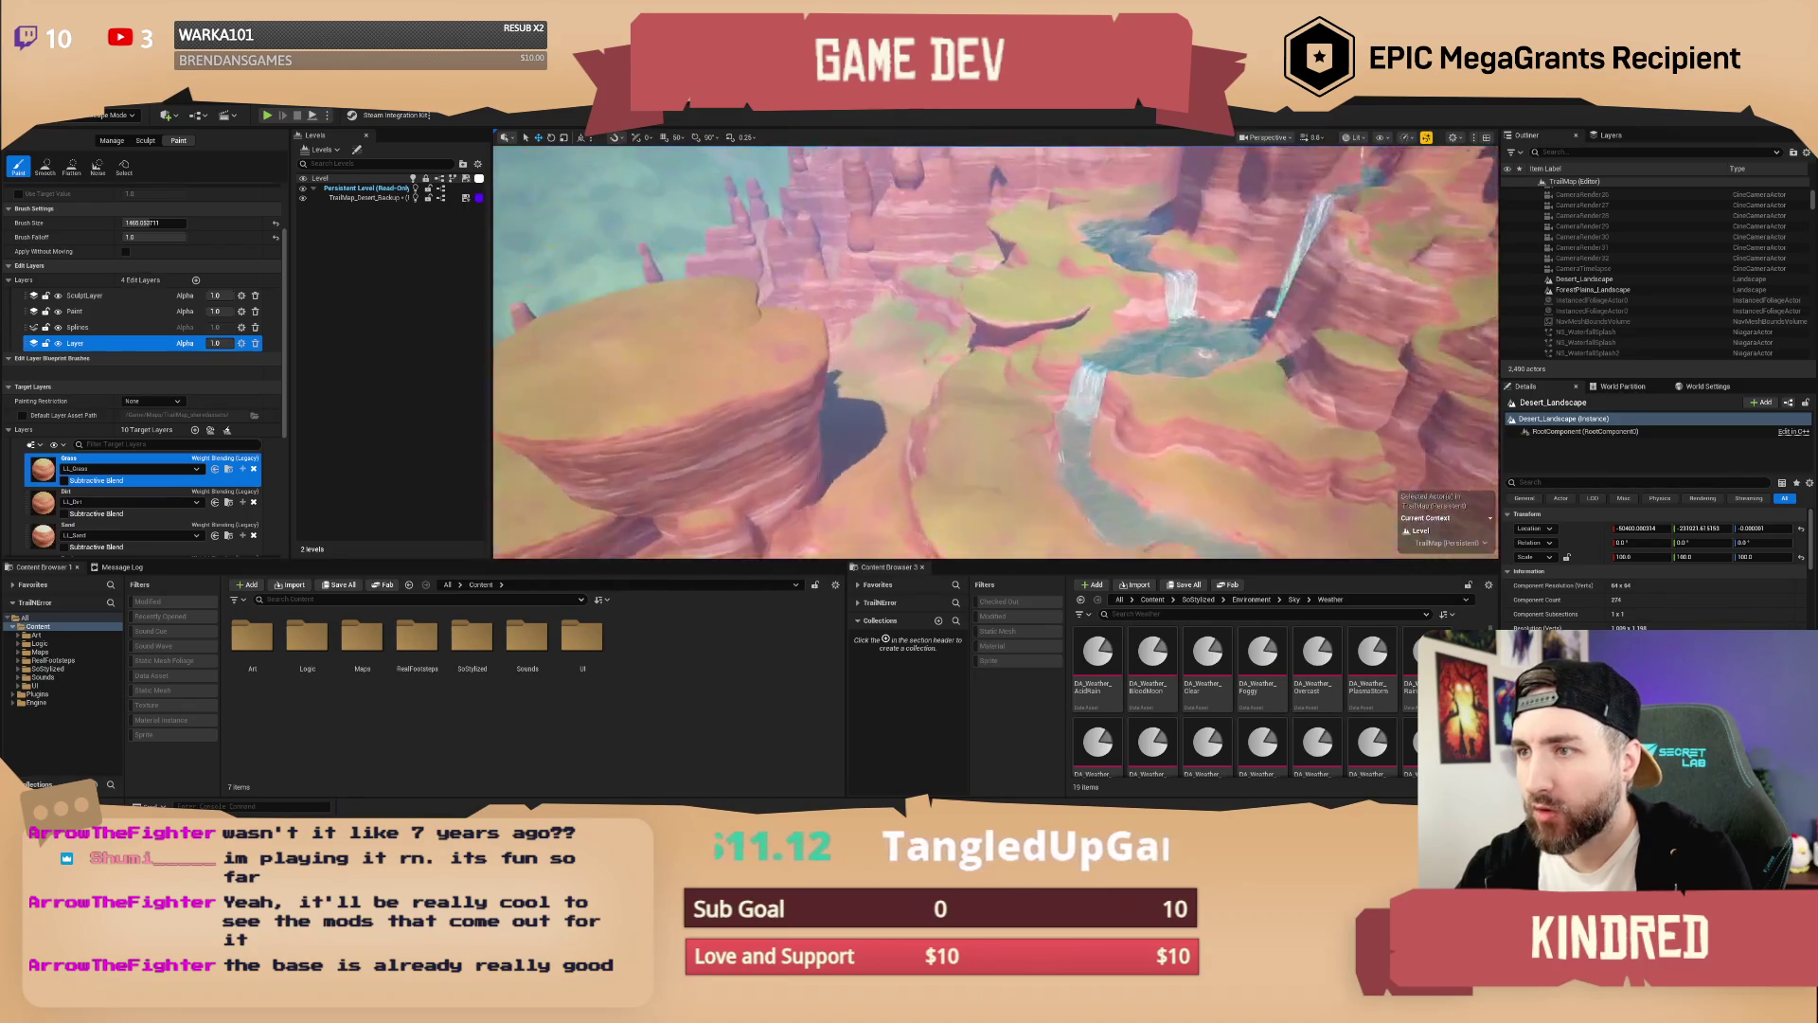
Step: Fly among the rock pillars, pull back to a wide mesa view, and show the editor modes list
{"action": "scroll", "coordinate": [995, 353], "scroll_direction": "up", "scroll_amount": 6}
{"action": "key", "text": "w"}
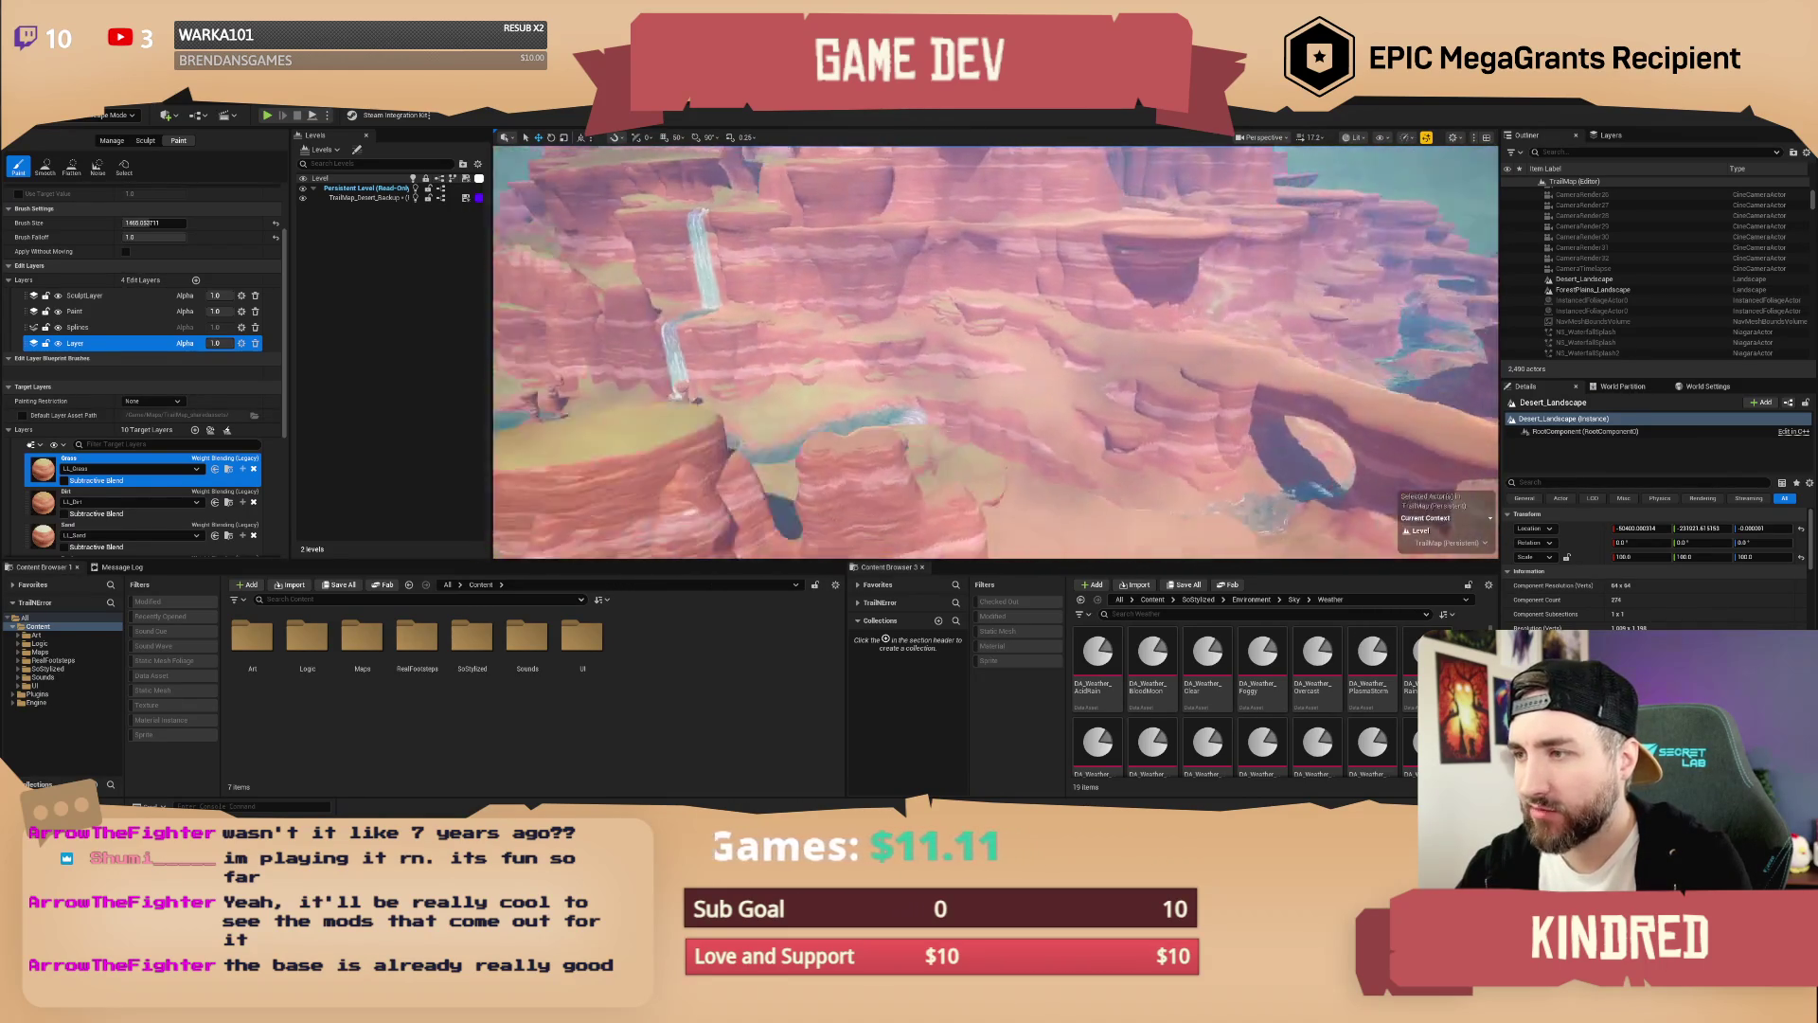
{"action": "key", "text": "s"}
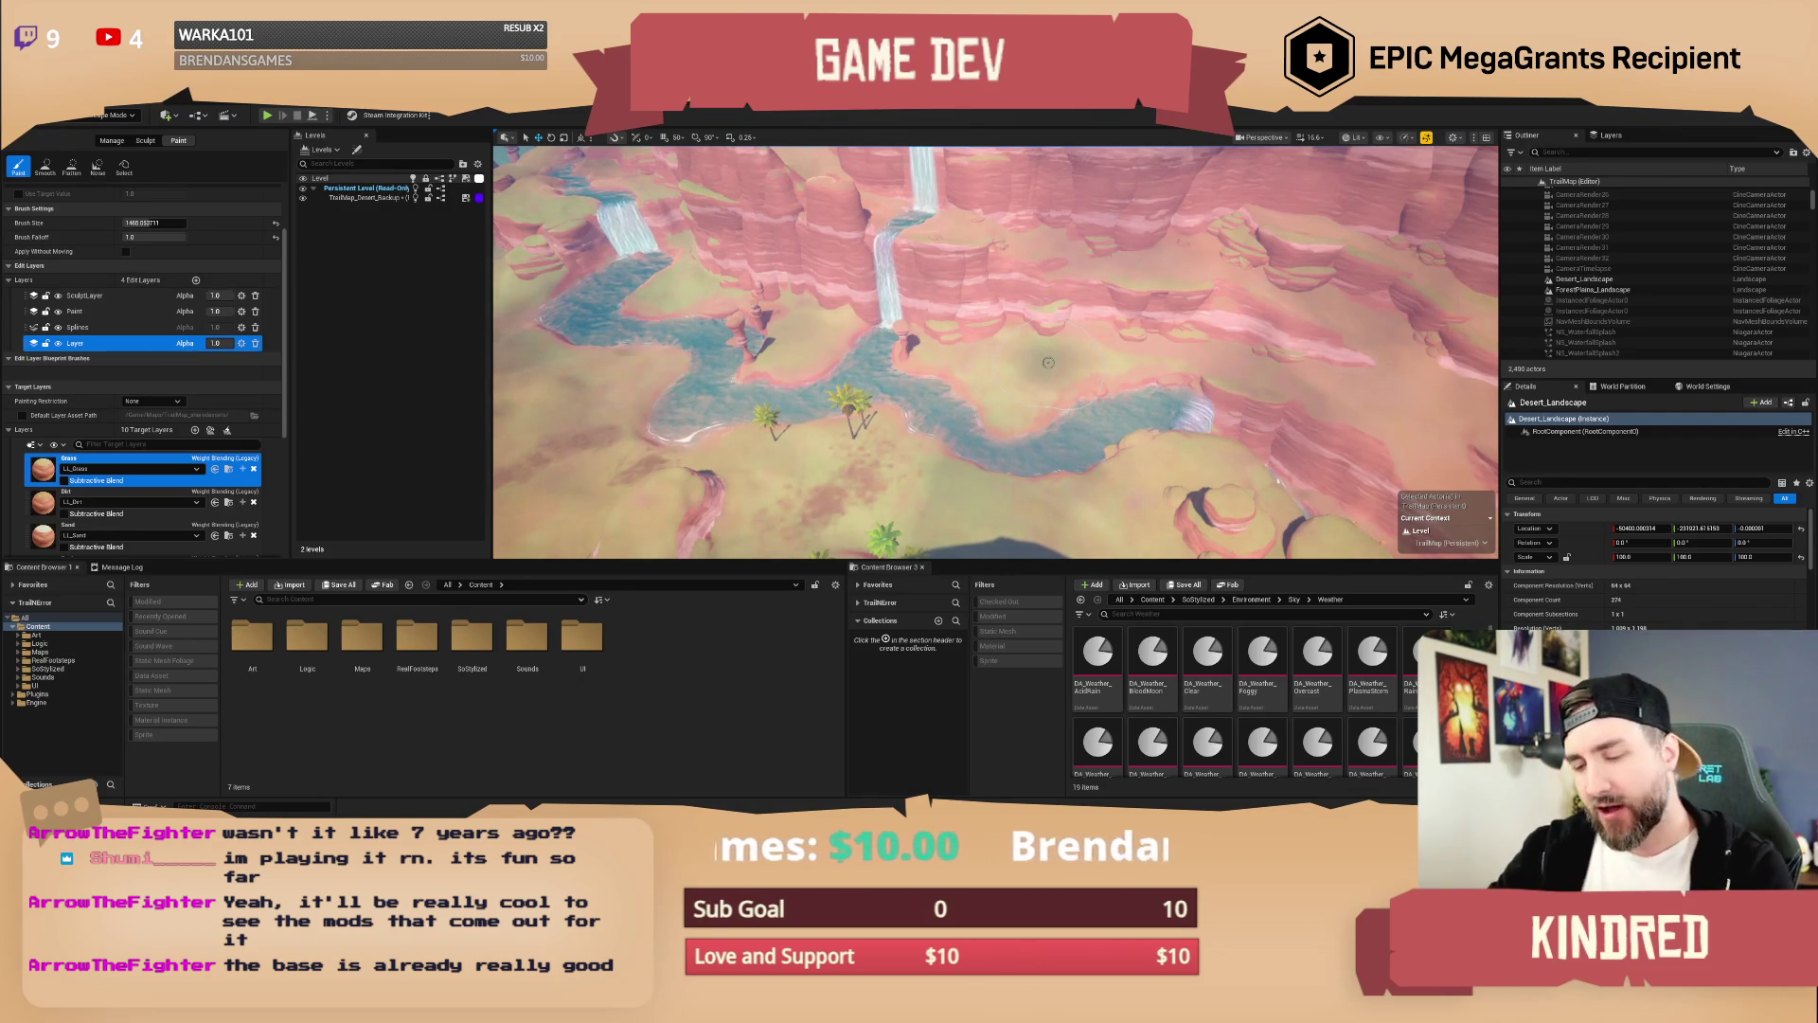
{"action": "scroll", "coordinate": [1049, 362], "scroll_direction": "up", "scroll_amount": 3}
{"action": "scroll", "coordinate": [995, 353], "scroll_direction": "down", "scroll_amount": 2}
{"action": "scroll", "coordinate": [1116, 315], "scroll_direction": "down", "scroll_amount": 2}
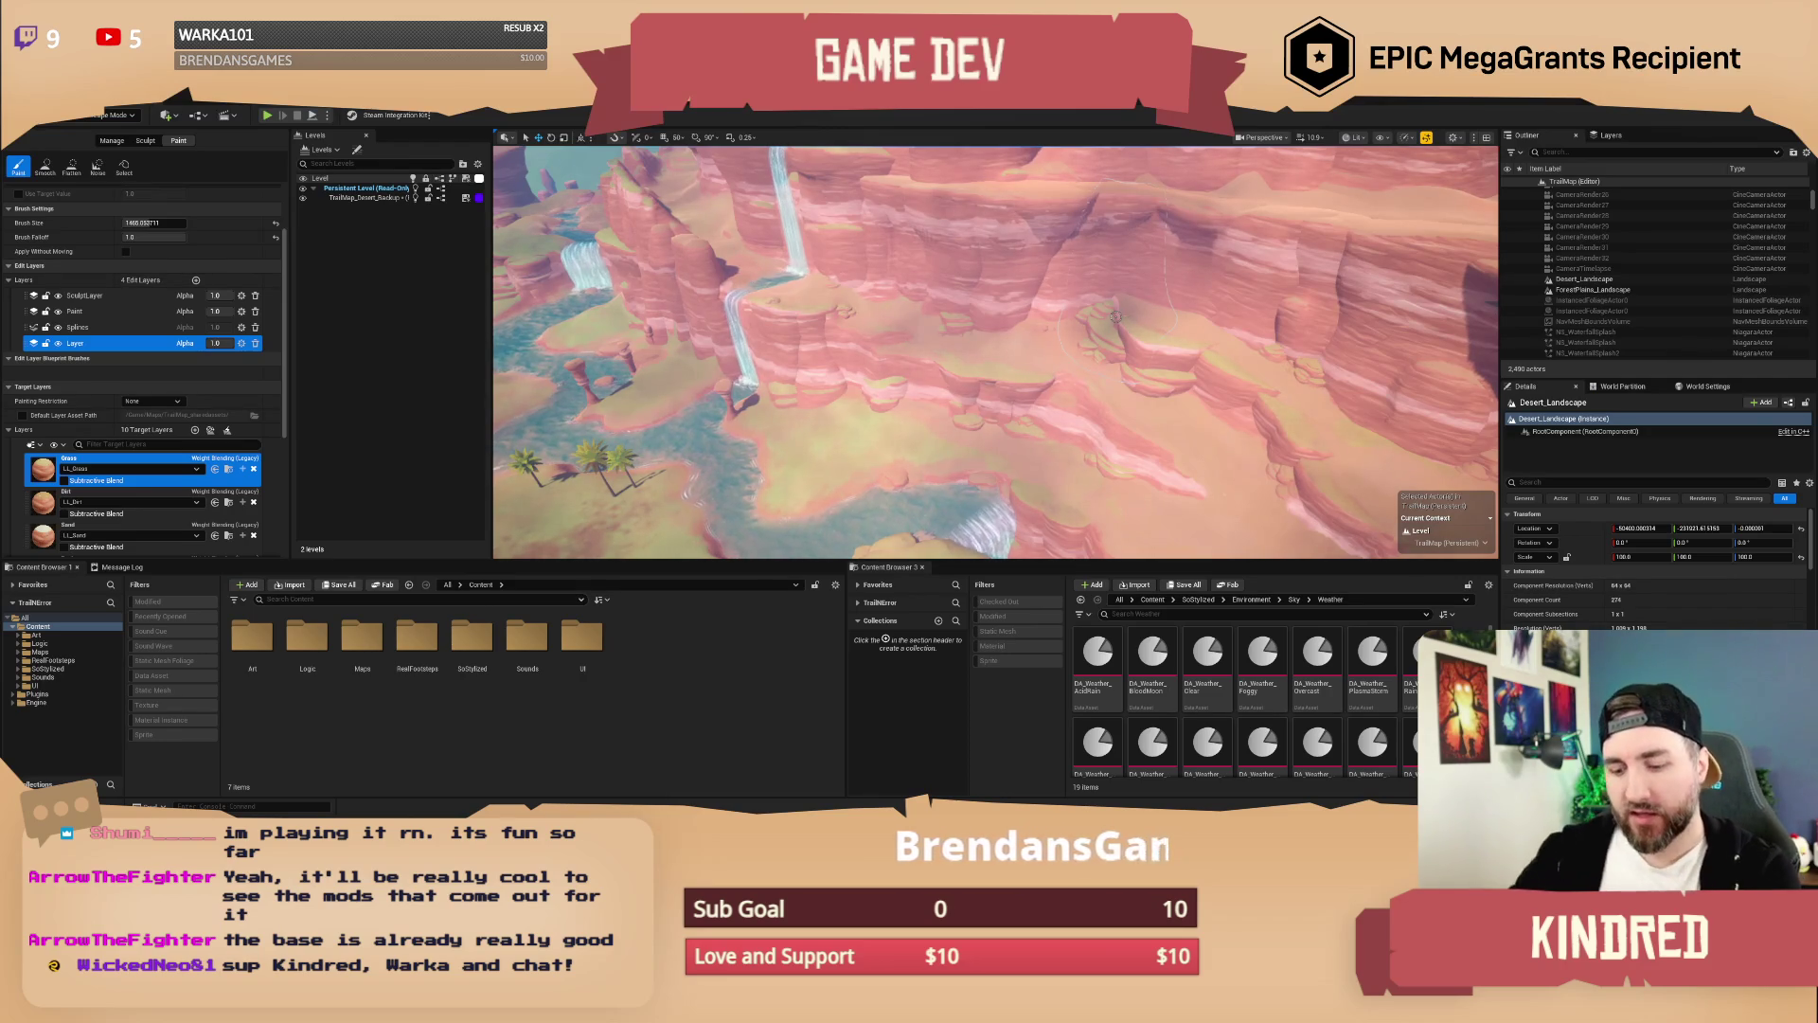
{"action": "right_click", "coordinate": [1115, 316]}
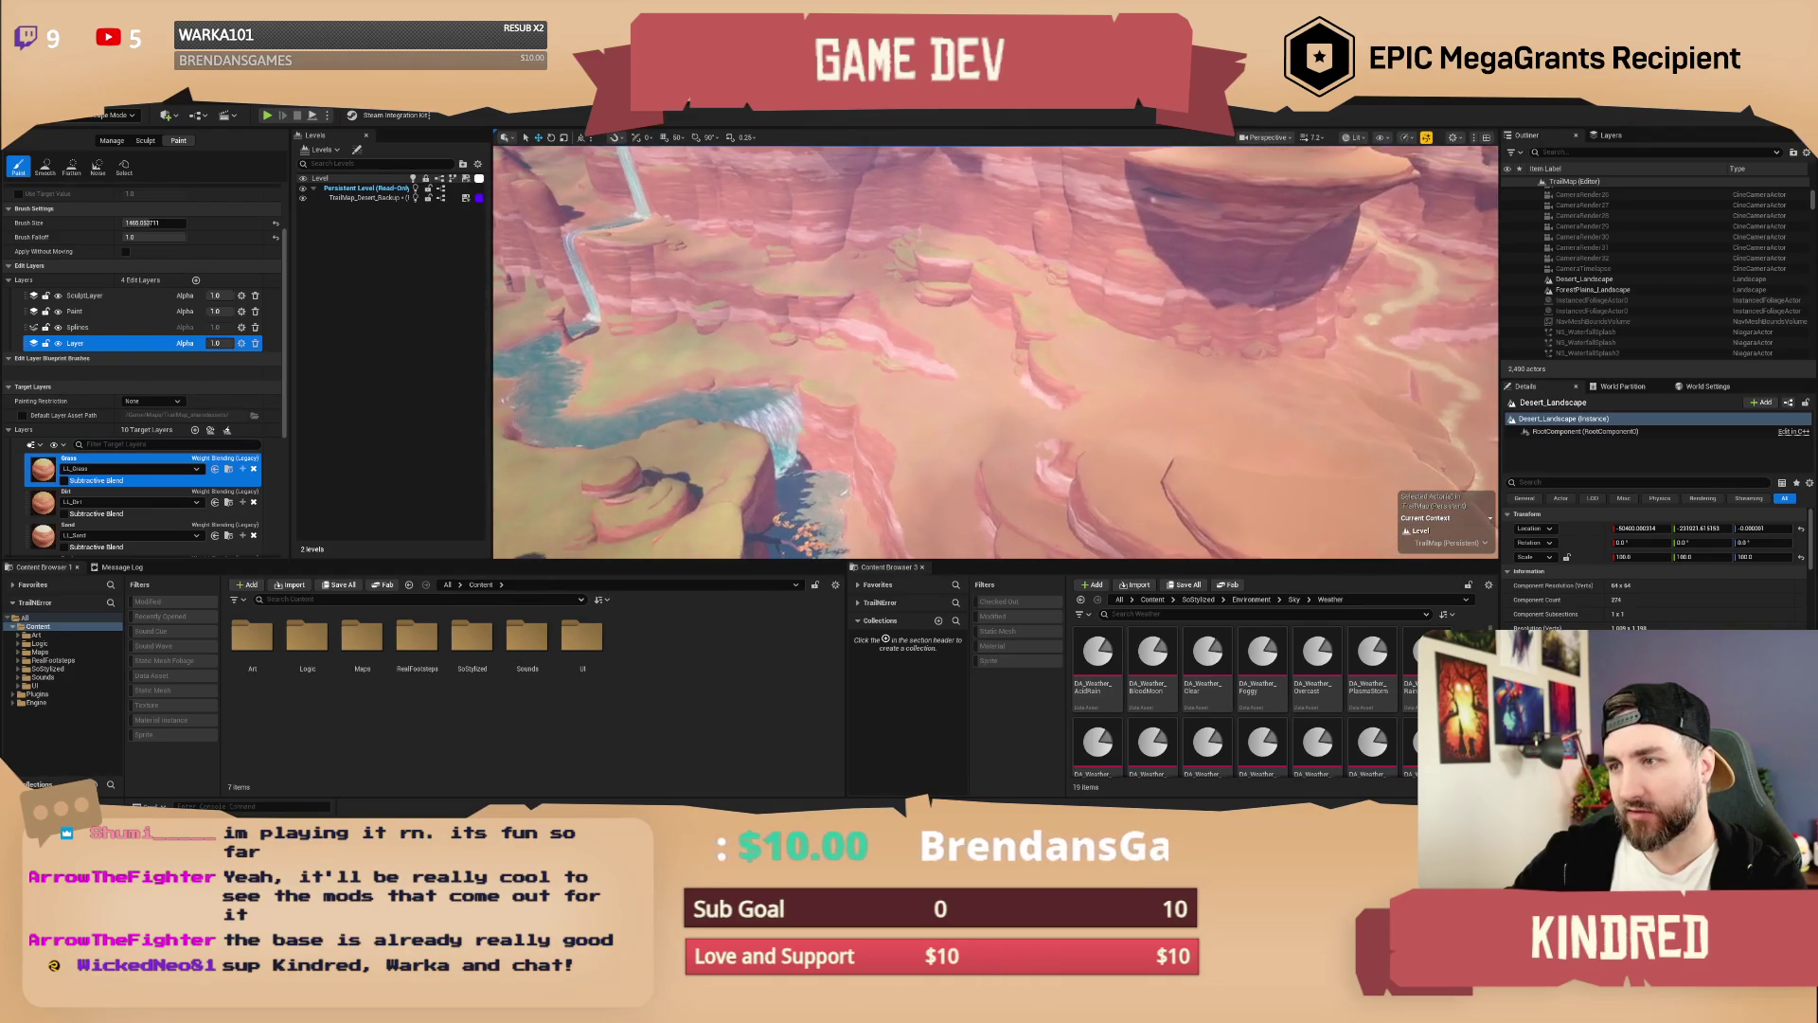
{"action": "left_click", "coordinate": [121, 116]}
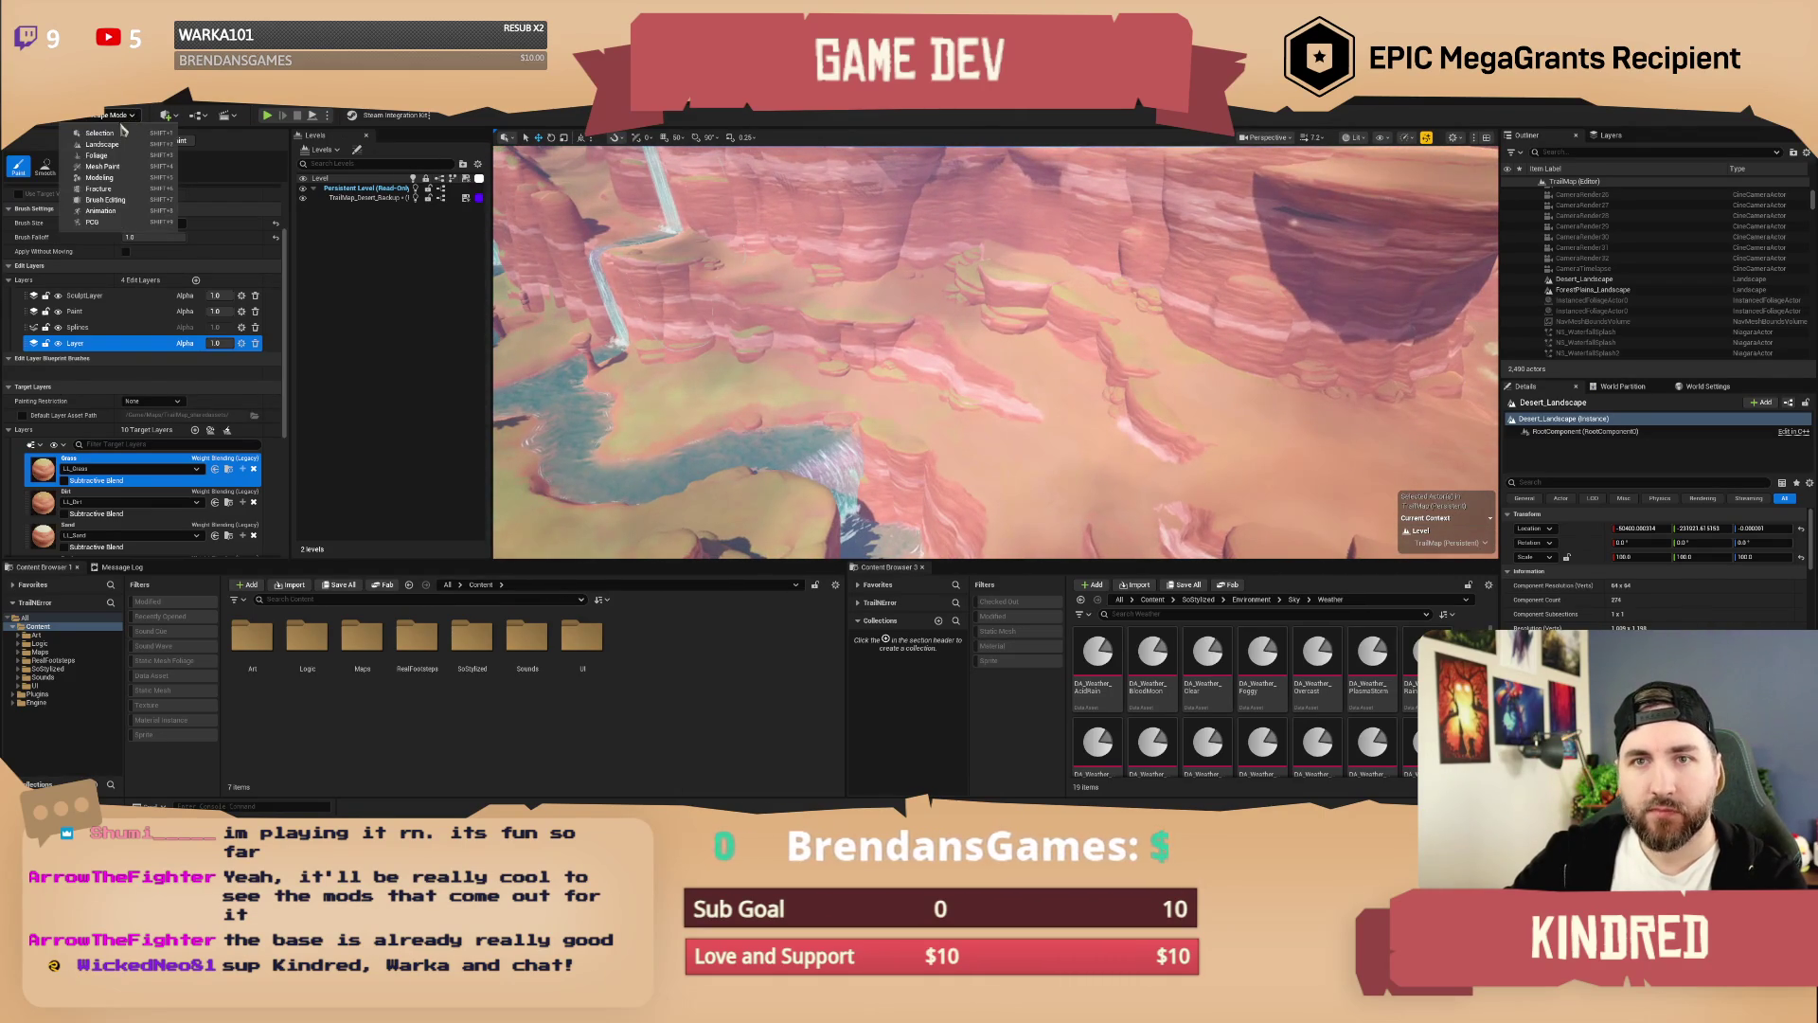
Step: Switch to Selection mode and duplicate SM_RockDesert_CliffC04, placing the copy to the left
{"action": "left_click", "coordinate": [104, 132]}
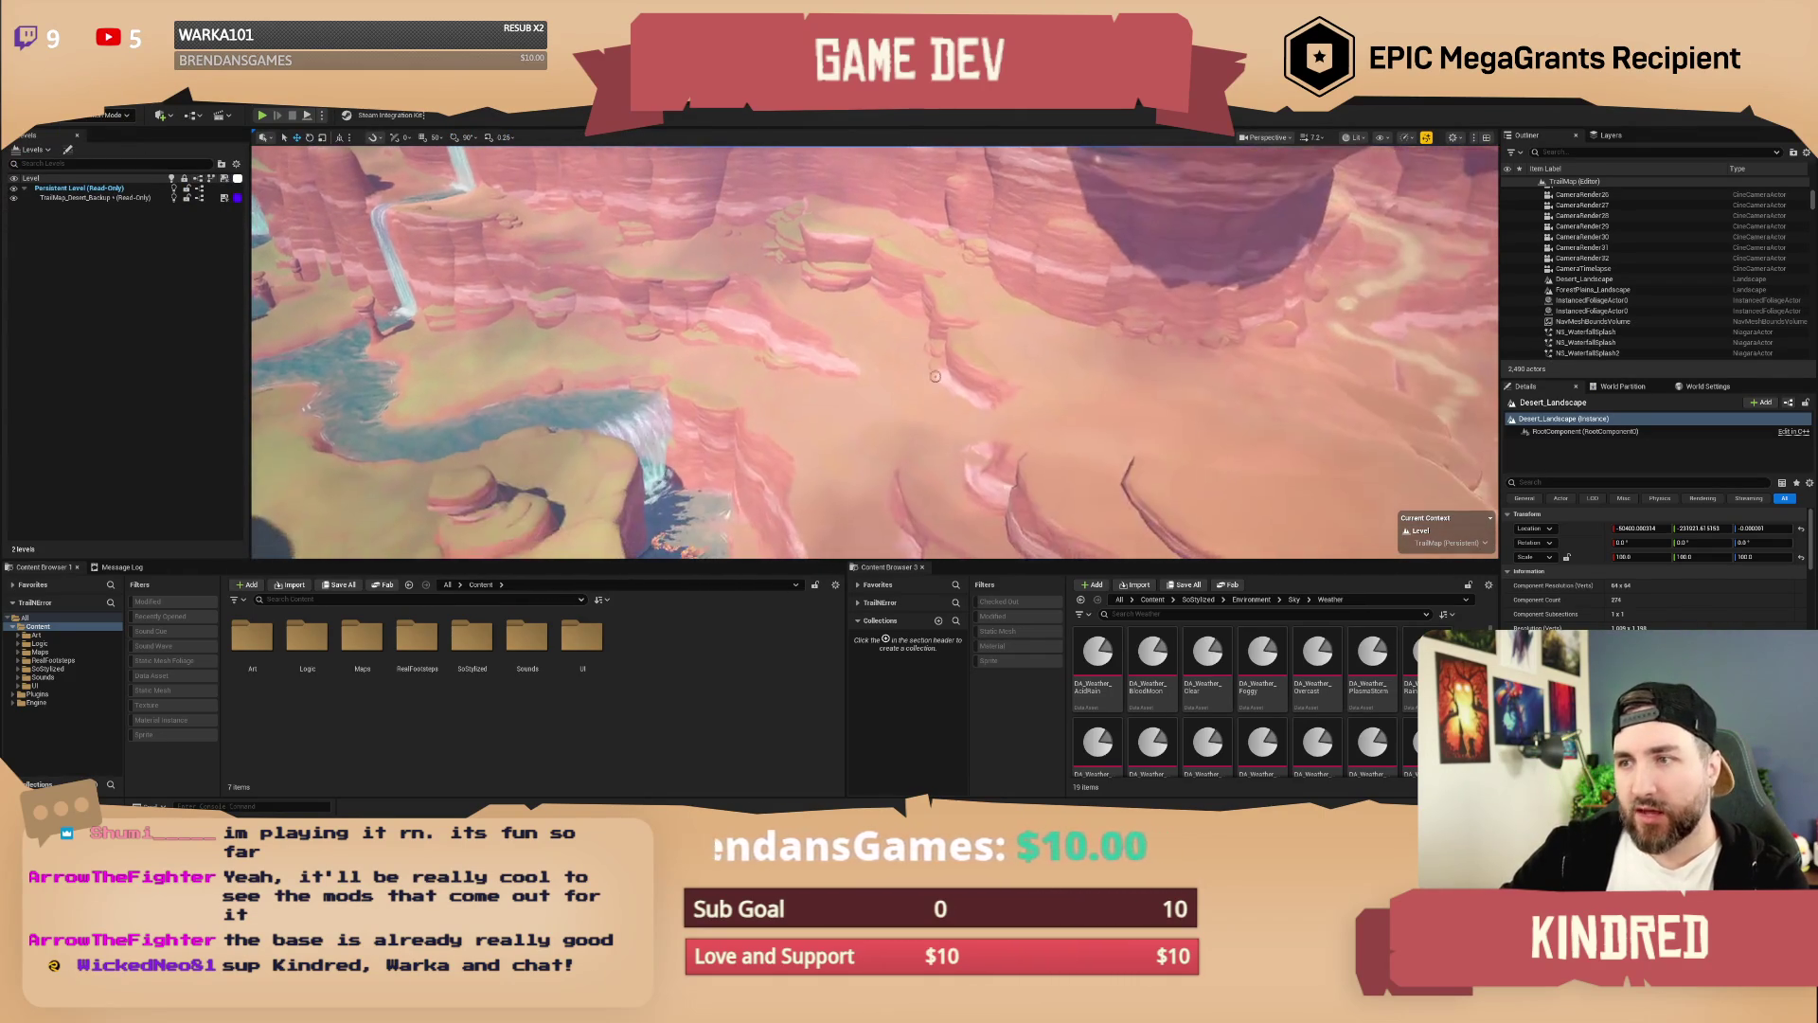
{"action": "left_click", "coordinate": [1127, 312]}
{"action": "key", "text": "a"}
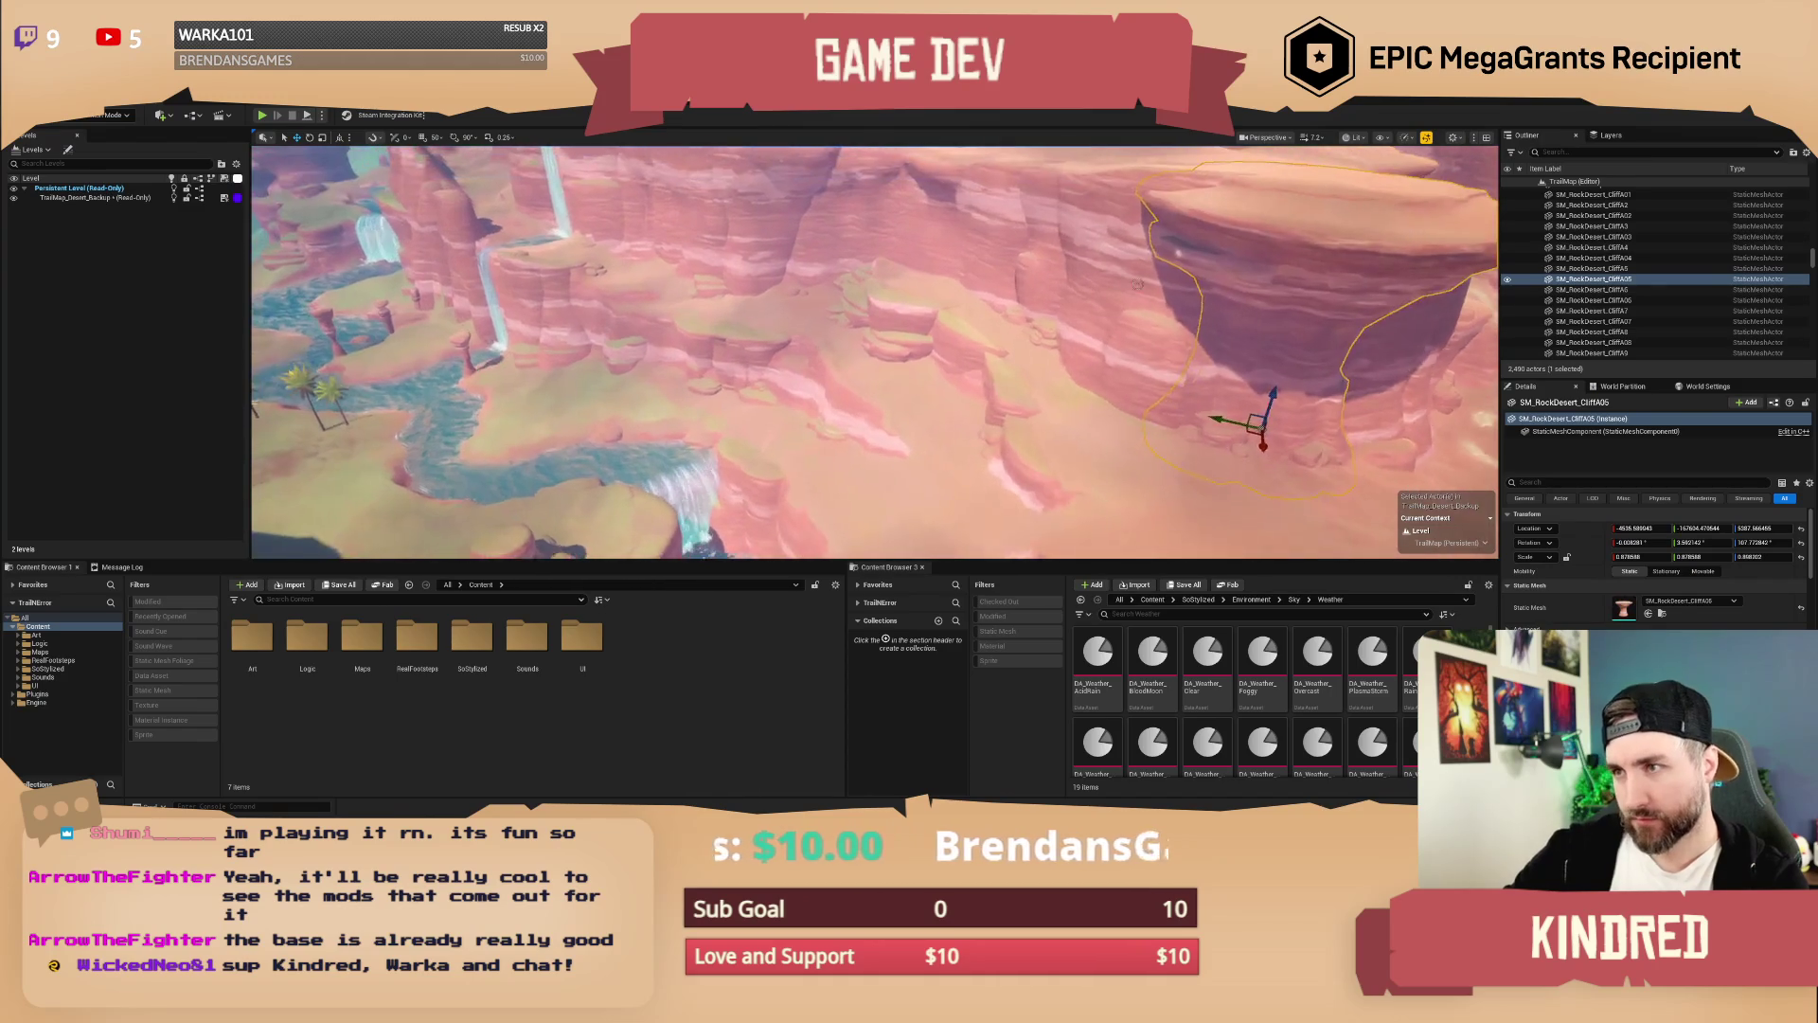
{"action": "left_click", "coordinate": [1138, 284]}
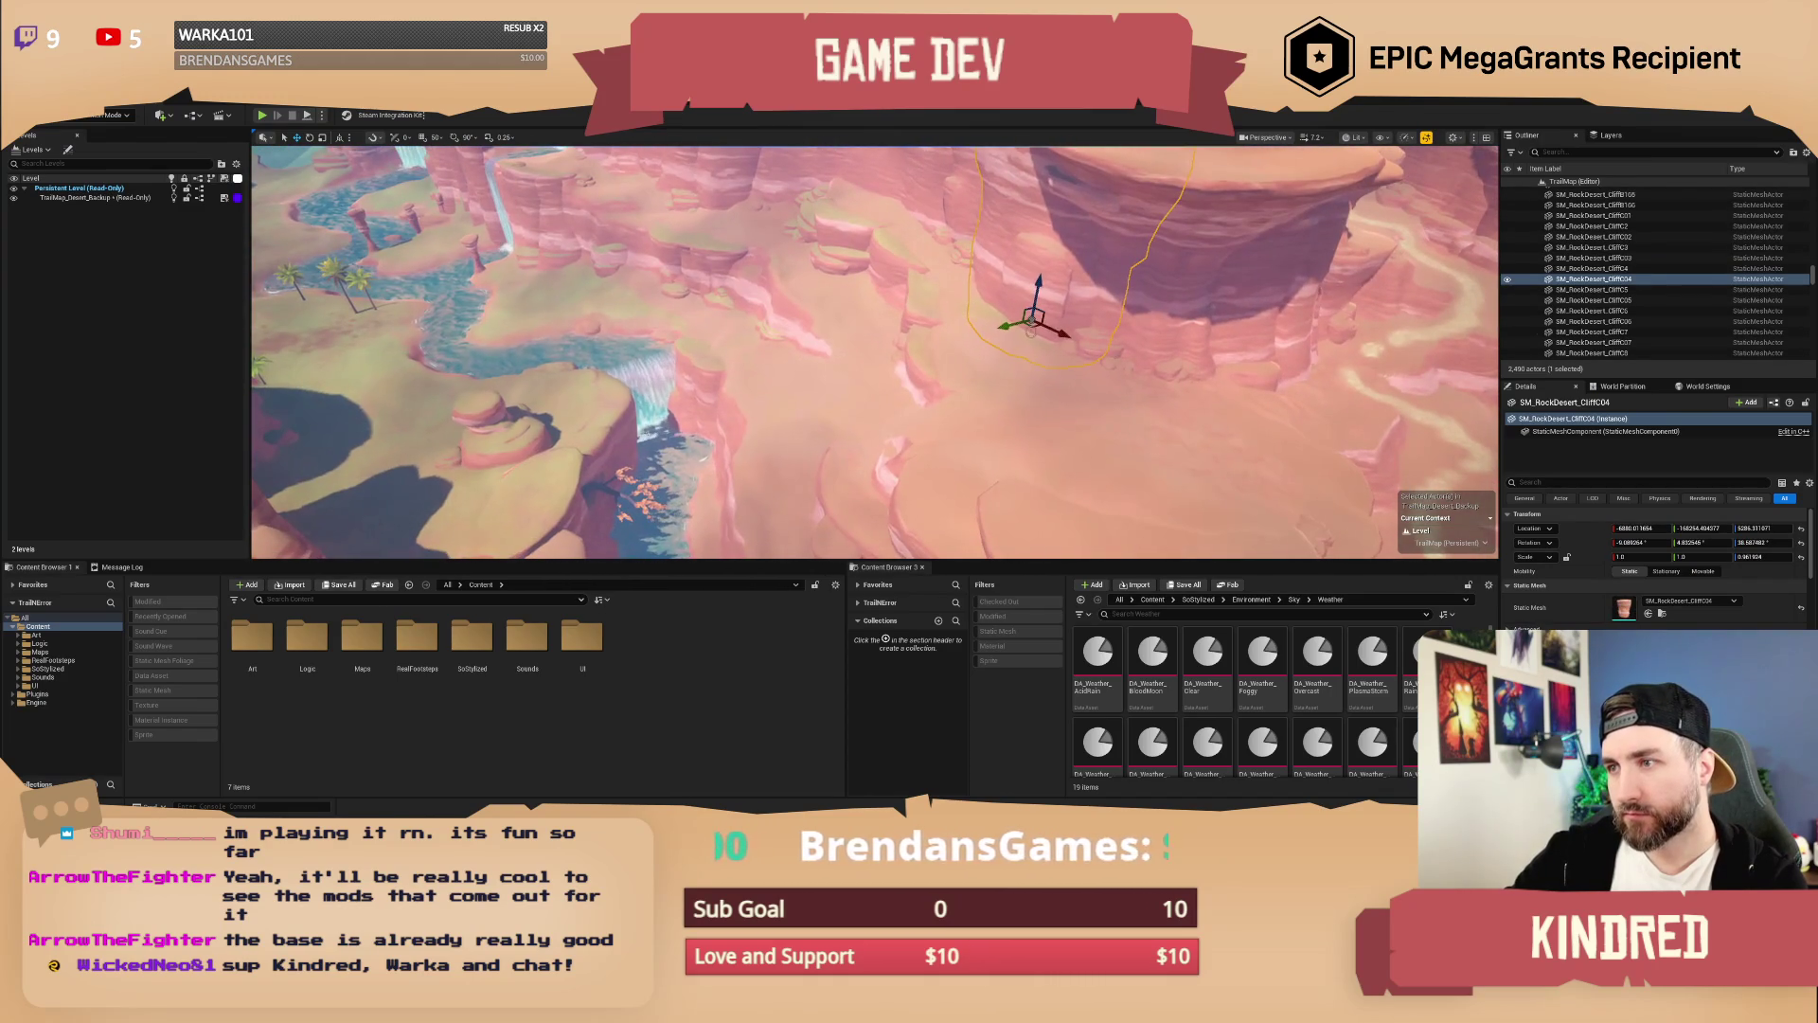
{"action": "mouse_move", "coordinate": [1034, 327]}
{"action": "left_mouse_down"}
{"action": "mouse_move", "coordinate": [834, 358]}
{"action": "mouse_move", "coordinate": [752, 305]}
{"action": "mouse_move", "coordinate": [765, 341]}
{"action": "left_mouse_up"}
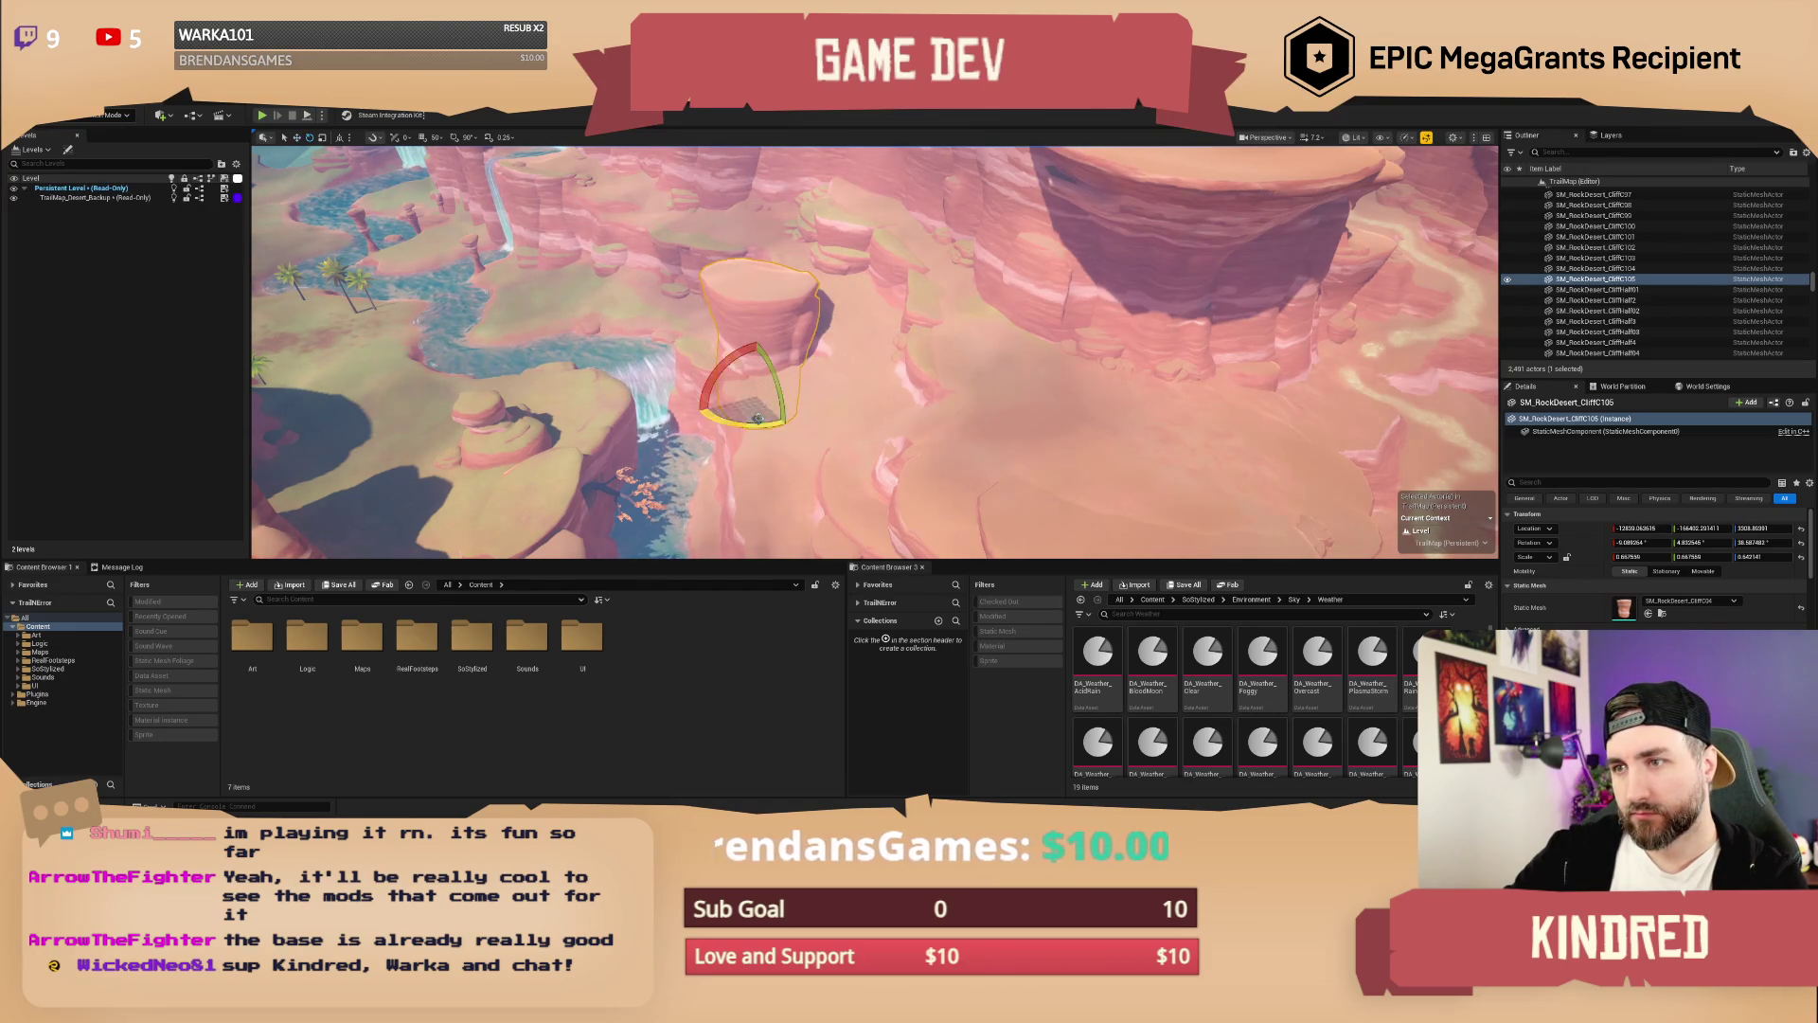
Step: Duplicate SM_RockDesert_Shelf121 to a new spot, dismiss the checkout warning, and save the level
{"action": "mouse_move", "coordinate": [875, 352]}
{"action": "left_mouse_down"}
{"action": "mouse_move", "coordinate": [729, 388]}
{"action": "mouse_move", "coordinate": [812, 387]}
{"action": "mouse_move", "coordinate": [833, 345]}
{"action": "left_mouse_up"}
{"action": "key", "text": "f"}
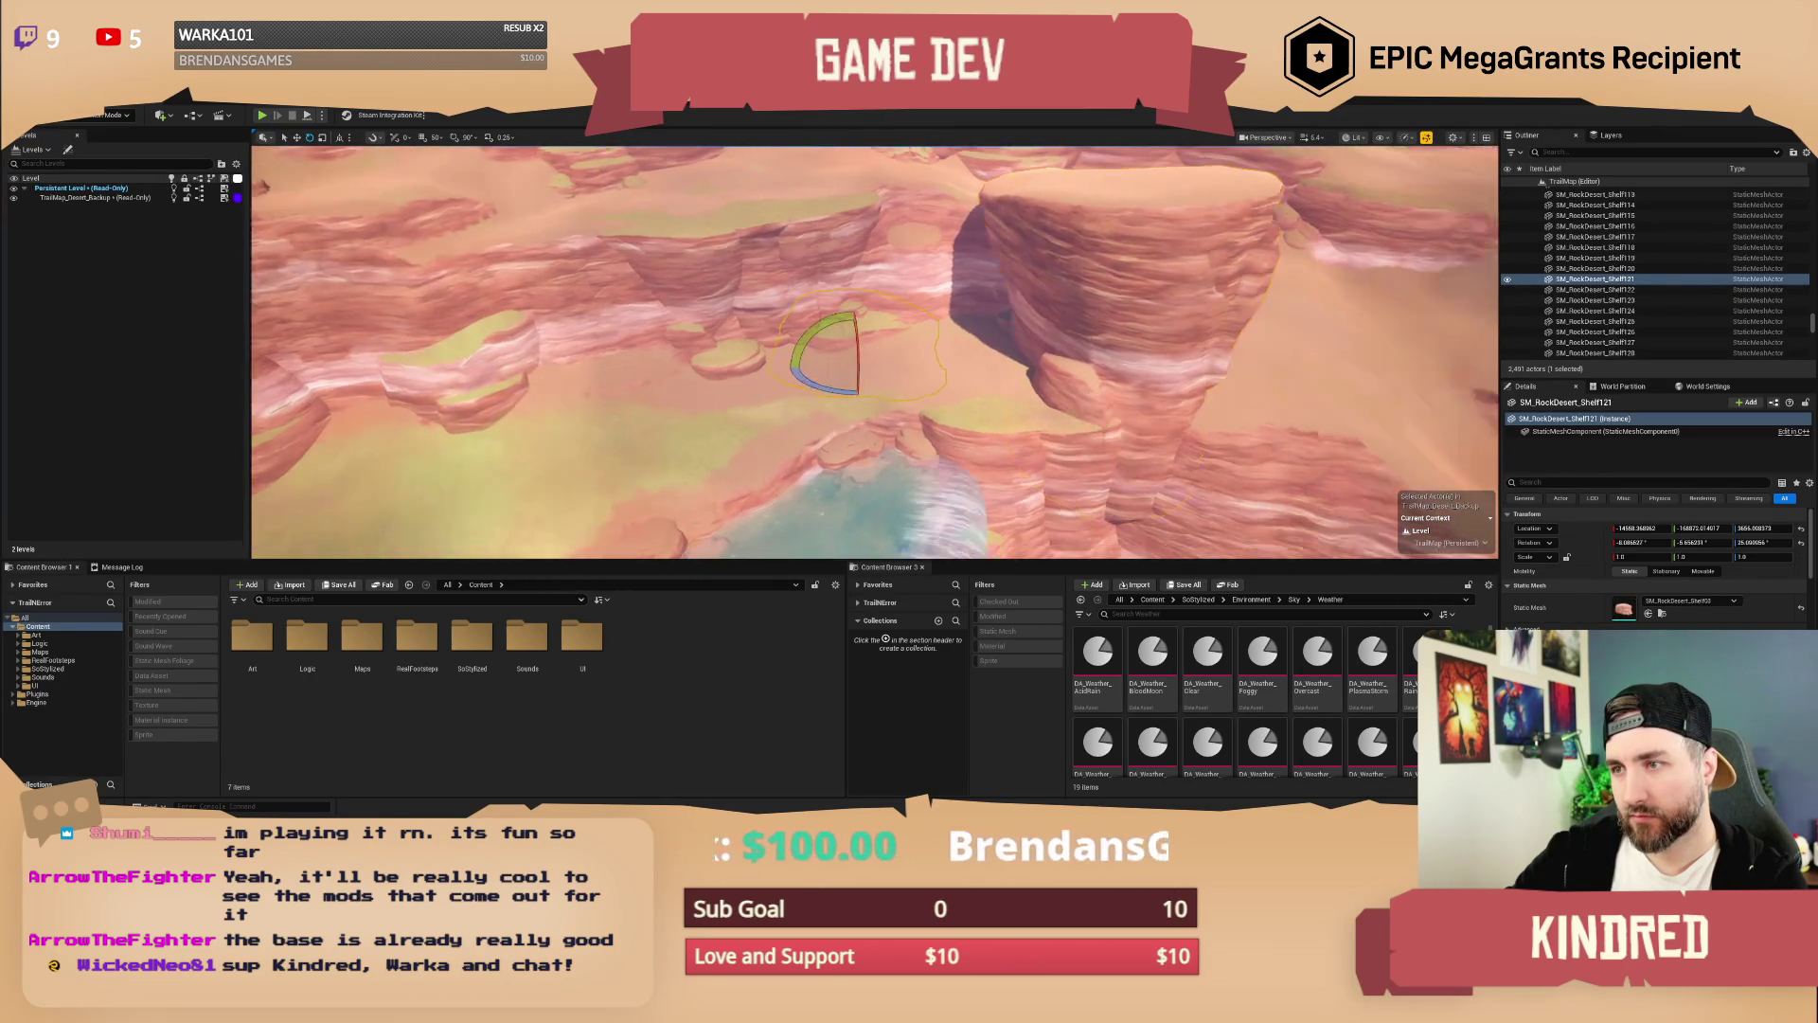
{"action": "left_click", "coordinate": [760, 402]}
{"action": "key", "text": "w"}
{"action": "mouse_move", "coordinate": [794, 426]}
{"action": "left_mouse_down"}
{"action": "mouse_move", "coordinate": [849, 431]}
{"action": "mouse_move", "coordinate": [458, 474]}
{"action": "mouse_move", "coordinate": [839, 421]}
{"action": "left_mouse_up"}
{"action": "left_click", "coordinate": [993, 472]}
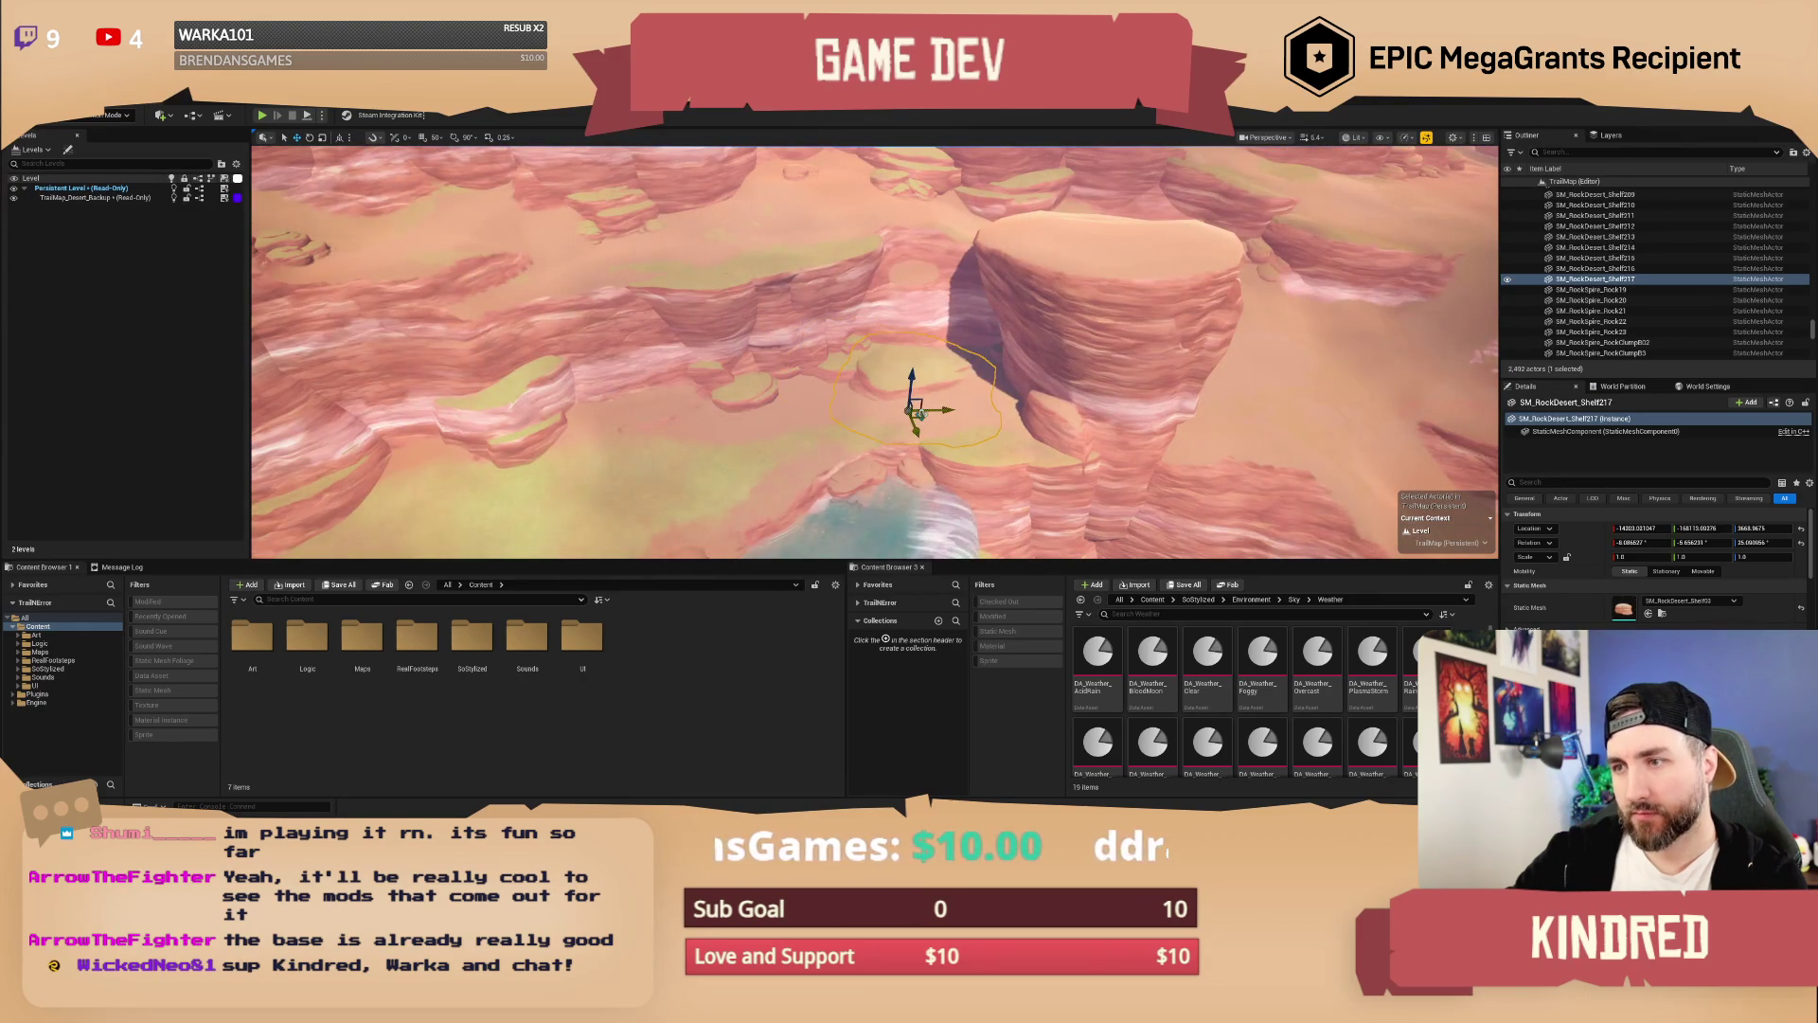
{"action": "key", "text": "ctrl+s"}
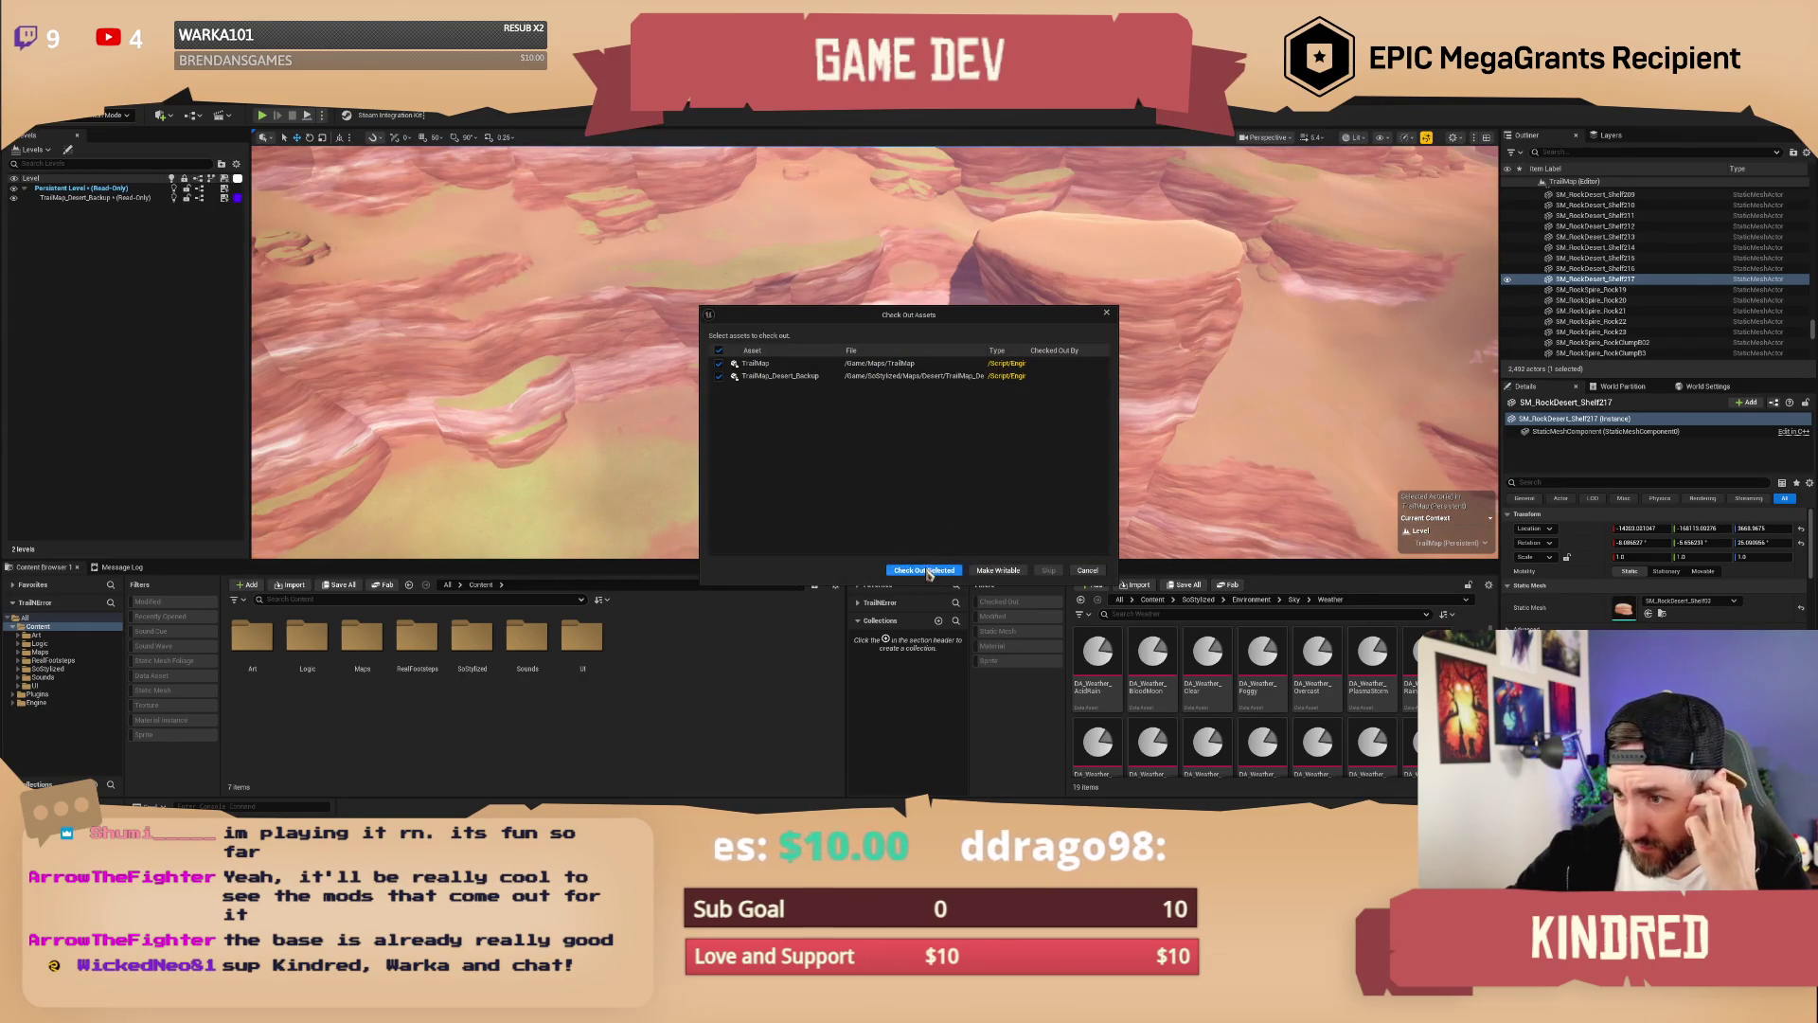
Step: Check out the level files, then move the duplicated Shelf217 rock up and right and deselect it
{"action": "left_click", "coordinate": [926, 571]}
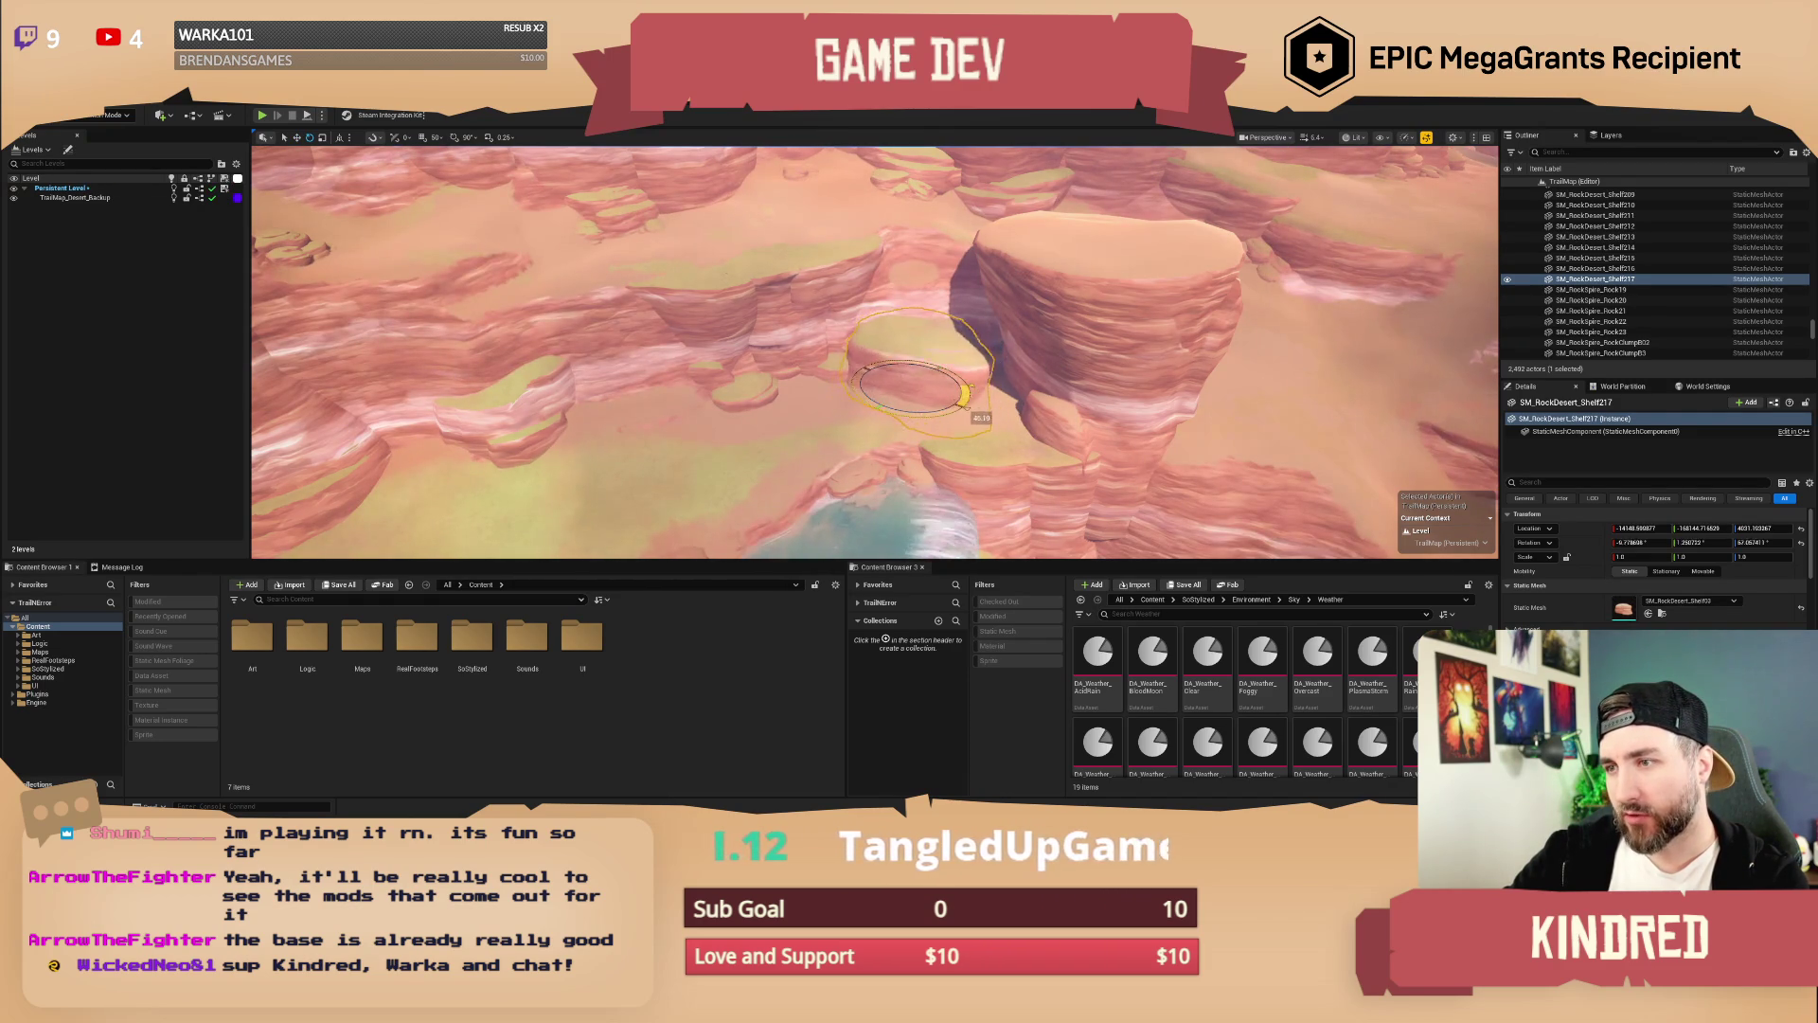
{"action": "mouse_move", "coordinate": [907, 390]}
{"action": "left_mouse_down"}
{"action": "mouse_move", "coordinate": [975, 371]}
{"action": "mouse_move", "coordinate": [811, 430]}
{"action": "left_mouse_up"}
{"action": "key", "text": "Escape"}
{"action": "left_click", "coordinate": [111, 115]}
Step: Switch to Landscape mode, fly toward the sand dunes, and keep Layer as the edit layer
{"action": "left_click", "coordinate": [102, 145]}
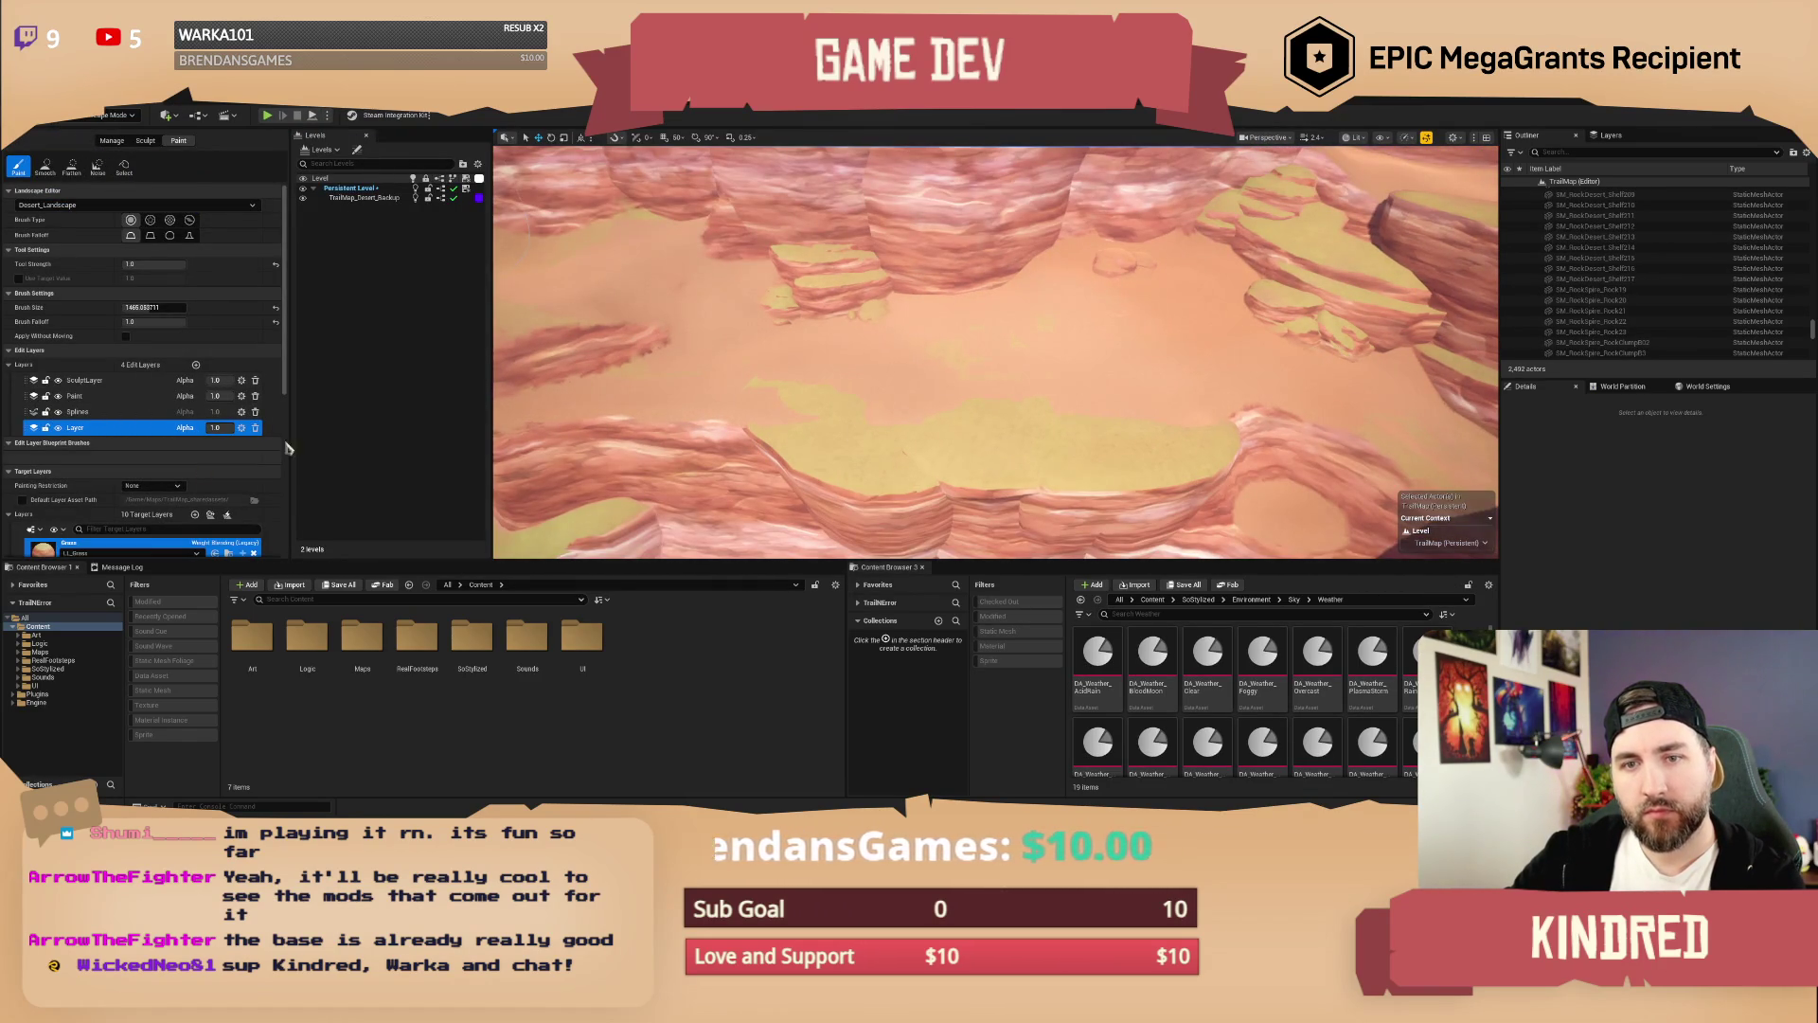
{"action": "left_click_drag", "start_coordinate": [994, 350], "coordinate": [942, 371]}
{"action": "scroll", "coordinate": [147, 480], "scroll_direction": "down", "scroll_amount": 2}
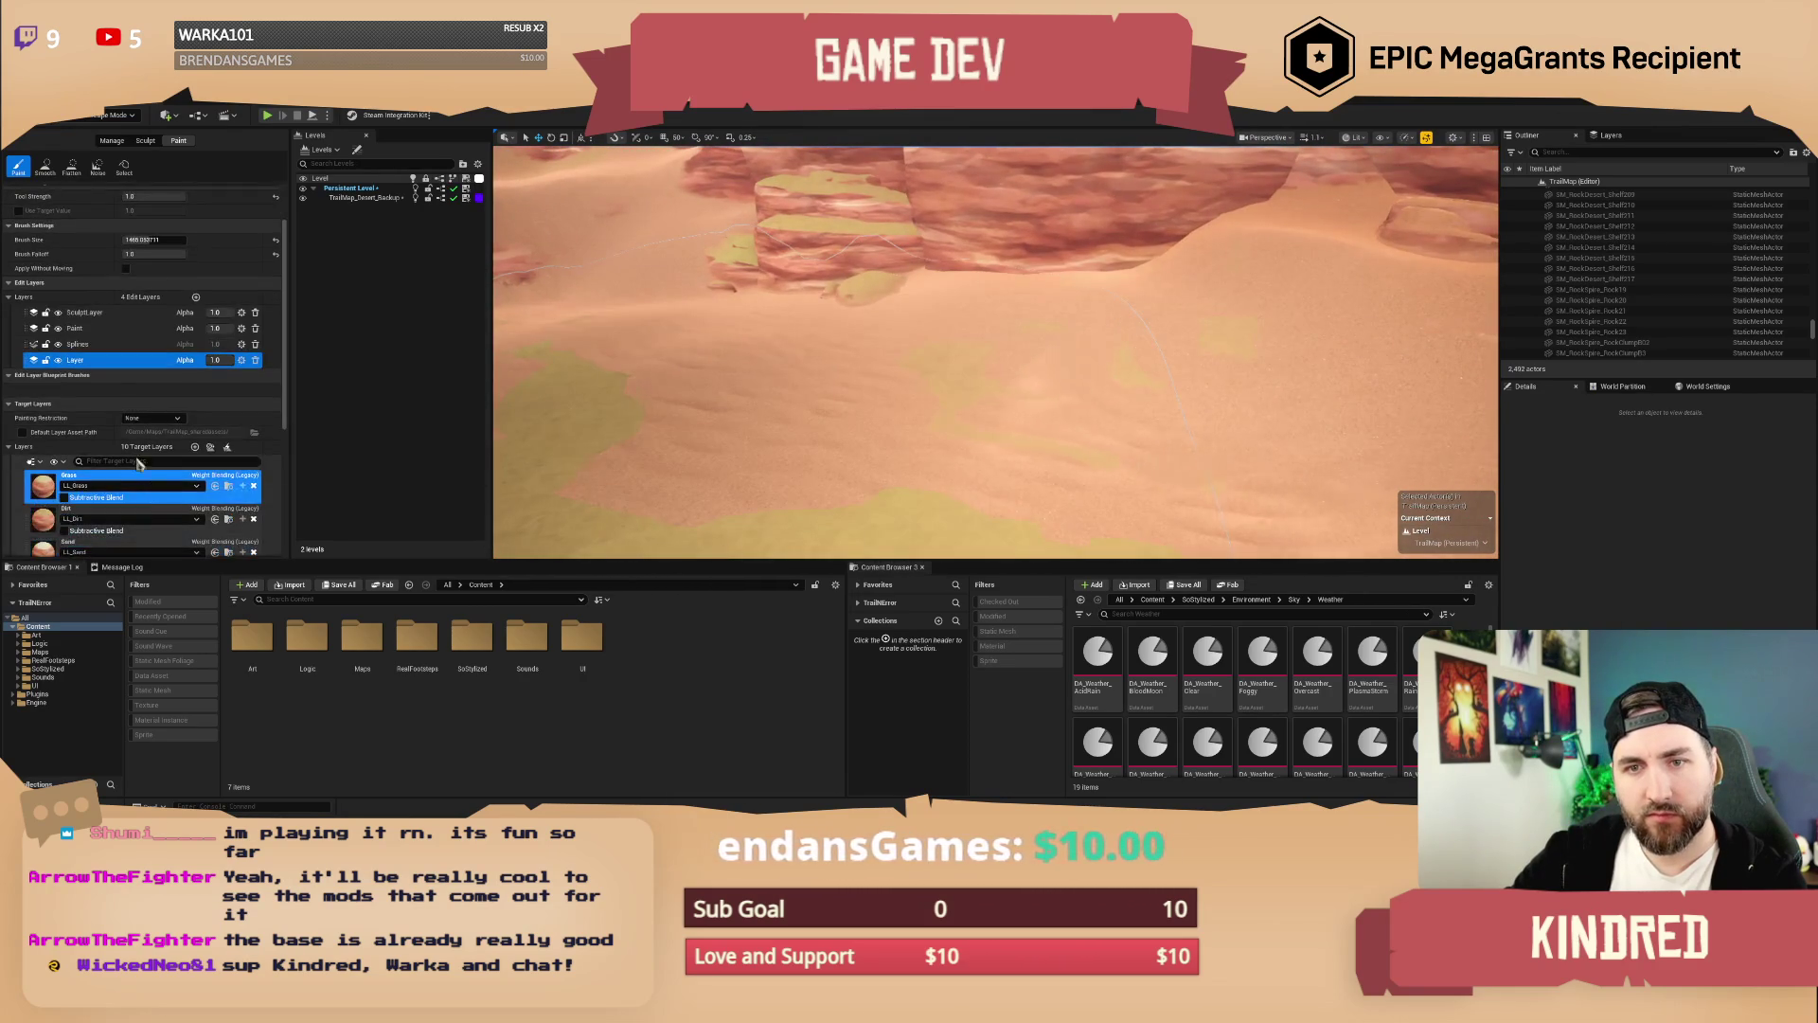
{"action": "left_click", "coordinate": [142, 327]}
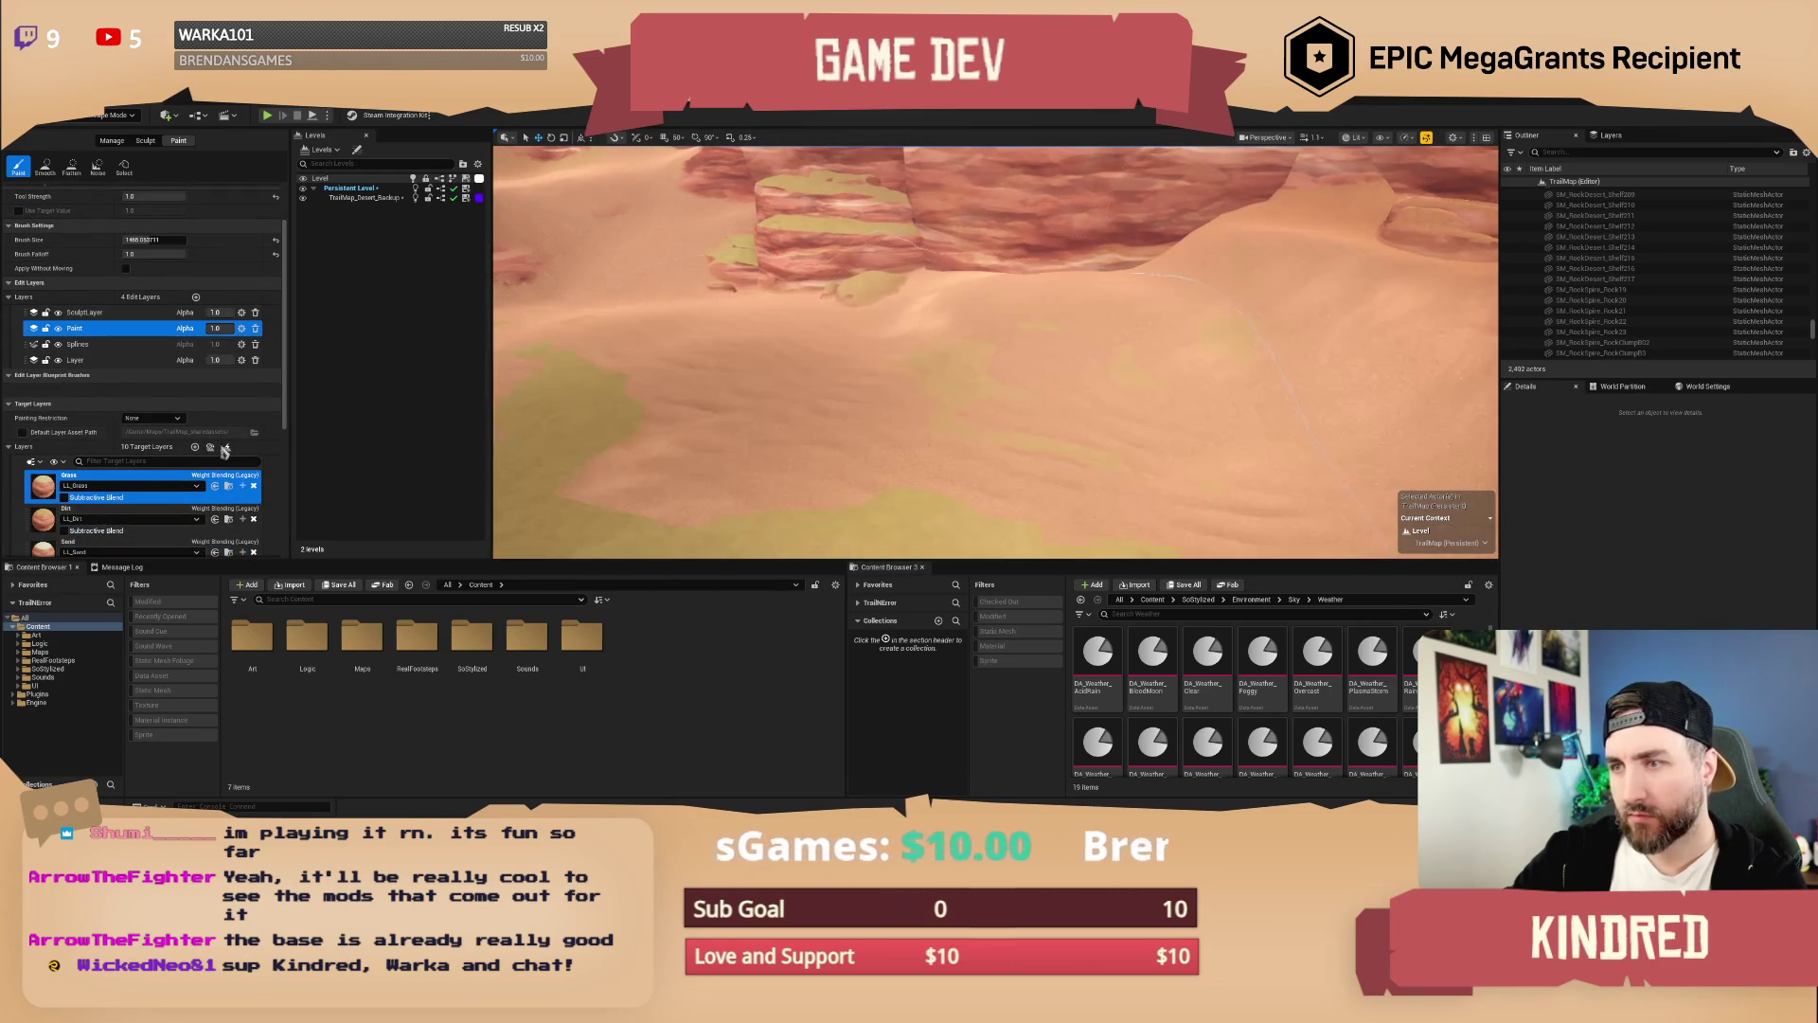
{"action": "left_click", "coordinate": [95, 360]}
Step: Scroll through the target layers past Dirt and Sand to select DesertSand
{"action": "scroll", "coordinate": [69, 485], "scroll_direction": "down", "scroll_amount": 2}
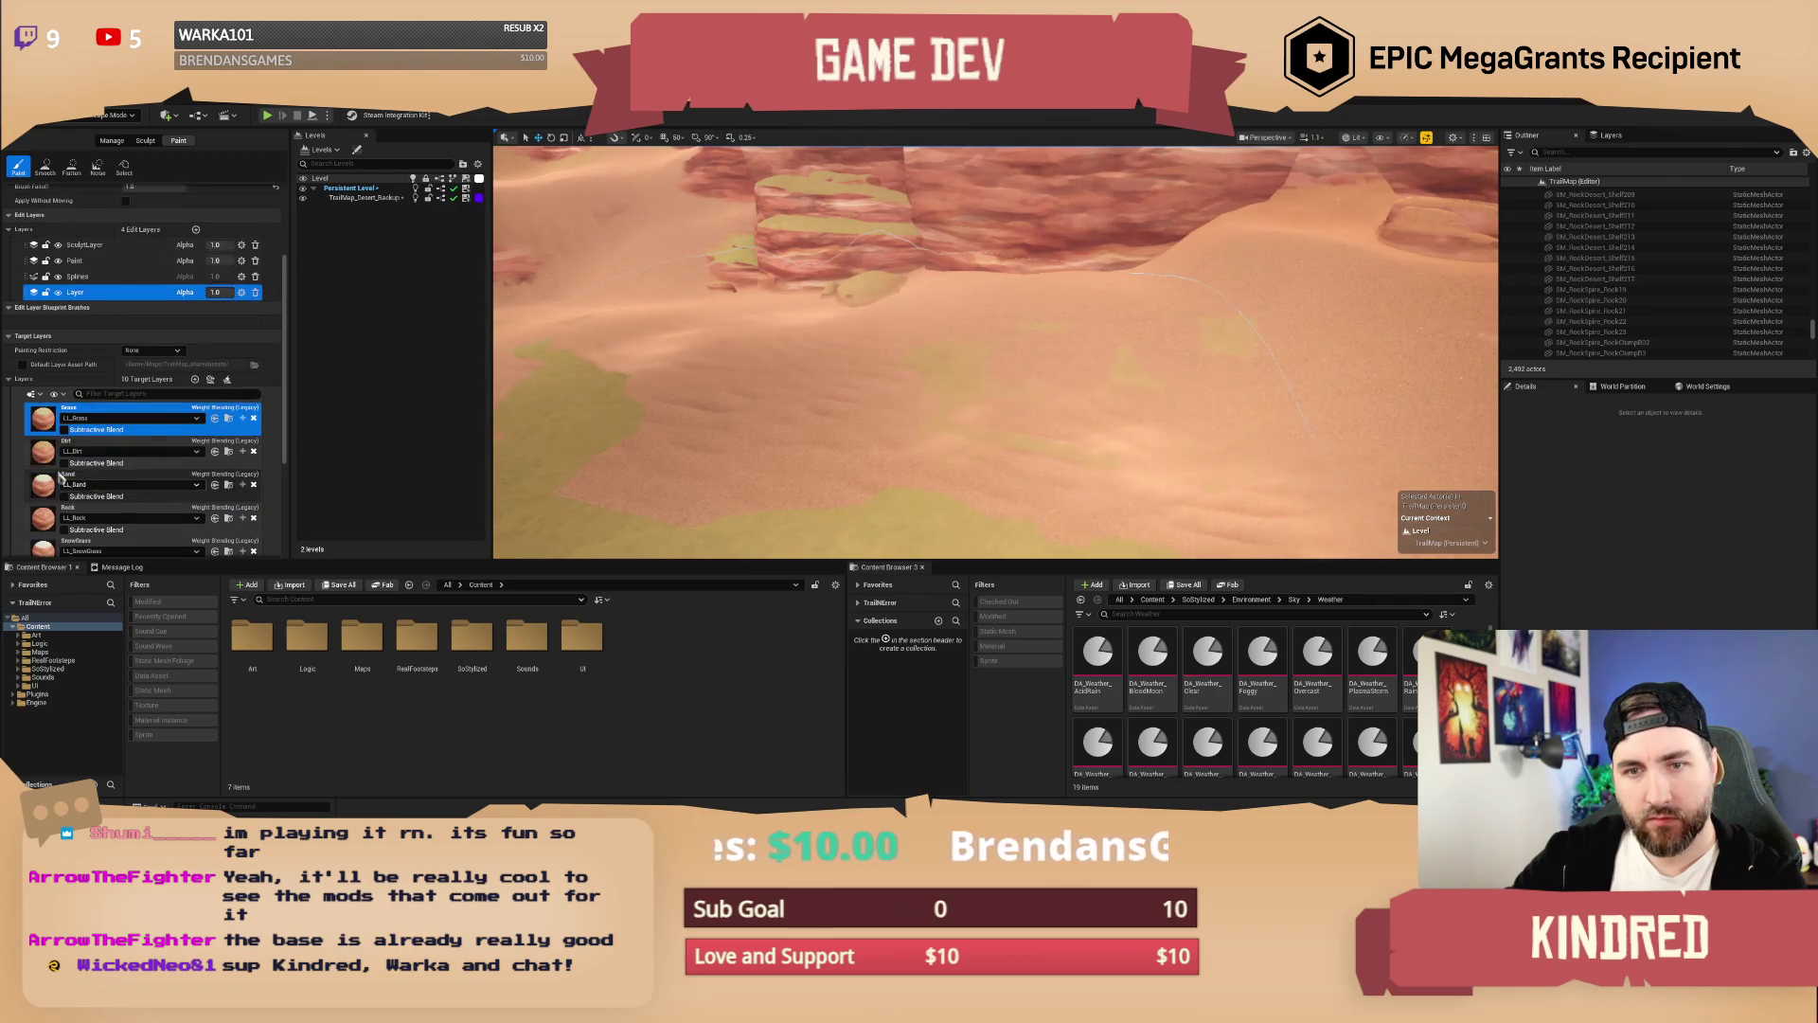
{"action": "left_click", "coordinate": [104, 451]}
{"action": "scroll", "coordinate": [1030, 344], "scroll_direction": "down", "scroll_amount": 3}
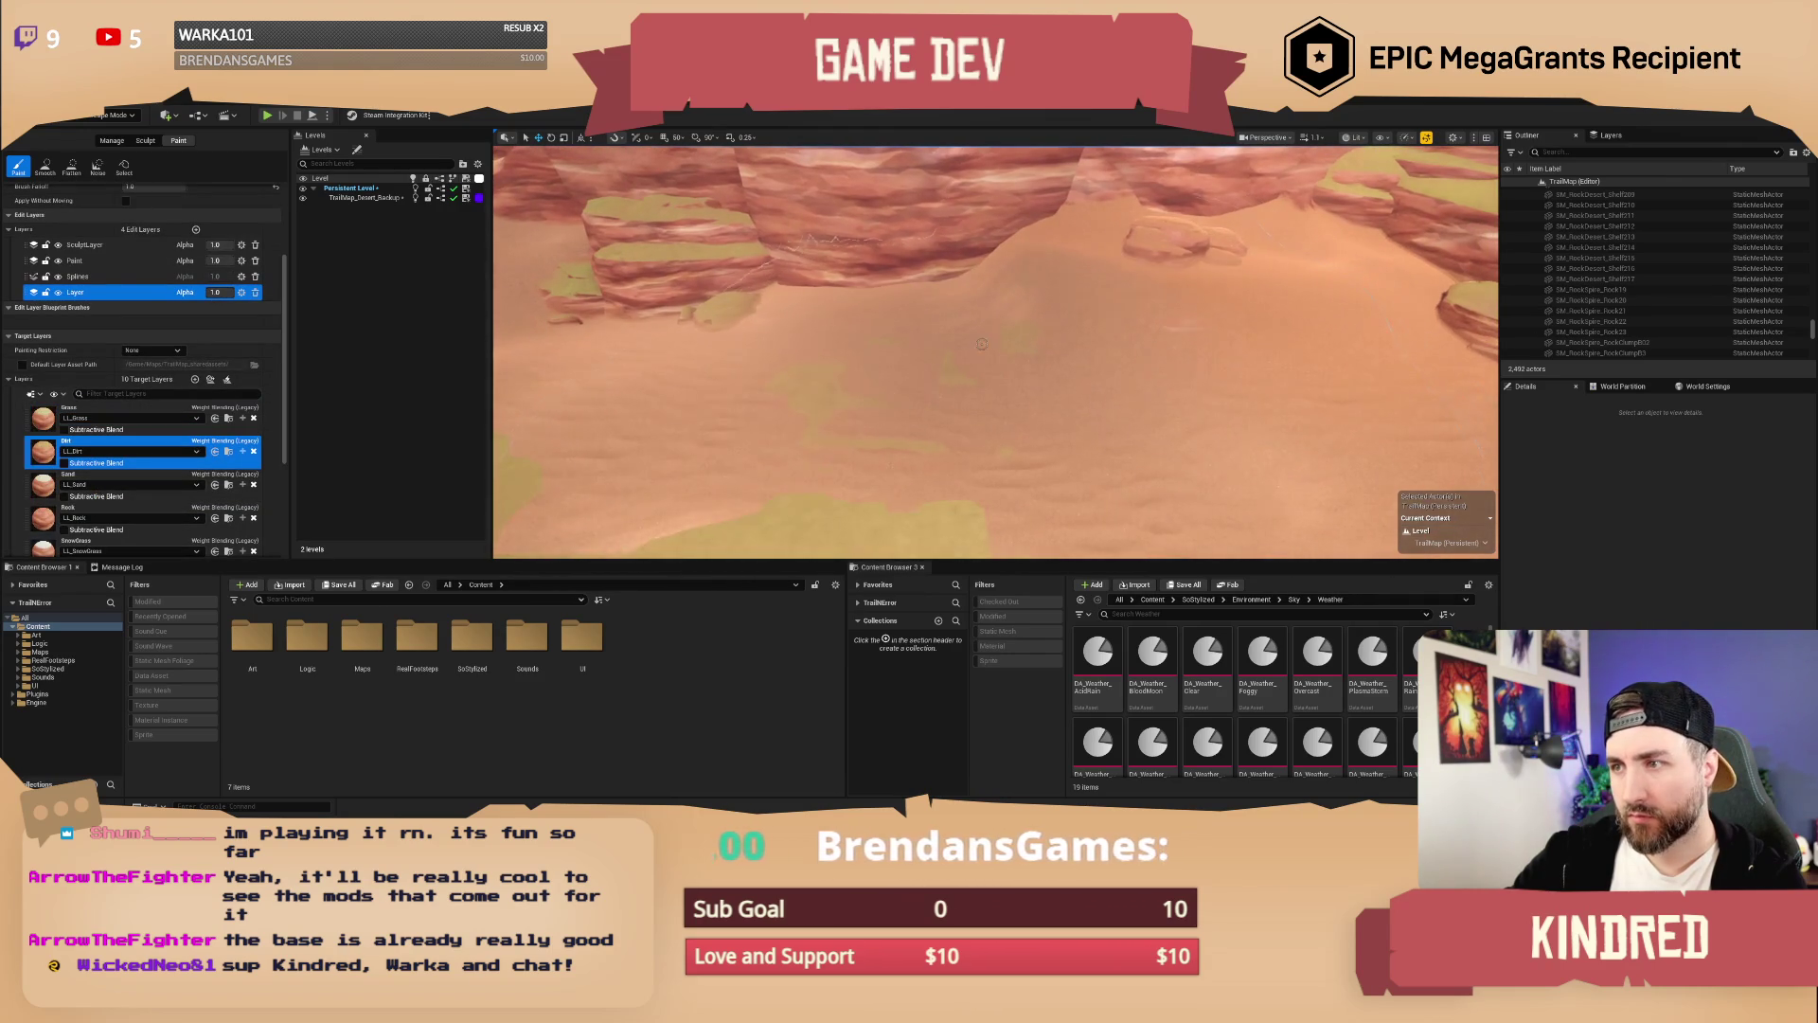
{"action": "left_click", "coordinate": [104, 484]}
{"action": "scroll", "coordinate": [142, 445], "scroll_direction": "down", "scroll_amount": 2}
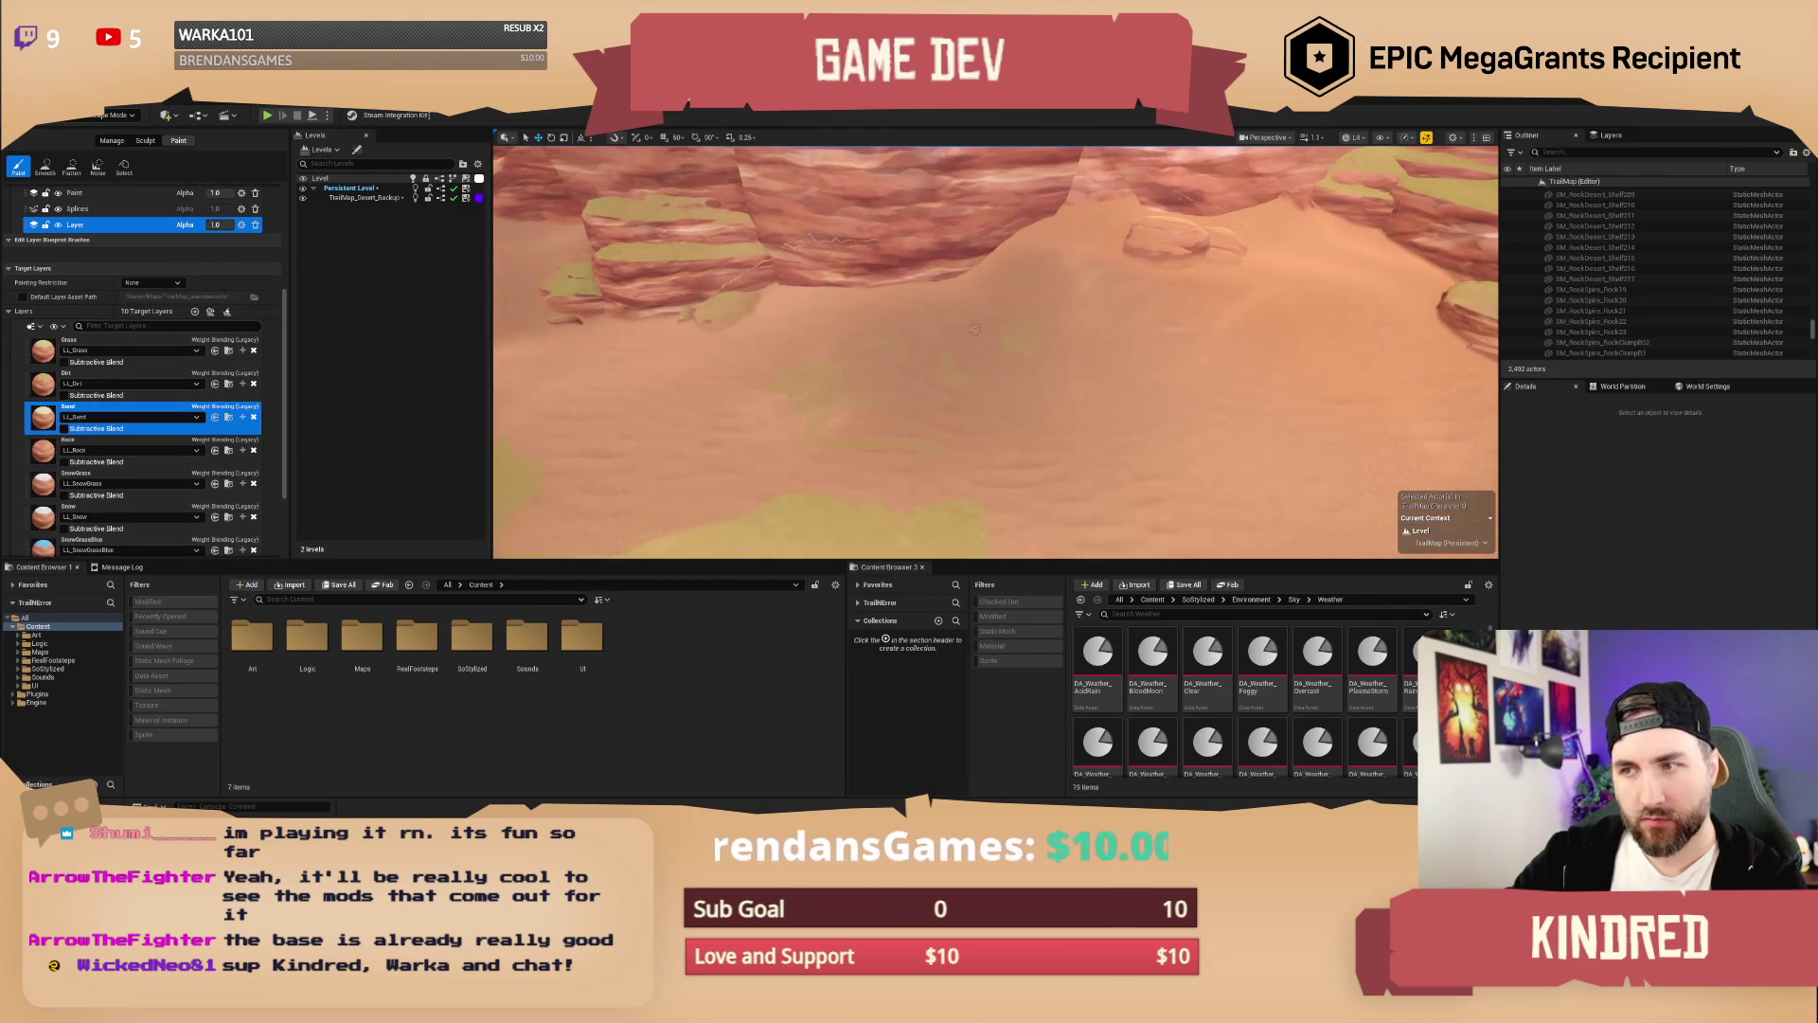
{"action": "scroll", "coordinate": [78, 462], "scroll_direction": "down", "scroll_amount": 3}
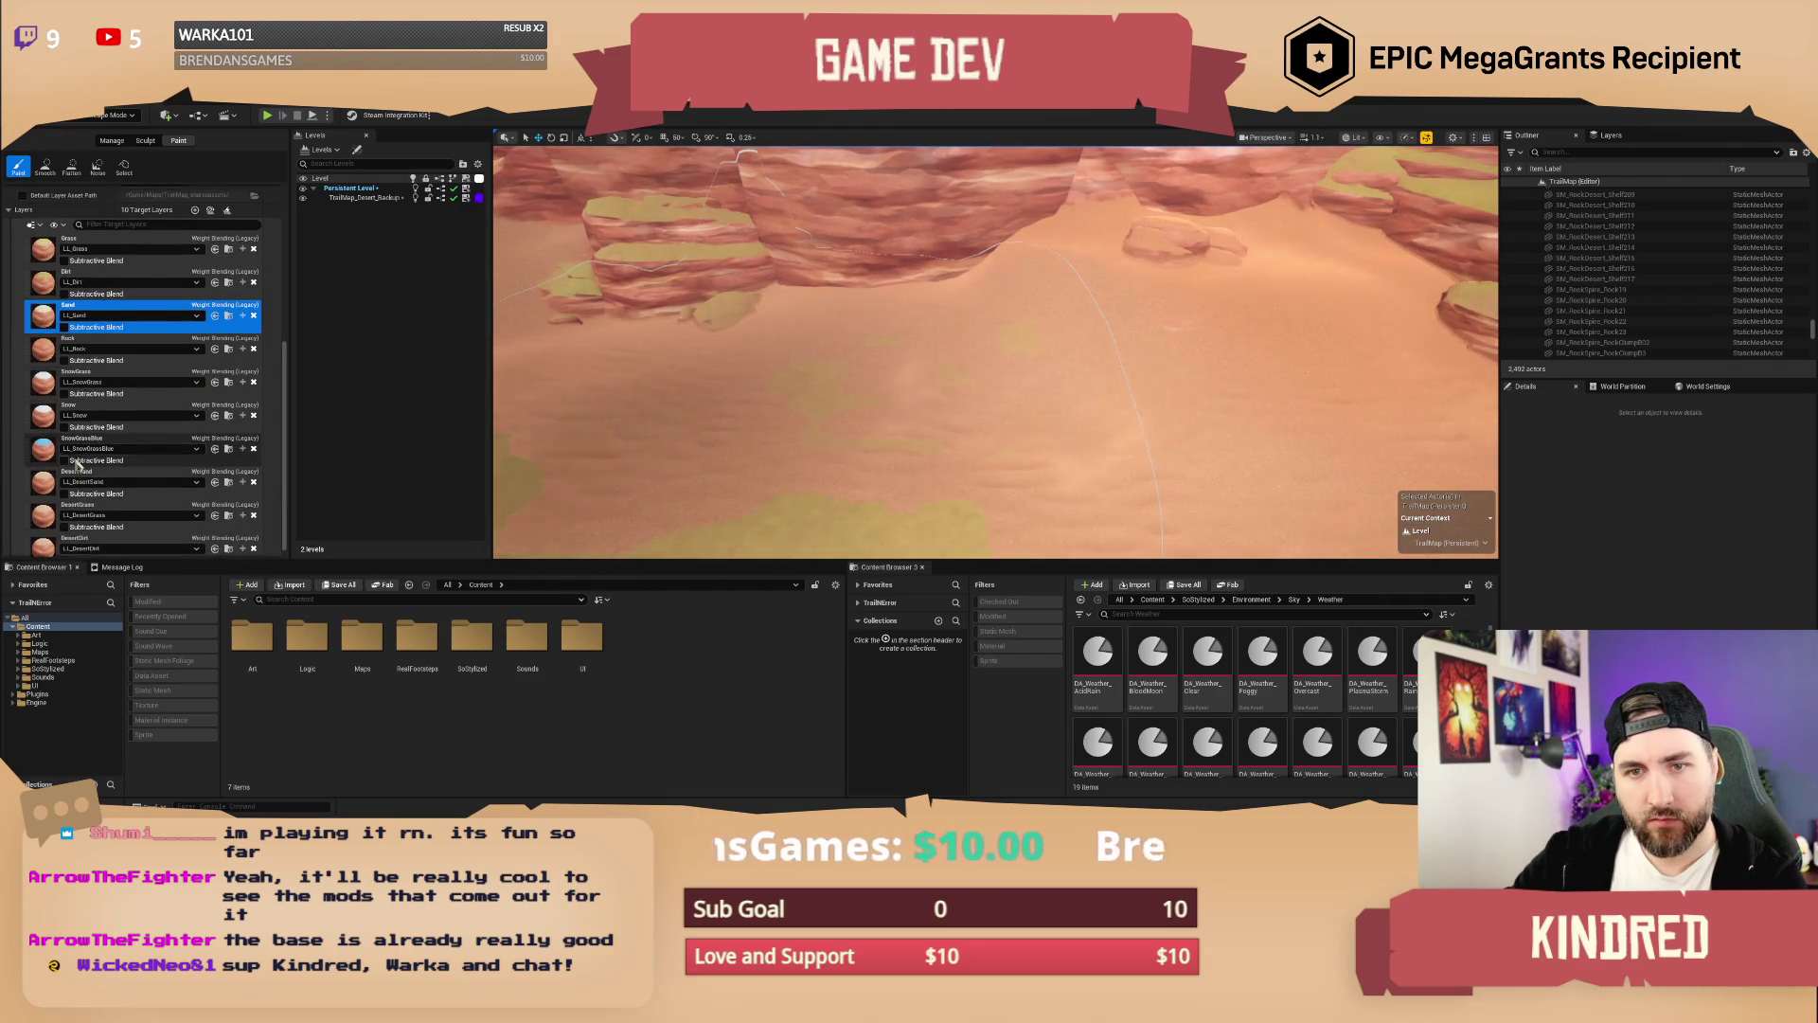
{"action": "scroll", "coordinate": [77, 462], "scroll_direction": "down", "scroll_amount": 1}
{"action": "left_click", "coordinate": [78, 464]}
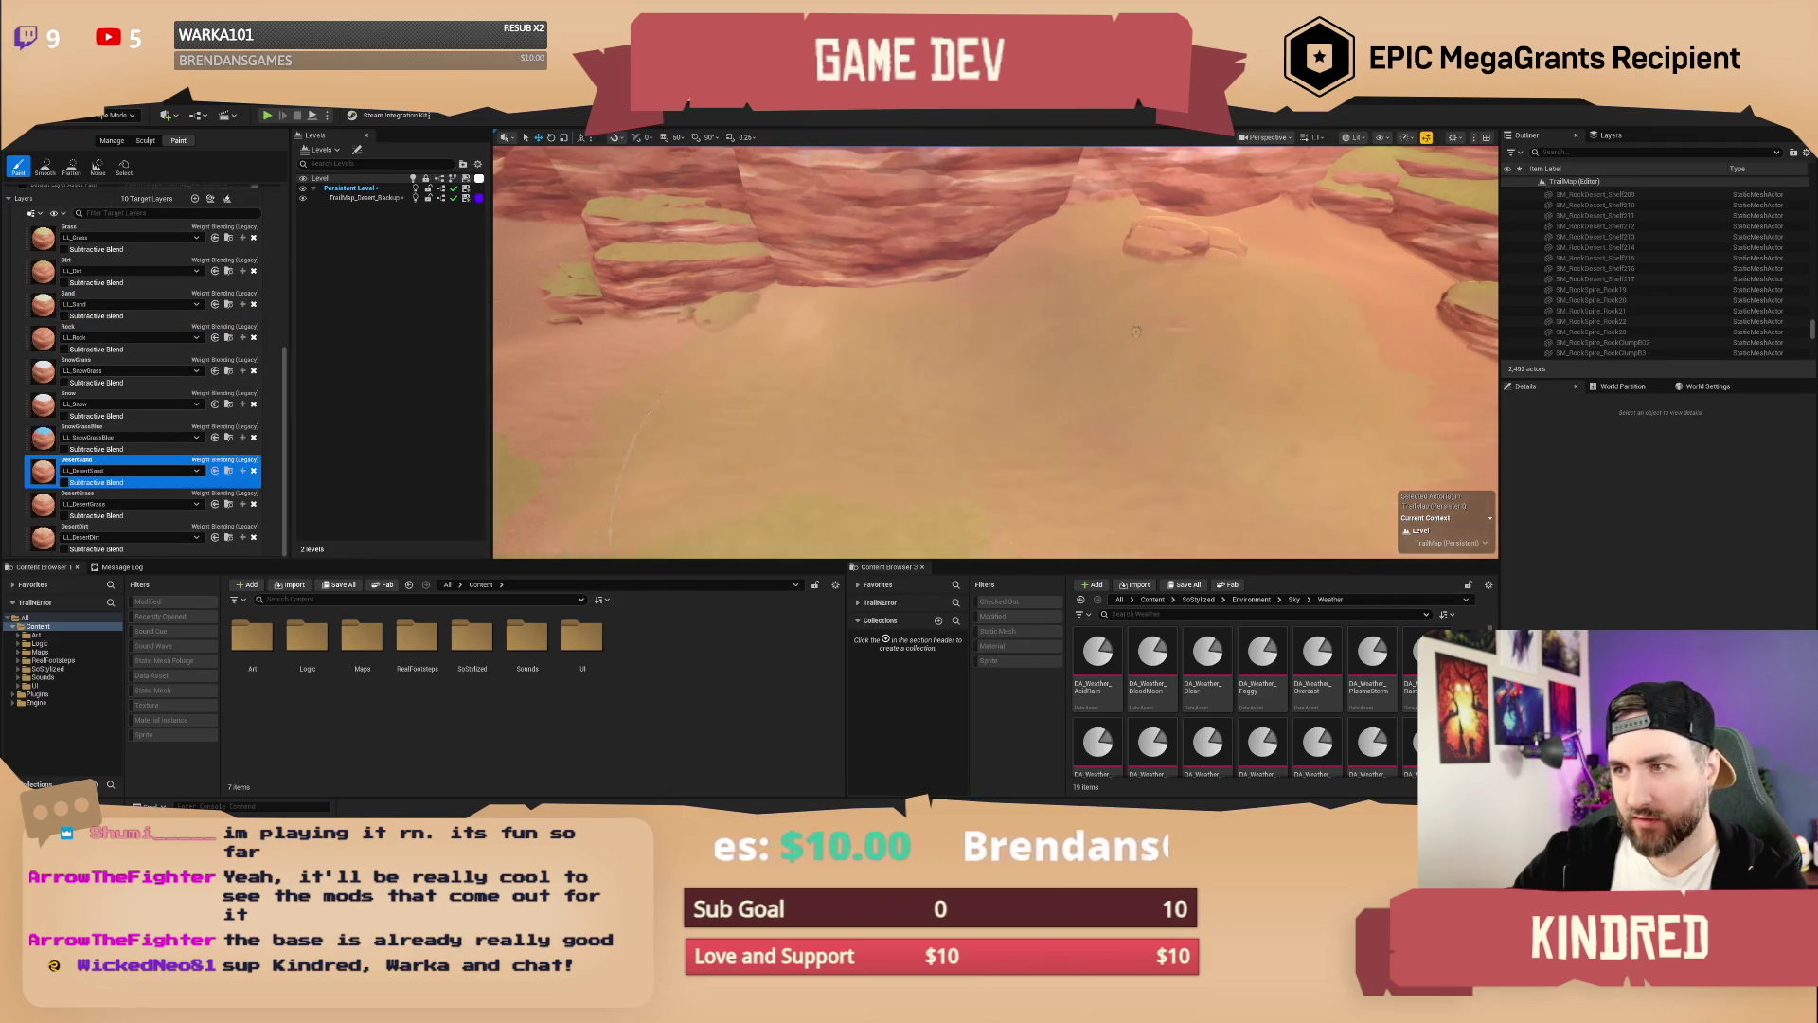
Step: Fly over the sand basin past the waterfall and select the DesertDirt target layer
{"action": "key", "text": "w"}
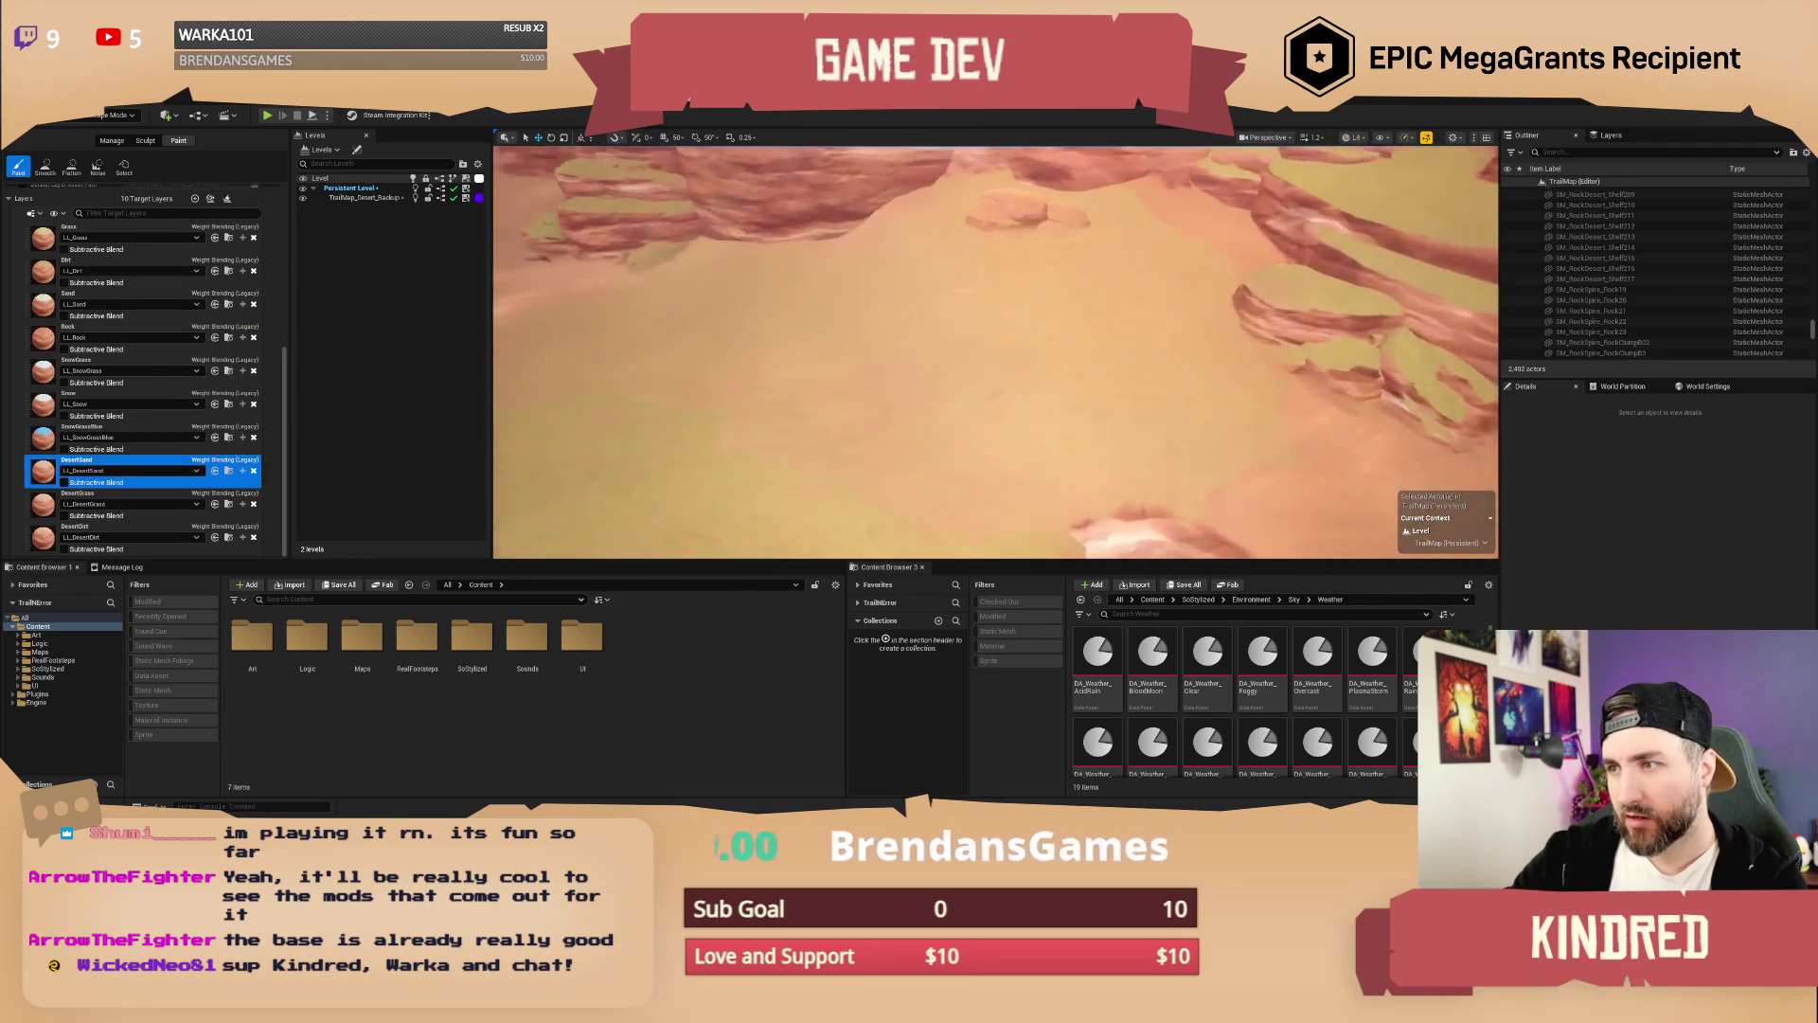
{"action": "key", "text": "e"}
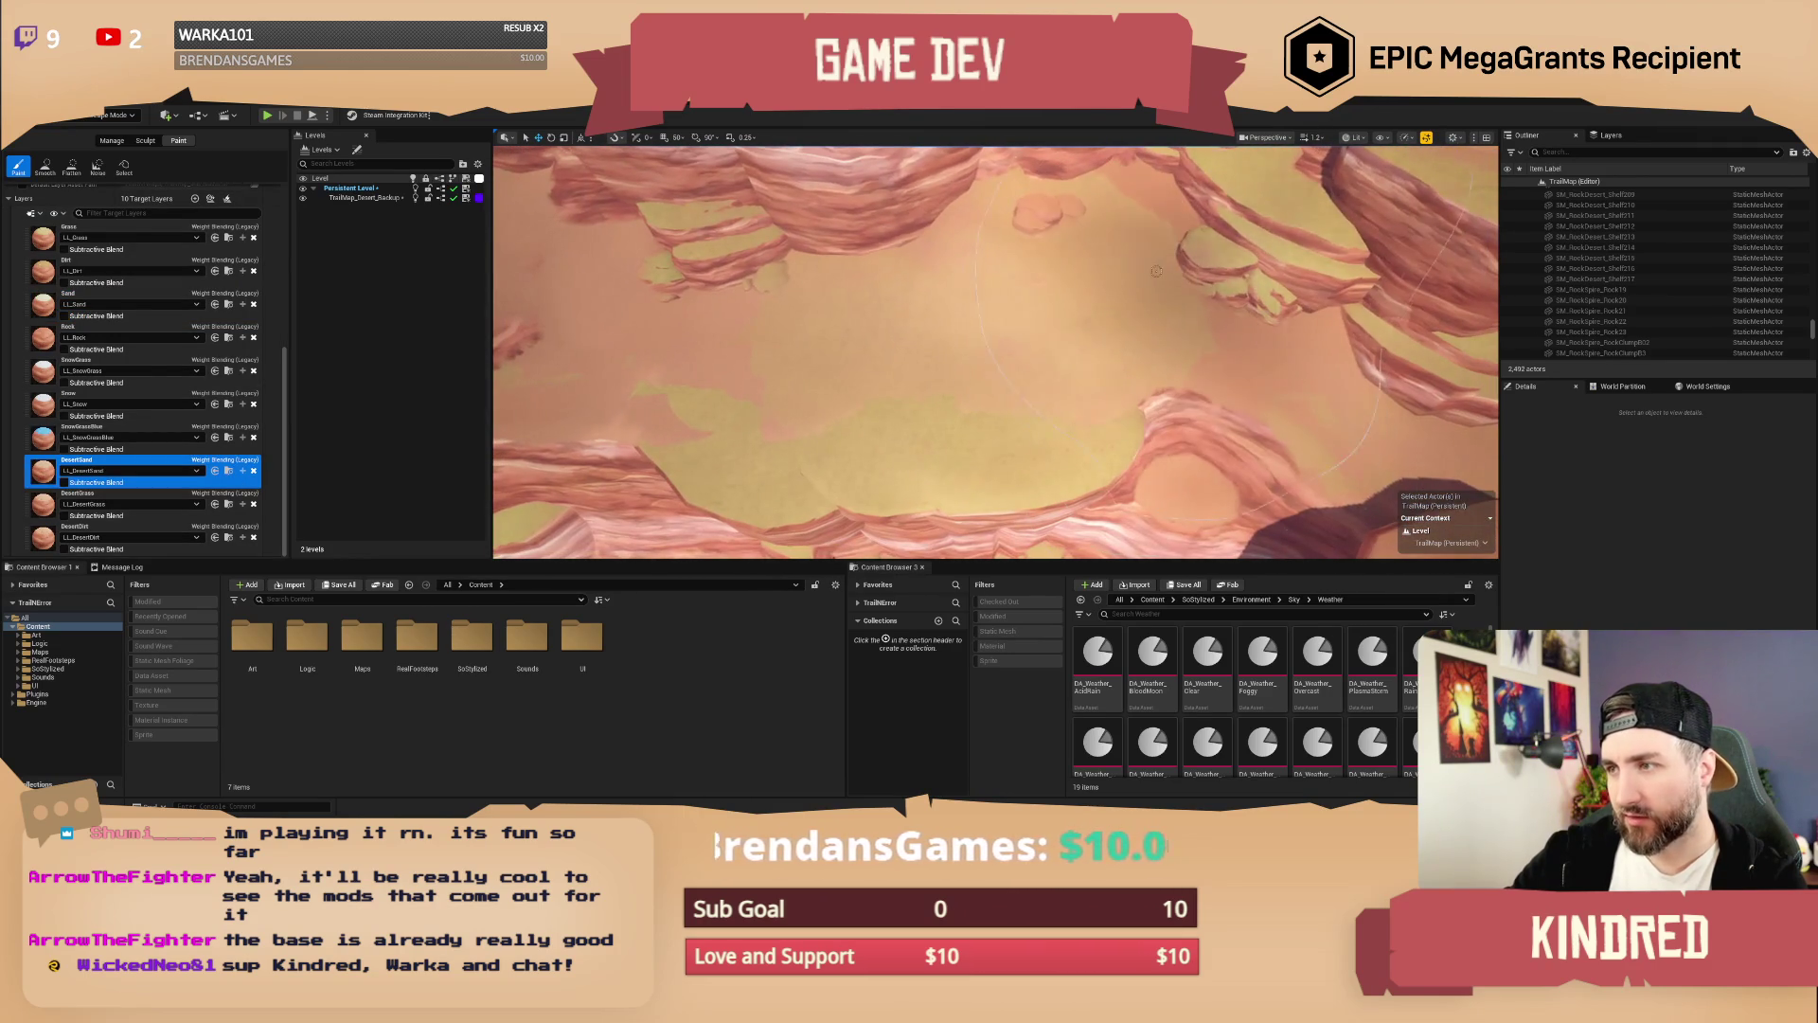
{"action": "key", "text": "w"}
{"action": "key", "text": "w"}
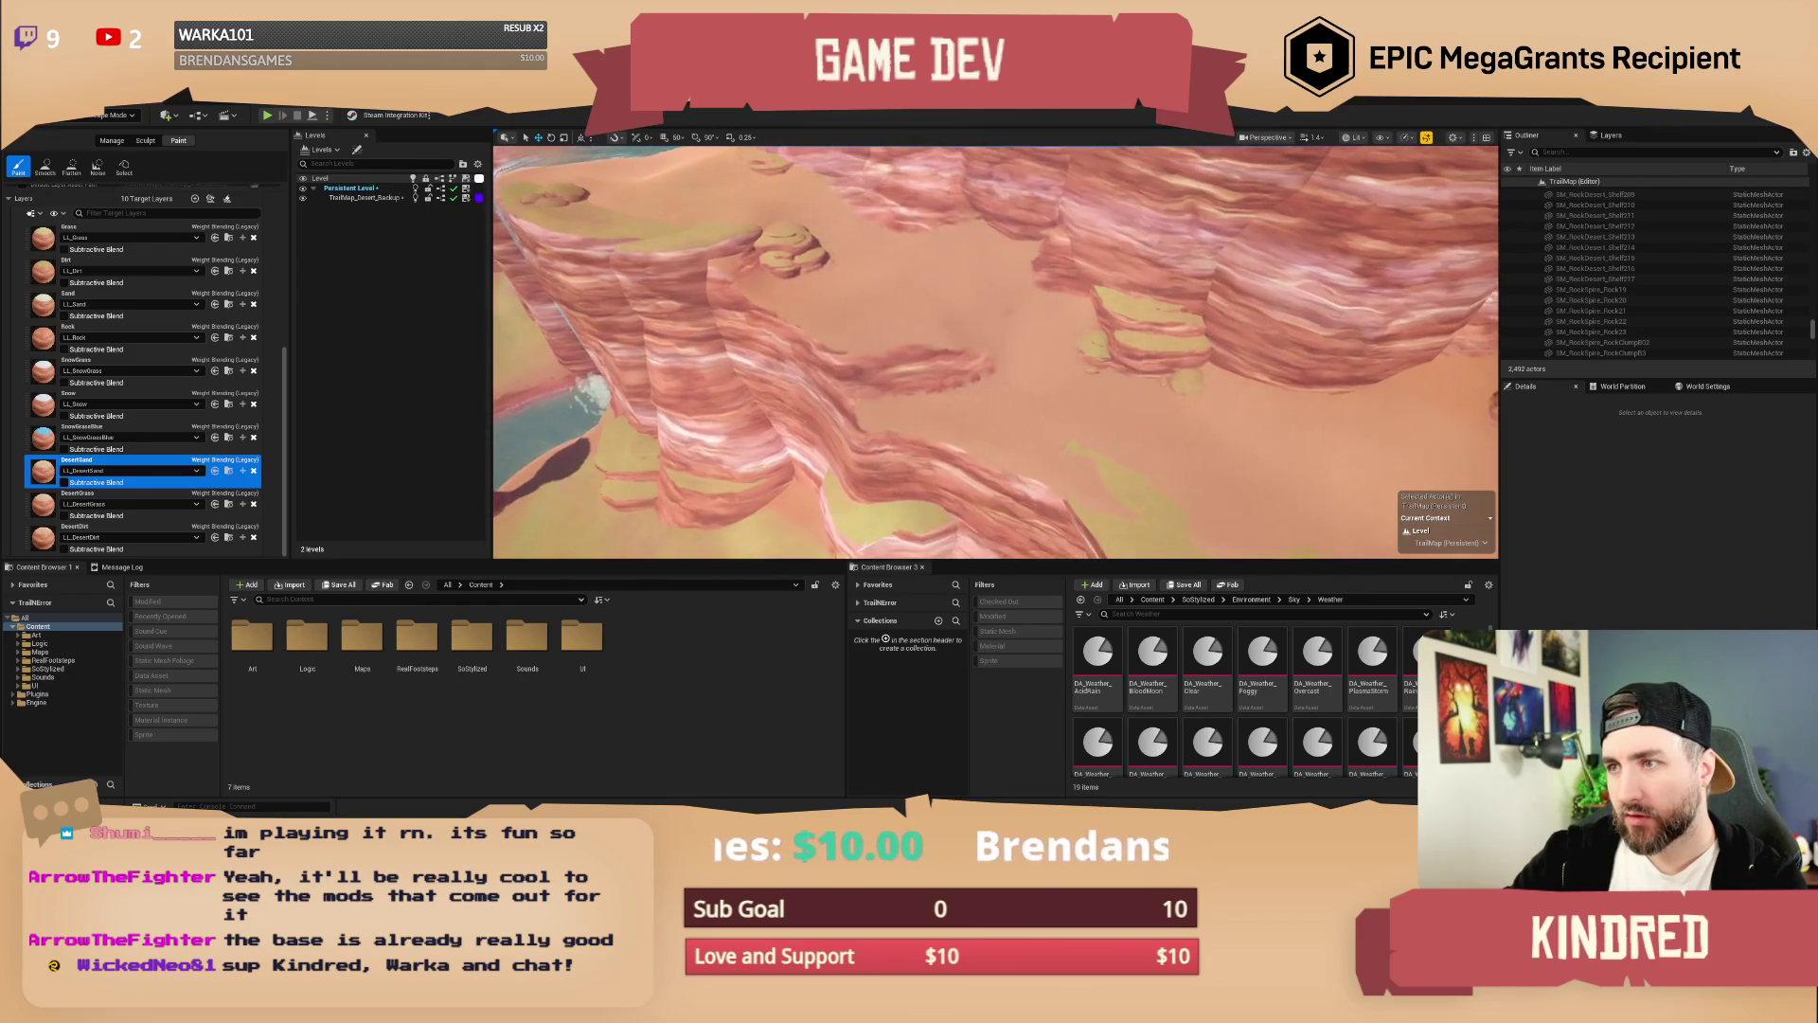
{"action": "key", "text": "w"}
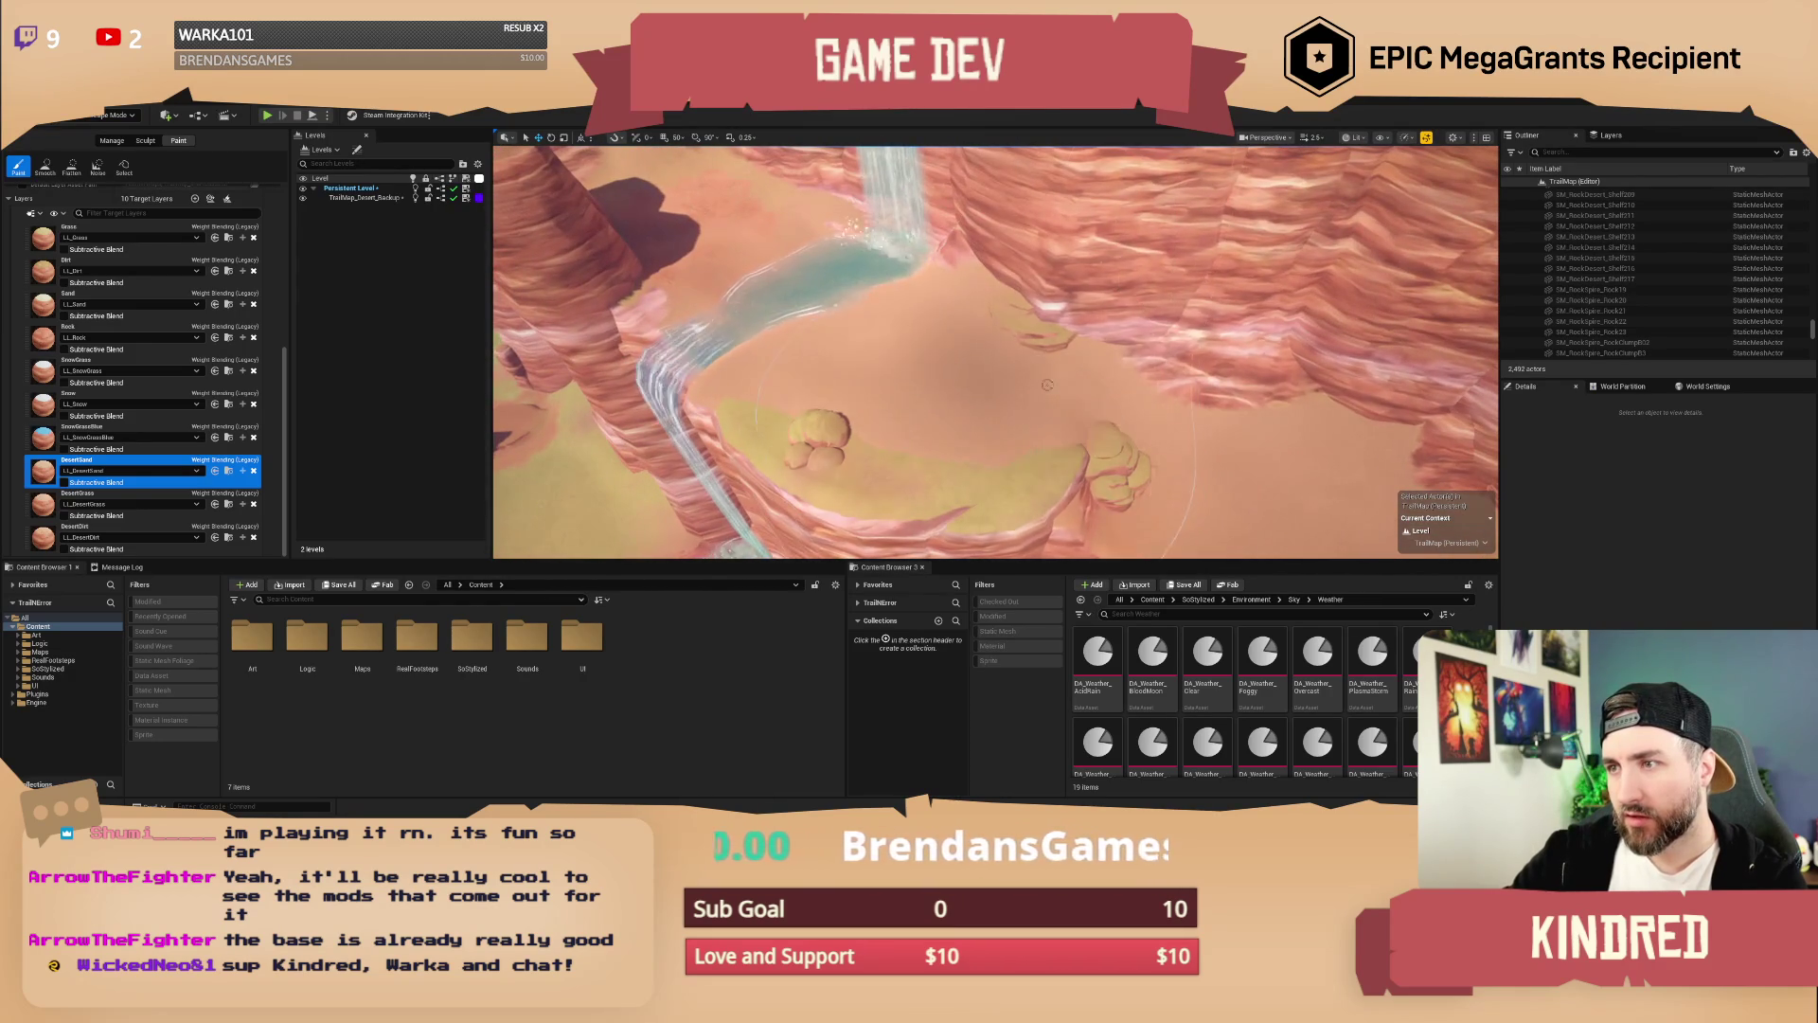
{"action": "key", "text": "w"}
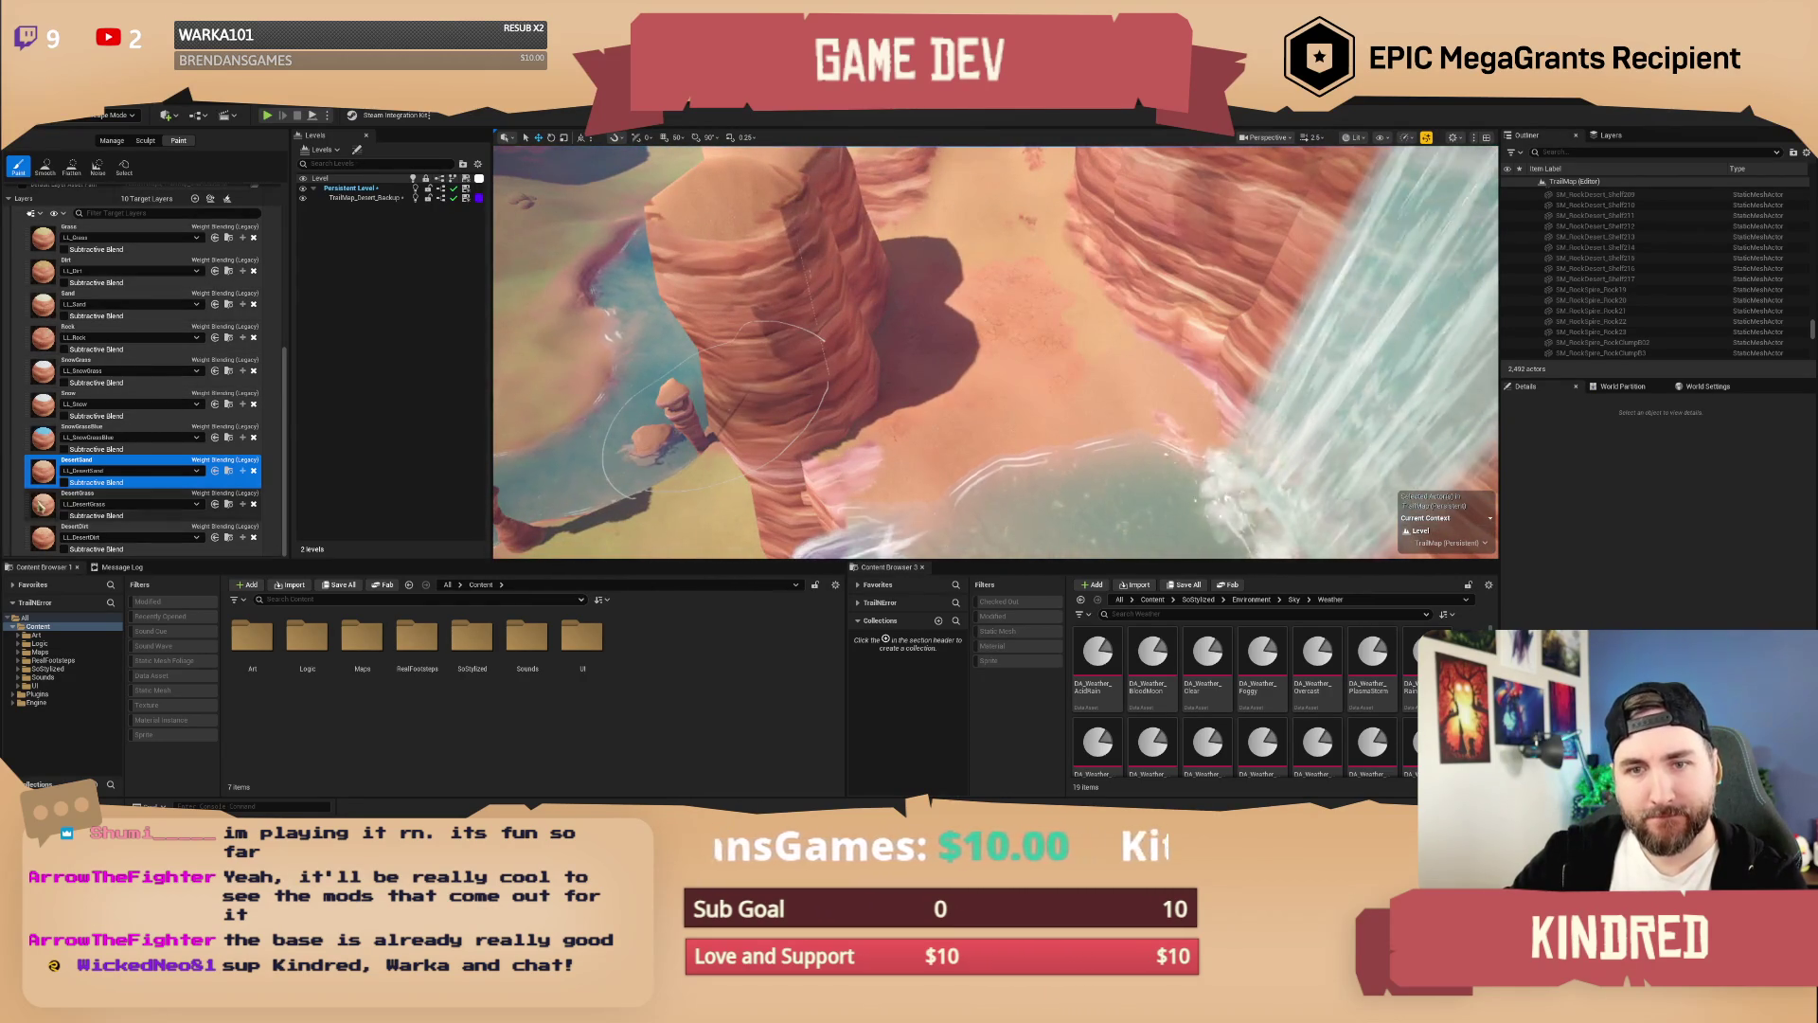
{"action": "left_click", "coordinate": [57, 535]}
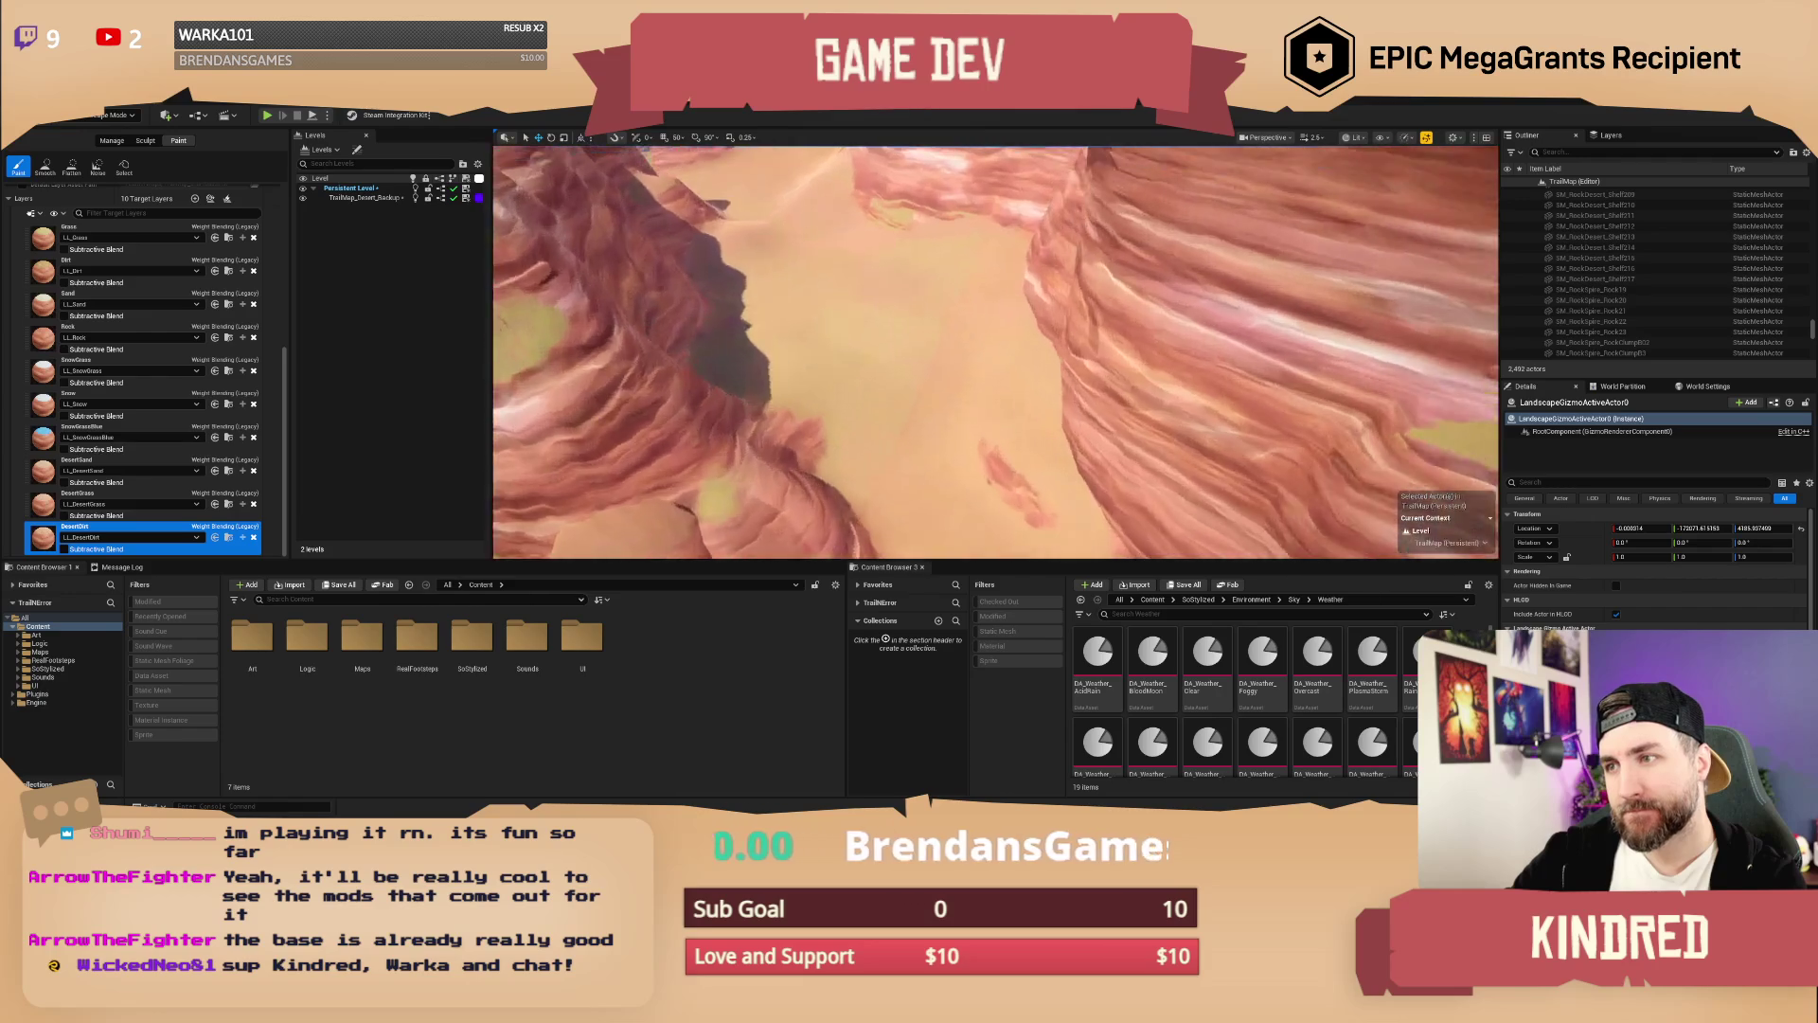
Step: Fly down to the canyon floor adjusting camera speed, and drag the Content Browser splitter down to enlarge the viewport
{"action": "scroll", "coordinate": [196, 334], "scroll_direction": "up", "scroll_amount": 3}
{"action": "scroll", "coordinate": [196, 333], "scroll_direction": "up", "scroll_amount": 5}
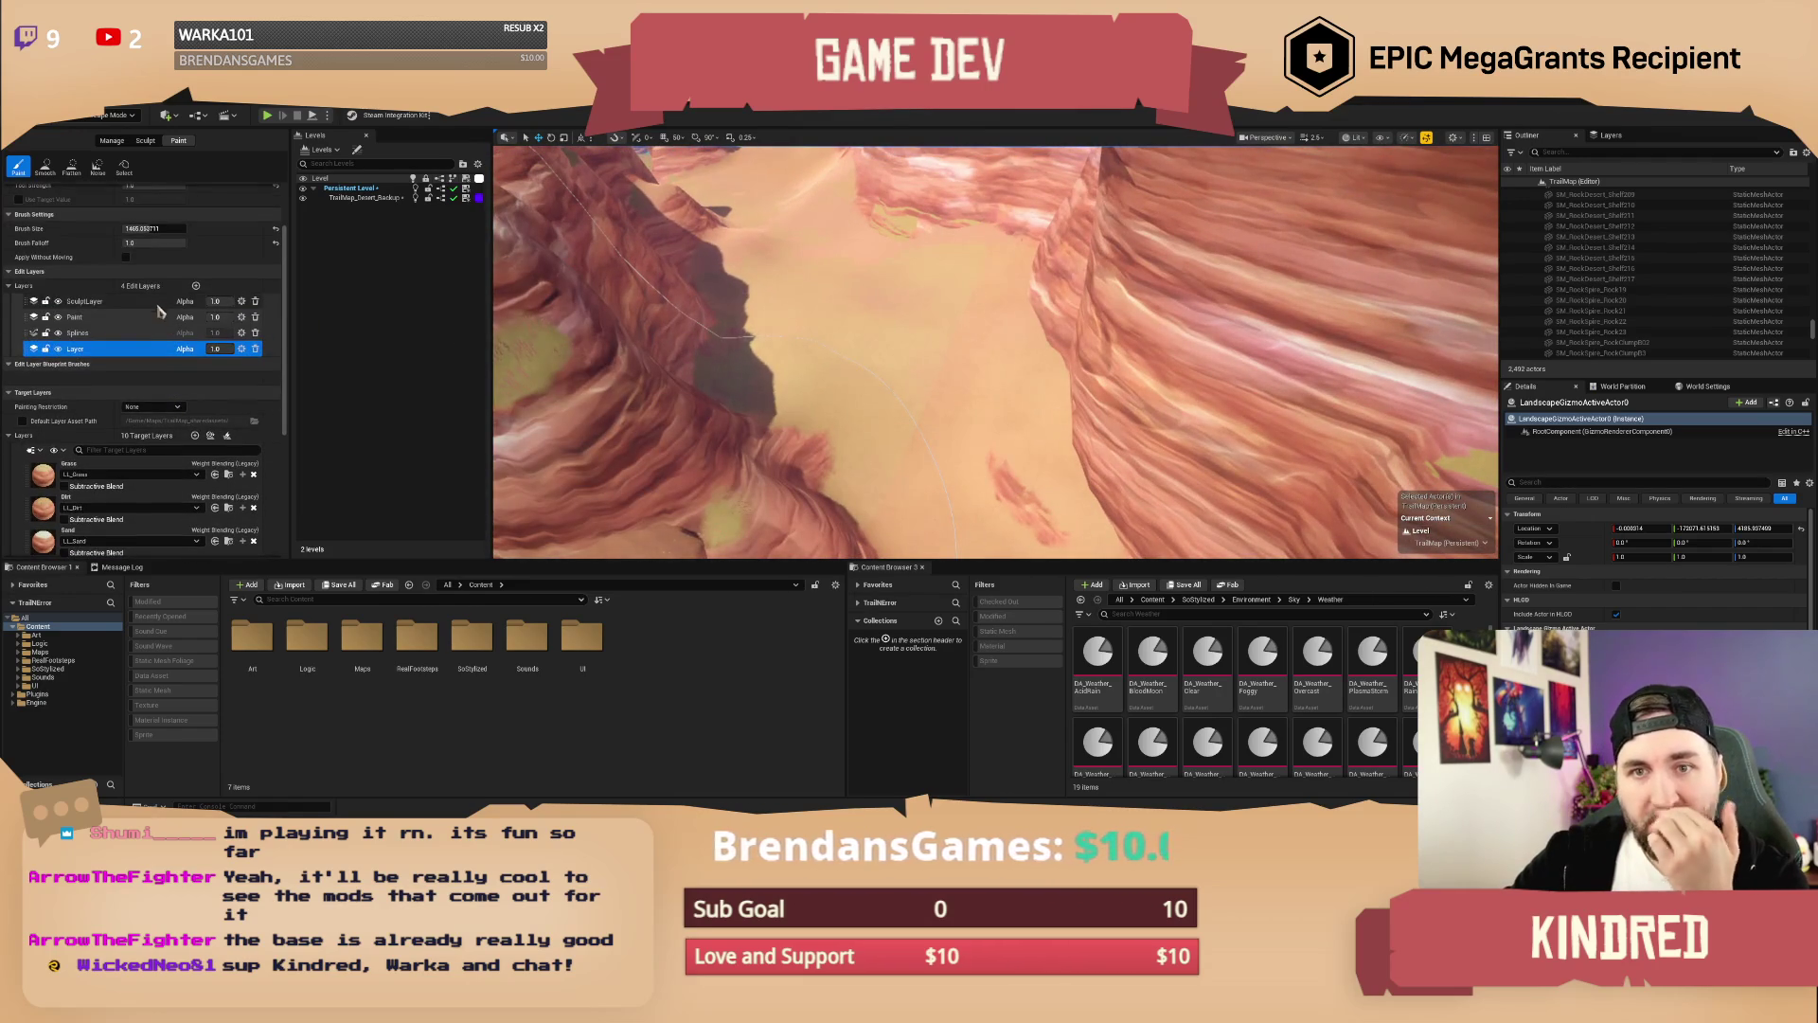
{"action": "scroll", "coordinate": [135, 304], "scroll_direction": "up", "scroll_amount": 2}
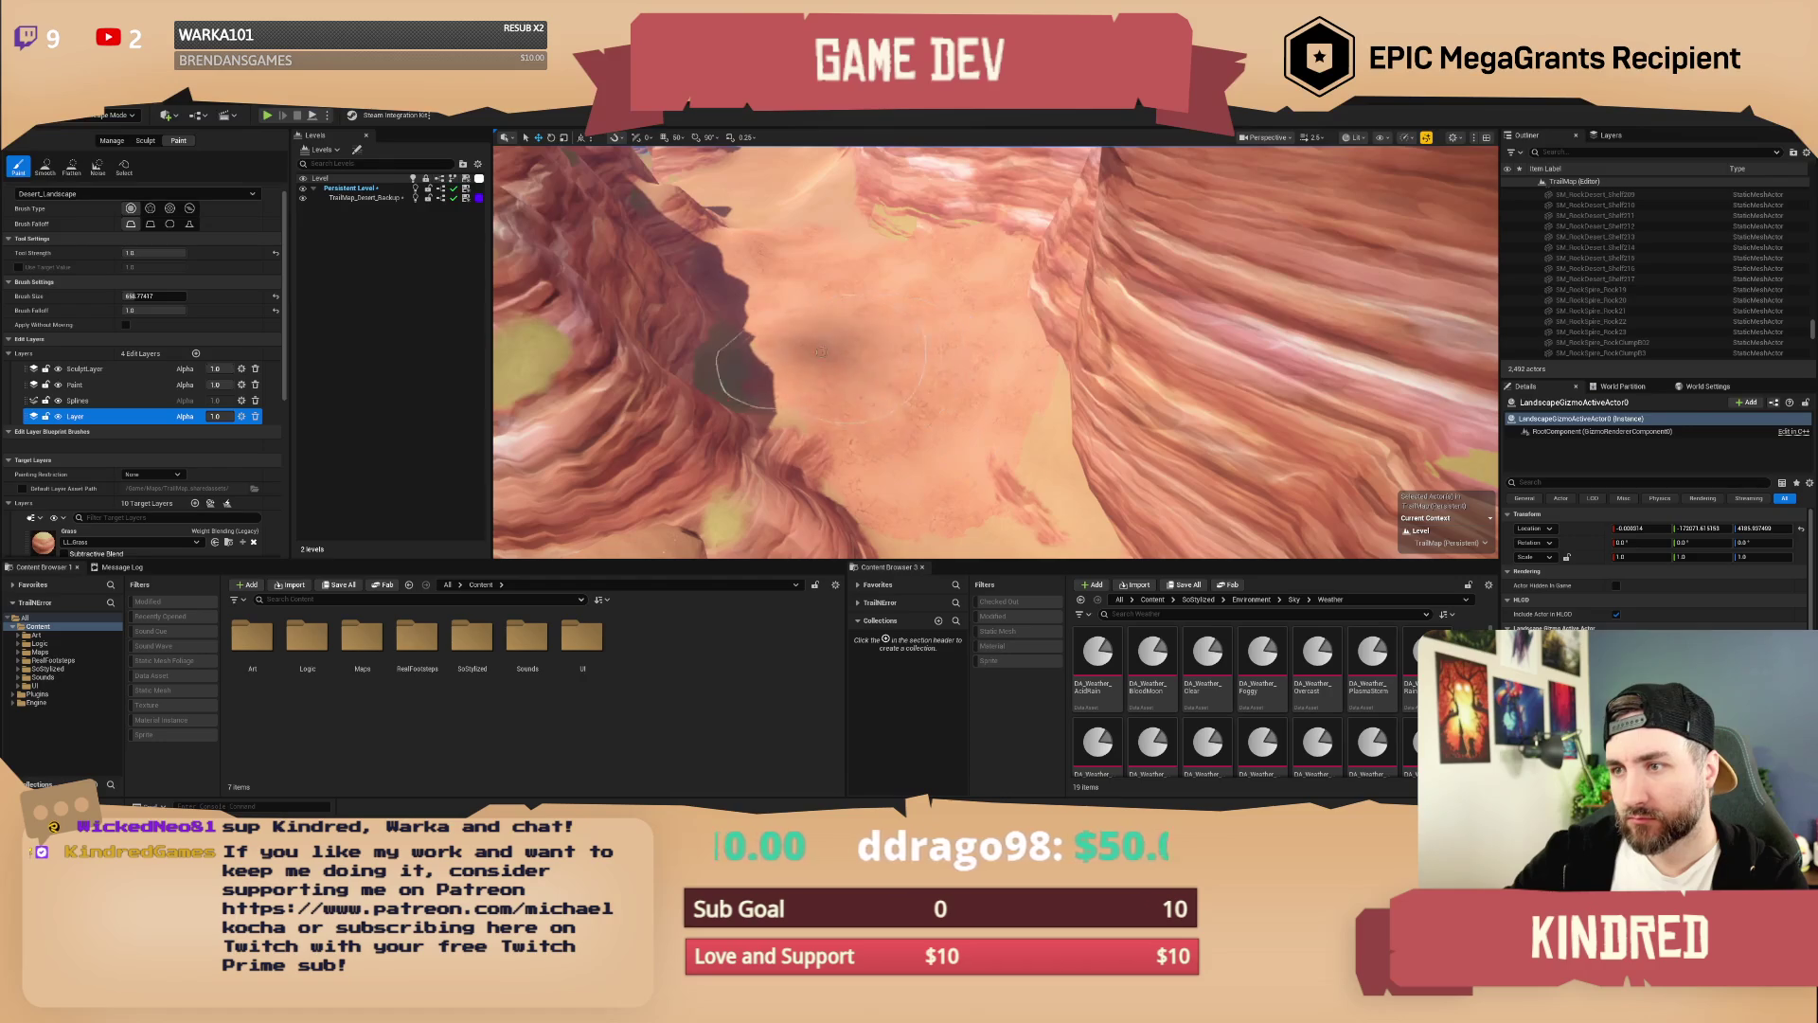
{"action": "scroll", "coordinate": [149, 499], "scroll_direction": "down", "scroll_amount": 8}
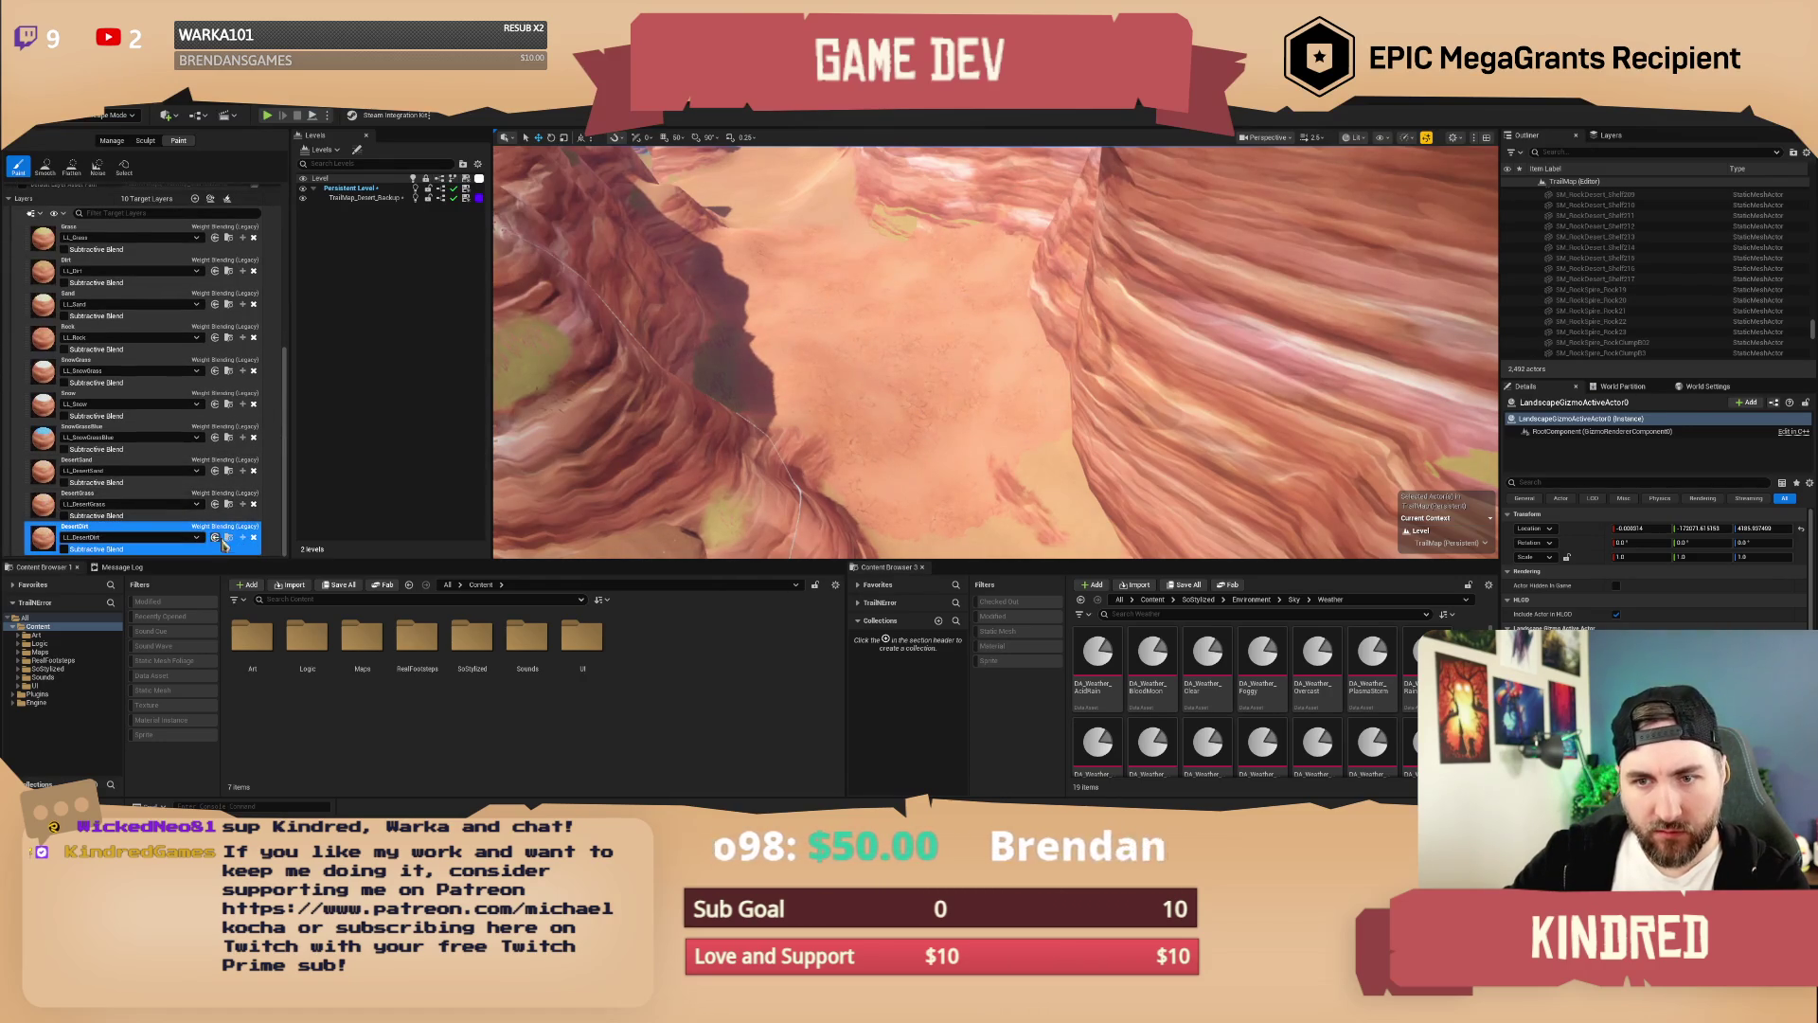
{"action": "mouse_move", "coordinate": [994, 350]}
{"action": "left_mouse_down"}
{"action": "mouse_move", "coordinate": [918, 368]}
{"action": "mouse_move", "coordinate": [952, 352]}
{"action": "mouse_move", "coordinate": [1094, 369]}
{"action": "left_mouse_up"}
{"action": "scroll", "coordinate": [946, 361], "scroll_direction": "down", "scroll_amount": 2}
{"action": "scroll", "coordinate": [933, 360], "scroll_direction": "up", "scroll_amount": 3}
{"action": "scroll", "coordinate": [984, 356], "scroll_direction": "up", "scroll_amount": 3}
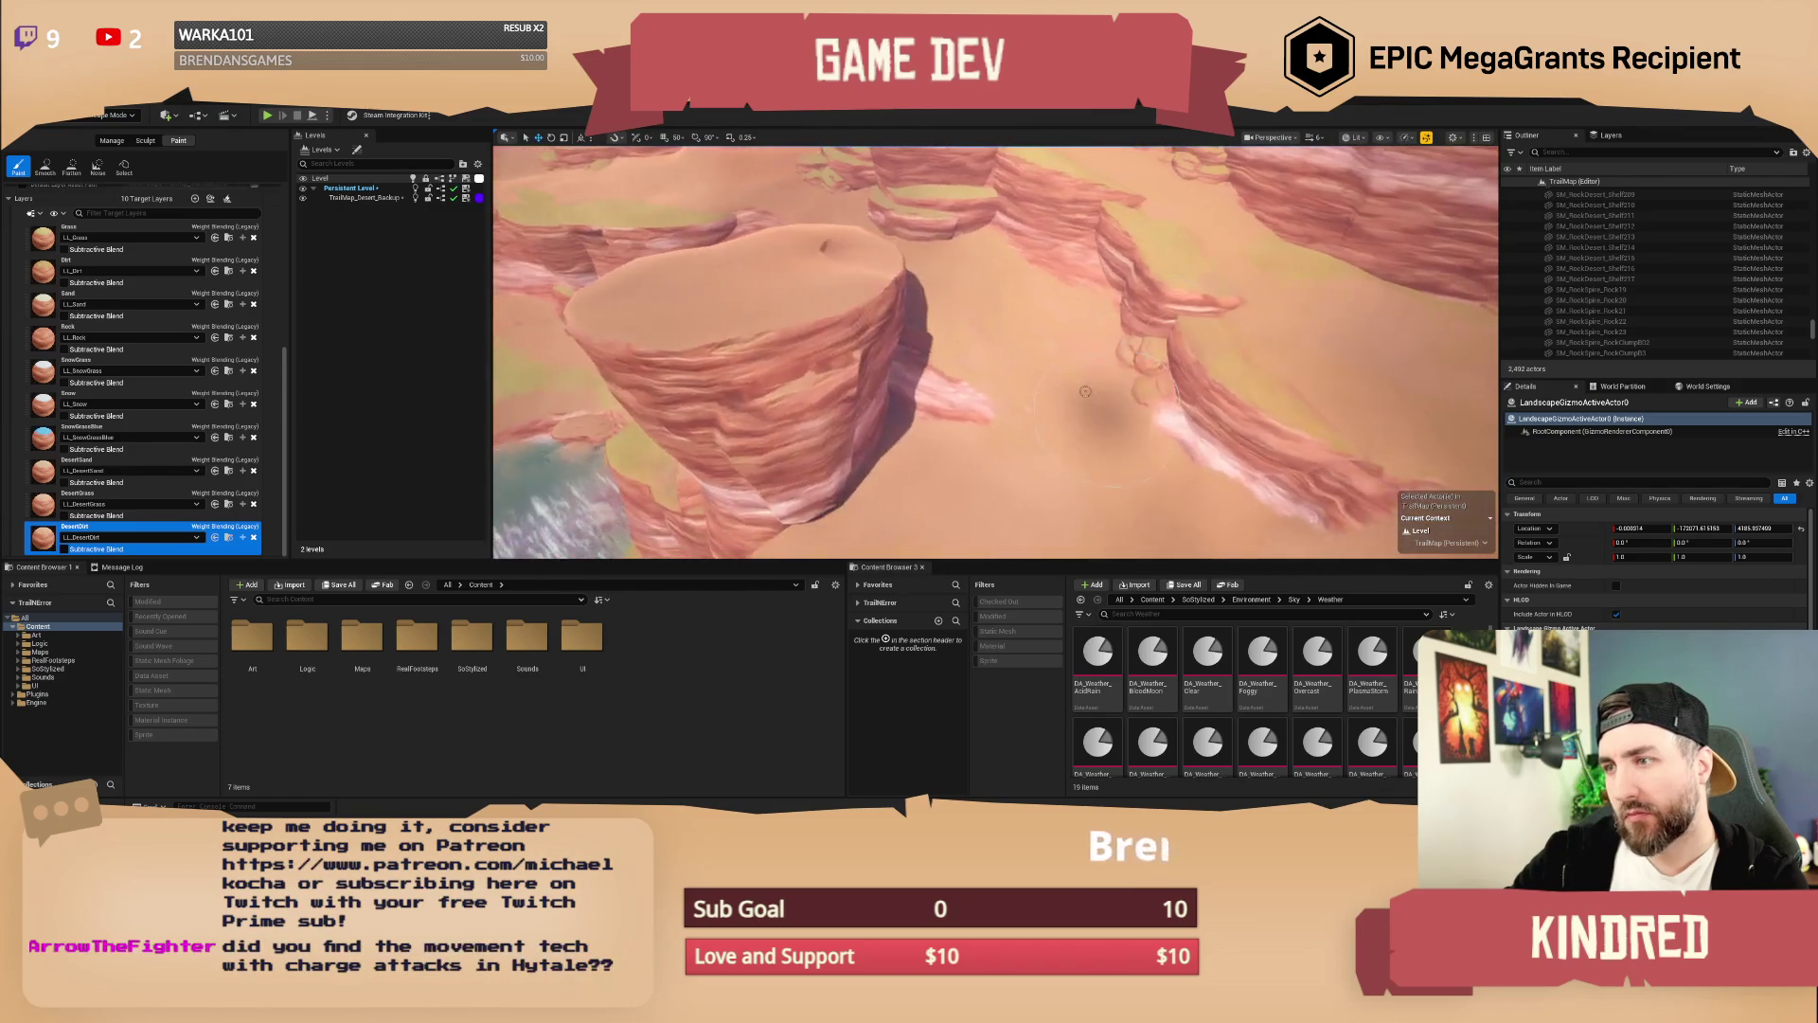
{"action": "left_click_drag", "start_coordinate": [987, 568], "coordinate": [992, 649]}
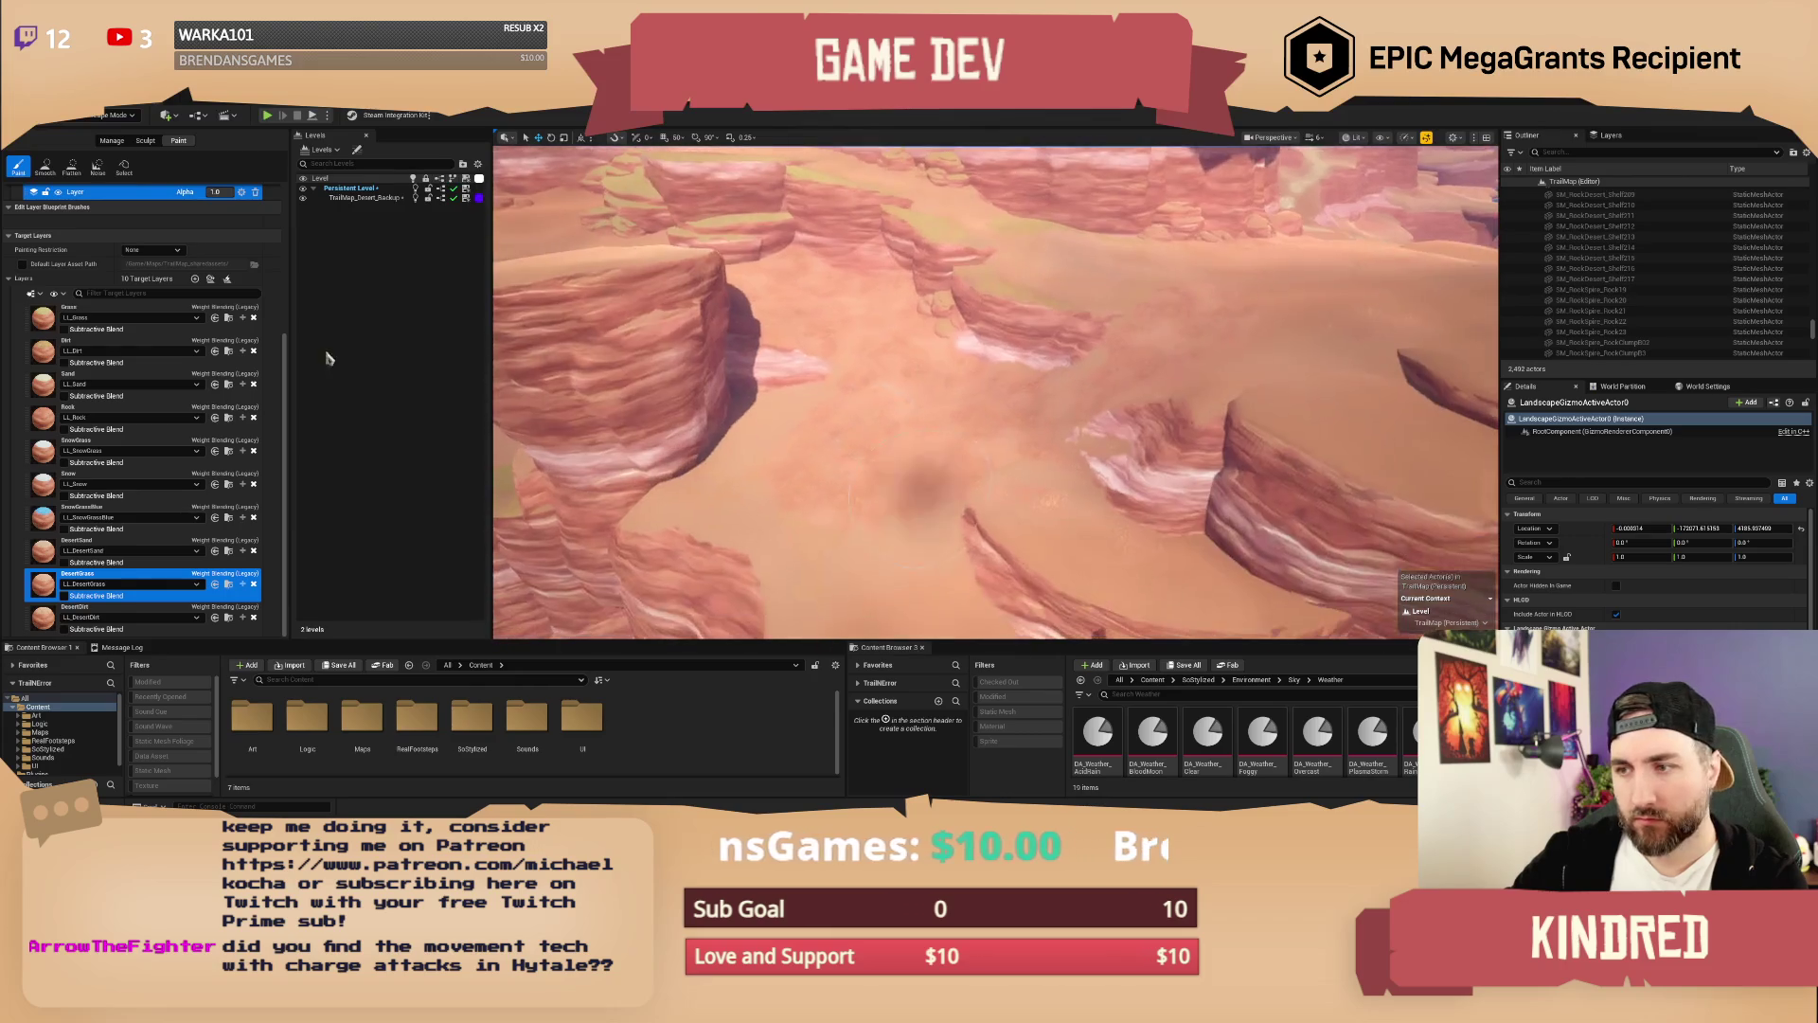
Step: Scroll the Landscape Paint panel's target layer list up and back down
{"action": "scroll", "coordinate": [128, 284], "scroll_direction": "up", "scroll_amount": 3}
{"action": "scroll", "coordinate": [178, 235], "scroll_direction": "up", "scroll_amount": 5}
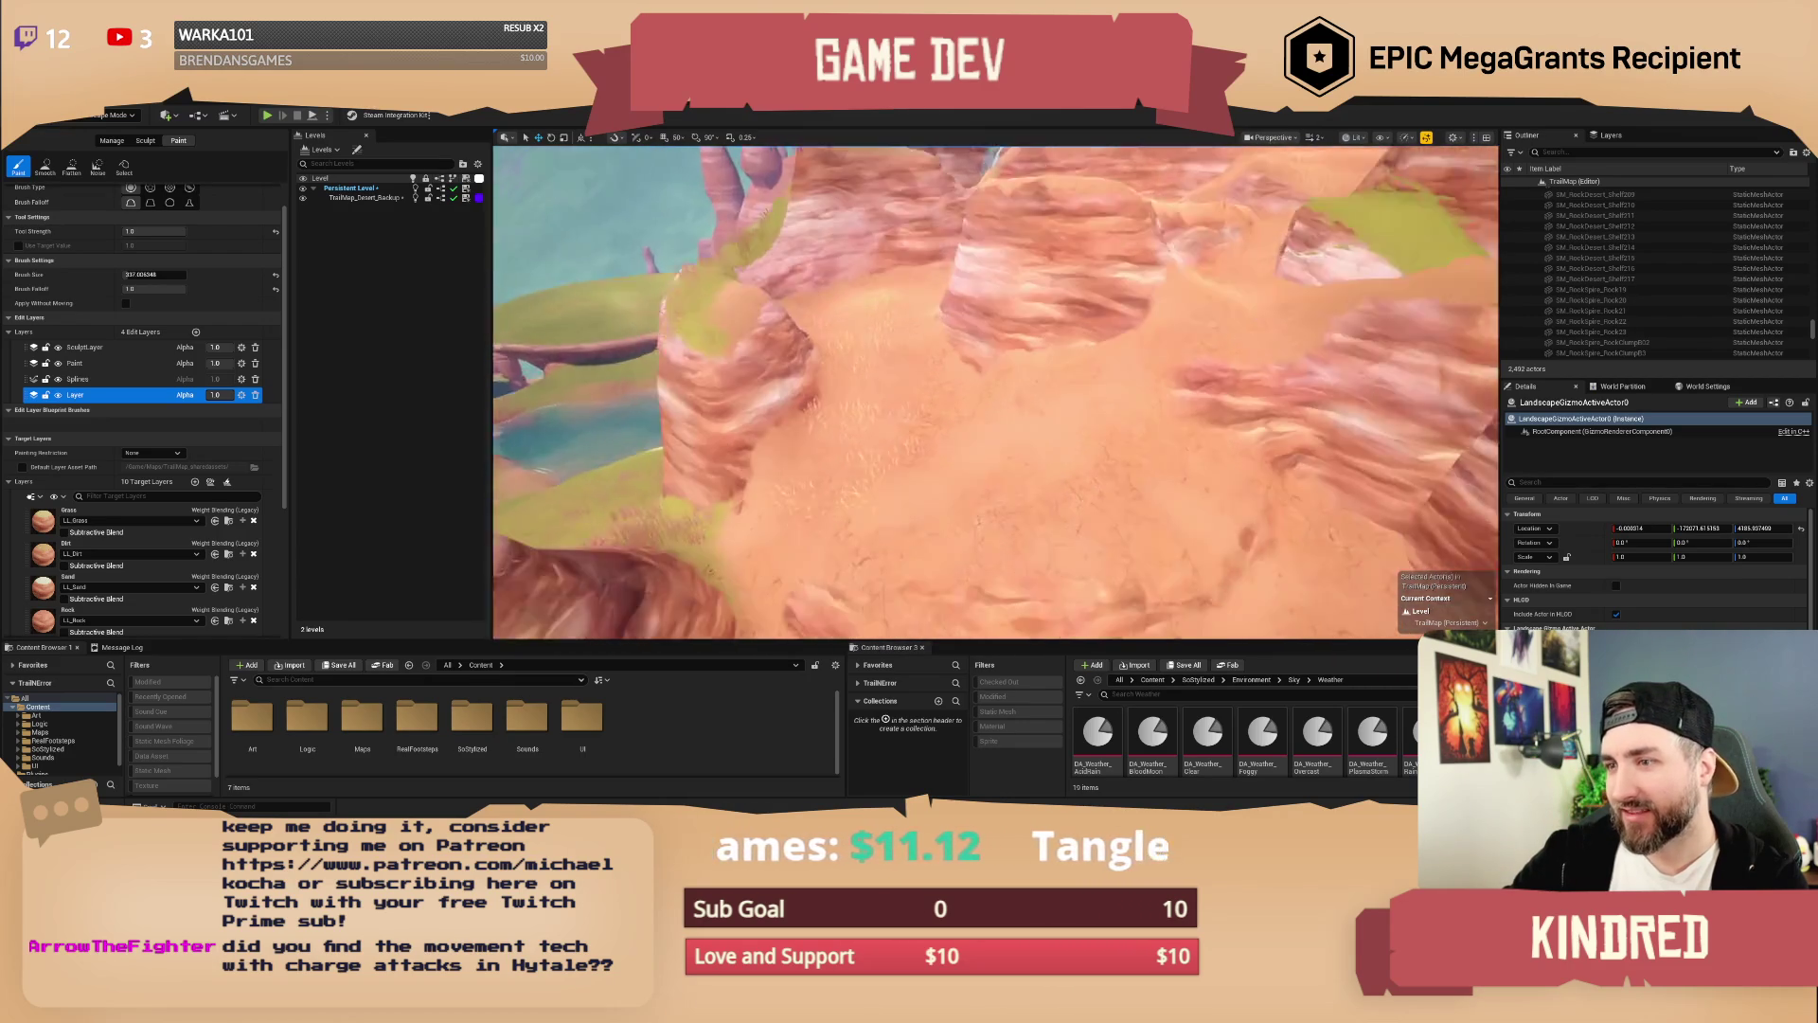
{"action": "scroll", "coordinate": [870, 497], "scroll_direction": "down", "scroll_amount": 10}
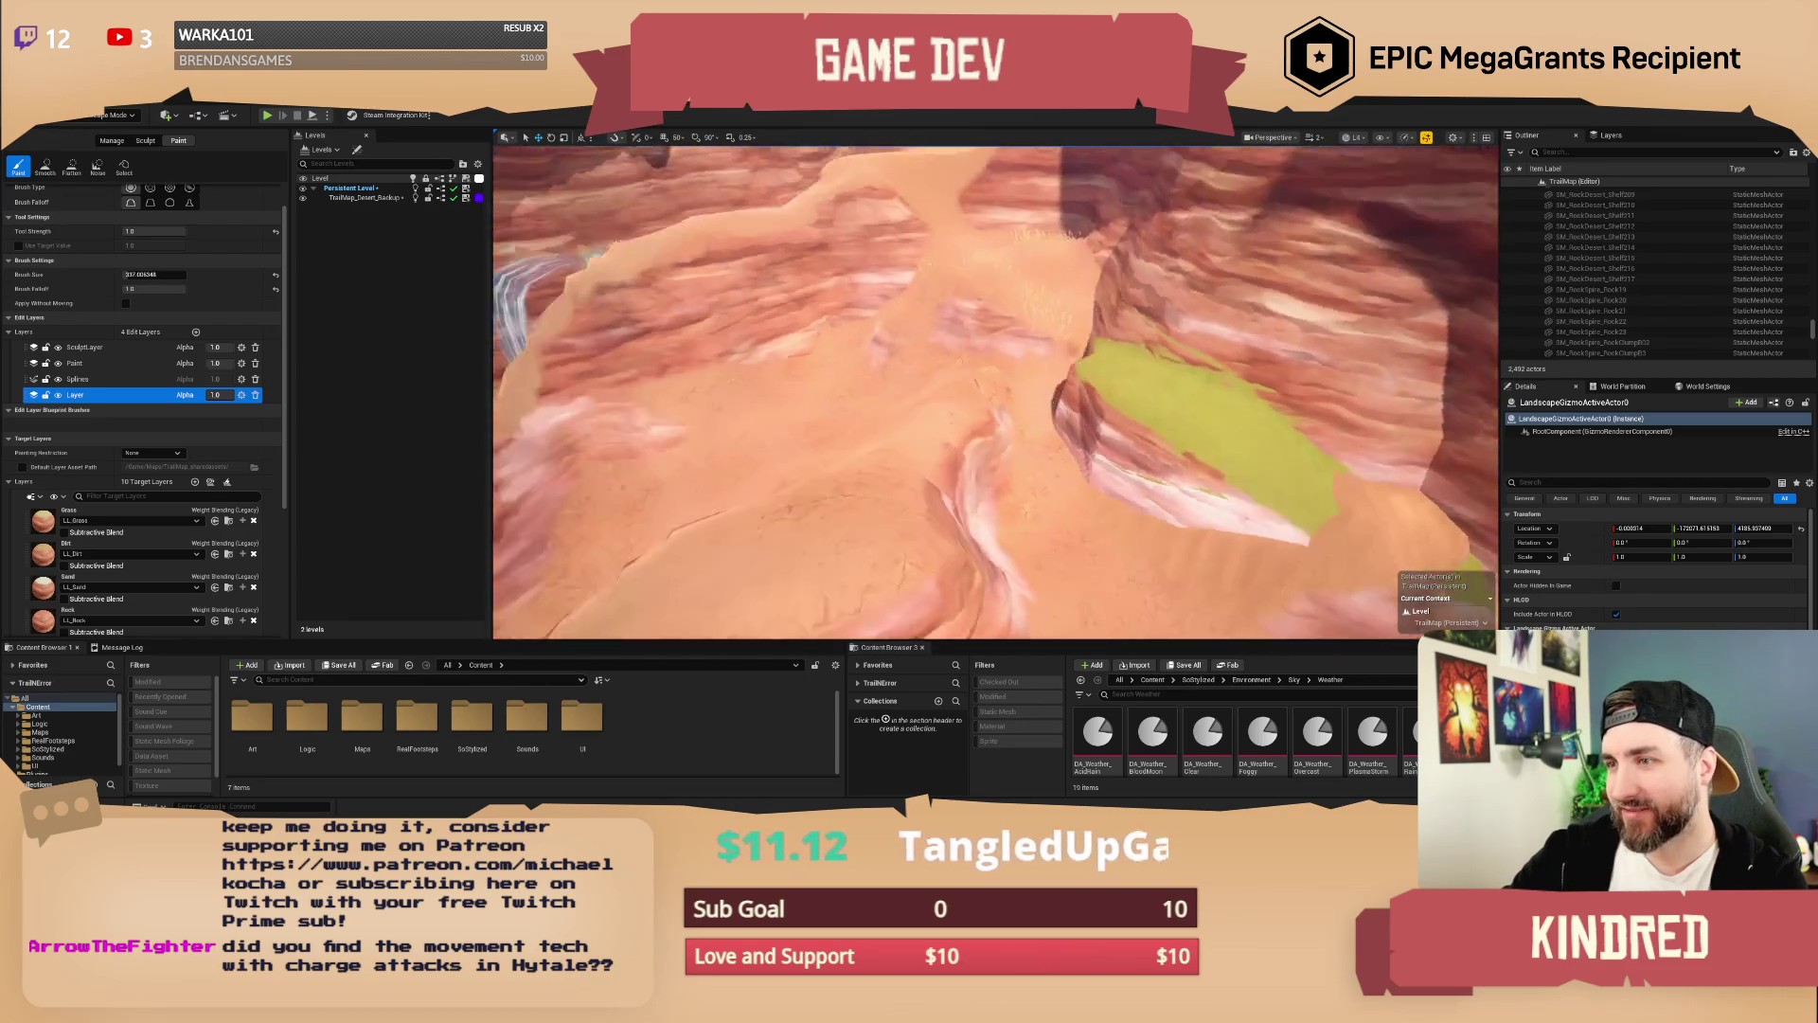
Step: Tilt the camera up over the wider canyon to frame the waterfall pouring into it
{"action": "mouse_move", "coordinate": [982, 505]}
{"action": "left_mouse_down"}
{"action": "mouse_move", "coordinate": [947, 398]}
{"action": "mouse_move", "coordinate": [890, 351]}
{"action": "mouse_move", "coordinate": [982, 506]}
{"action": "left_mouse_up"}
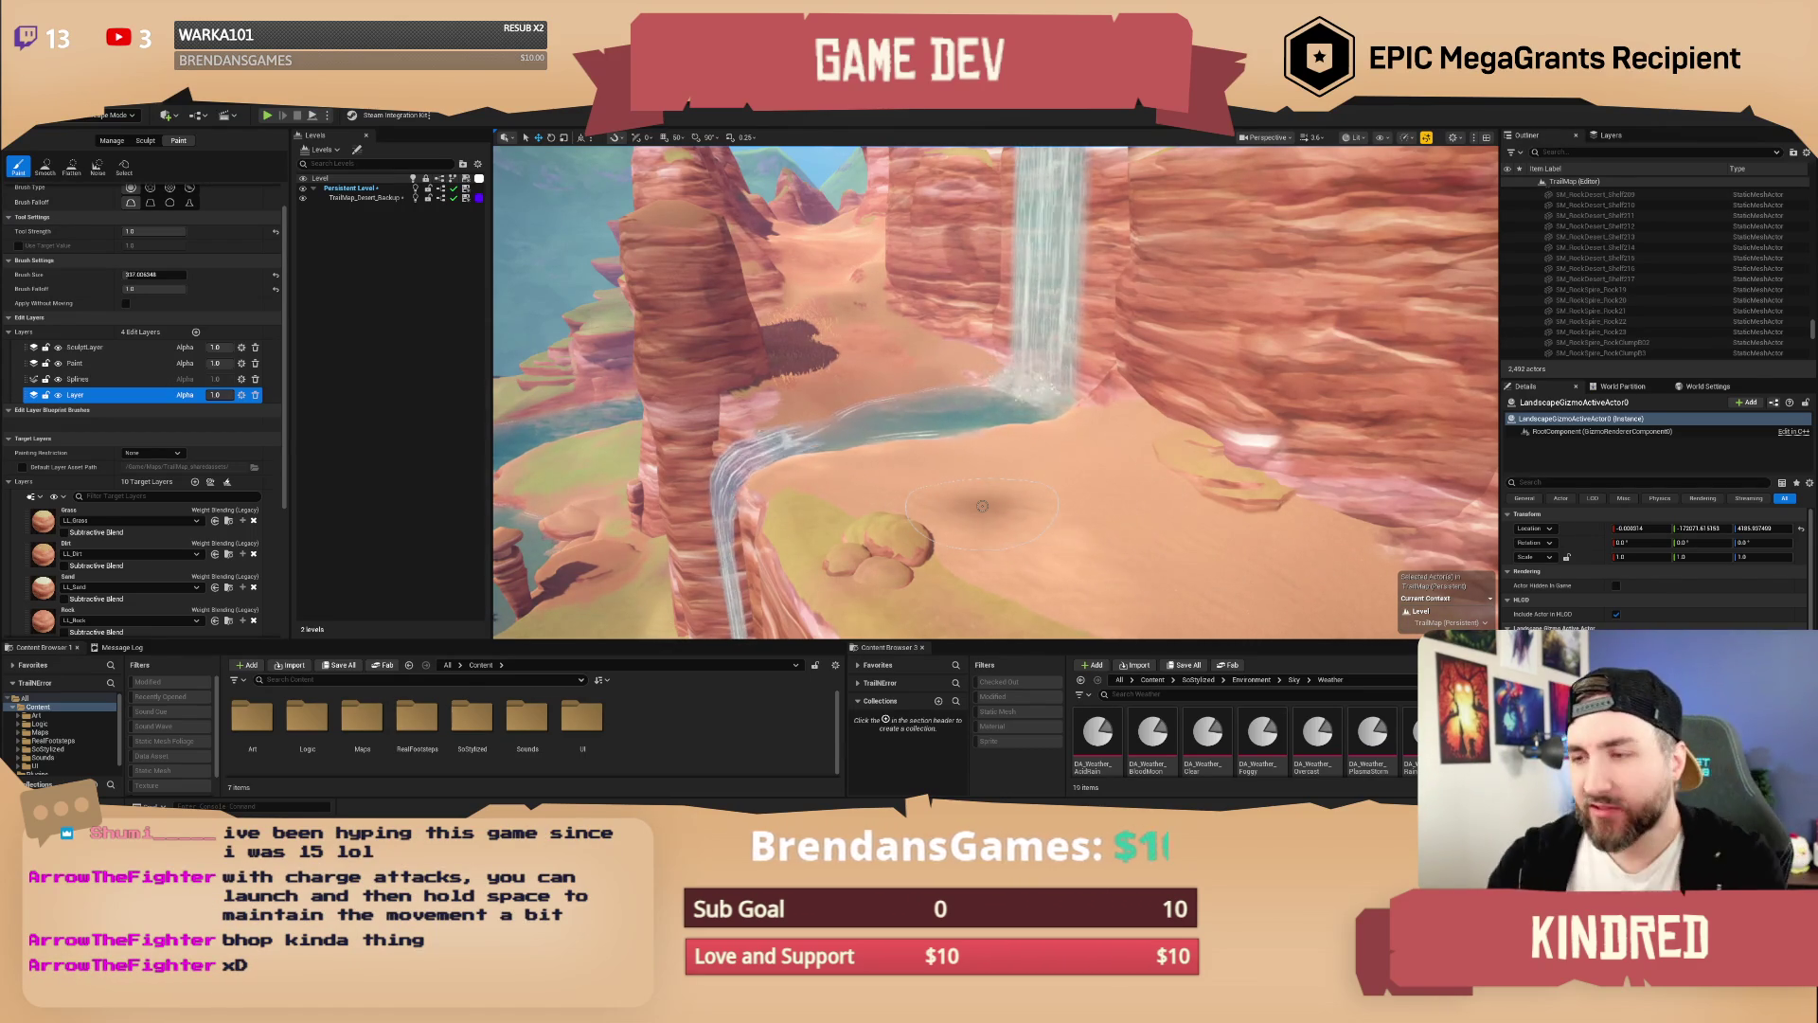
Step: Switch to Selection mode and swap the foreground mesa cliff to the plain rock asset without grass
{"action": "scroll", "coordinate": [985, 500], "scroll_direction": "up", "scroll_amount": 2}
{"action": "key", "text": "w"}
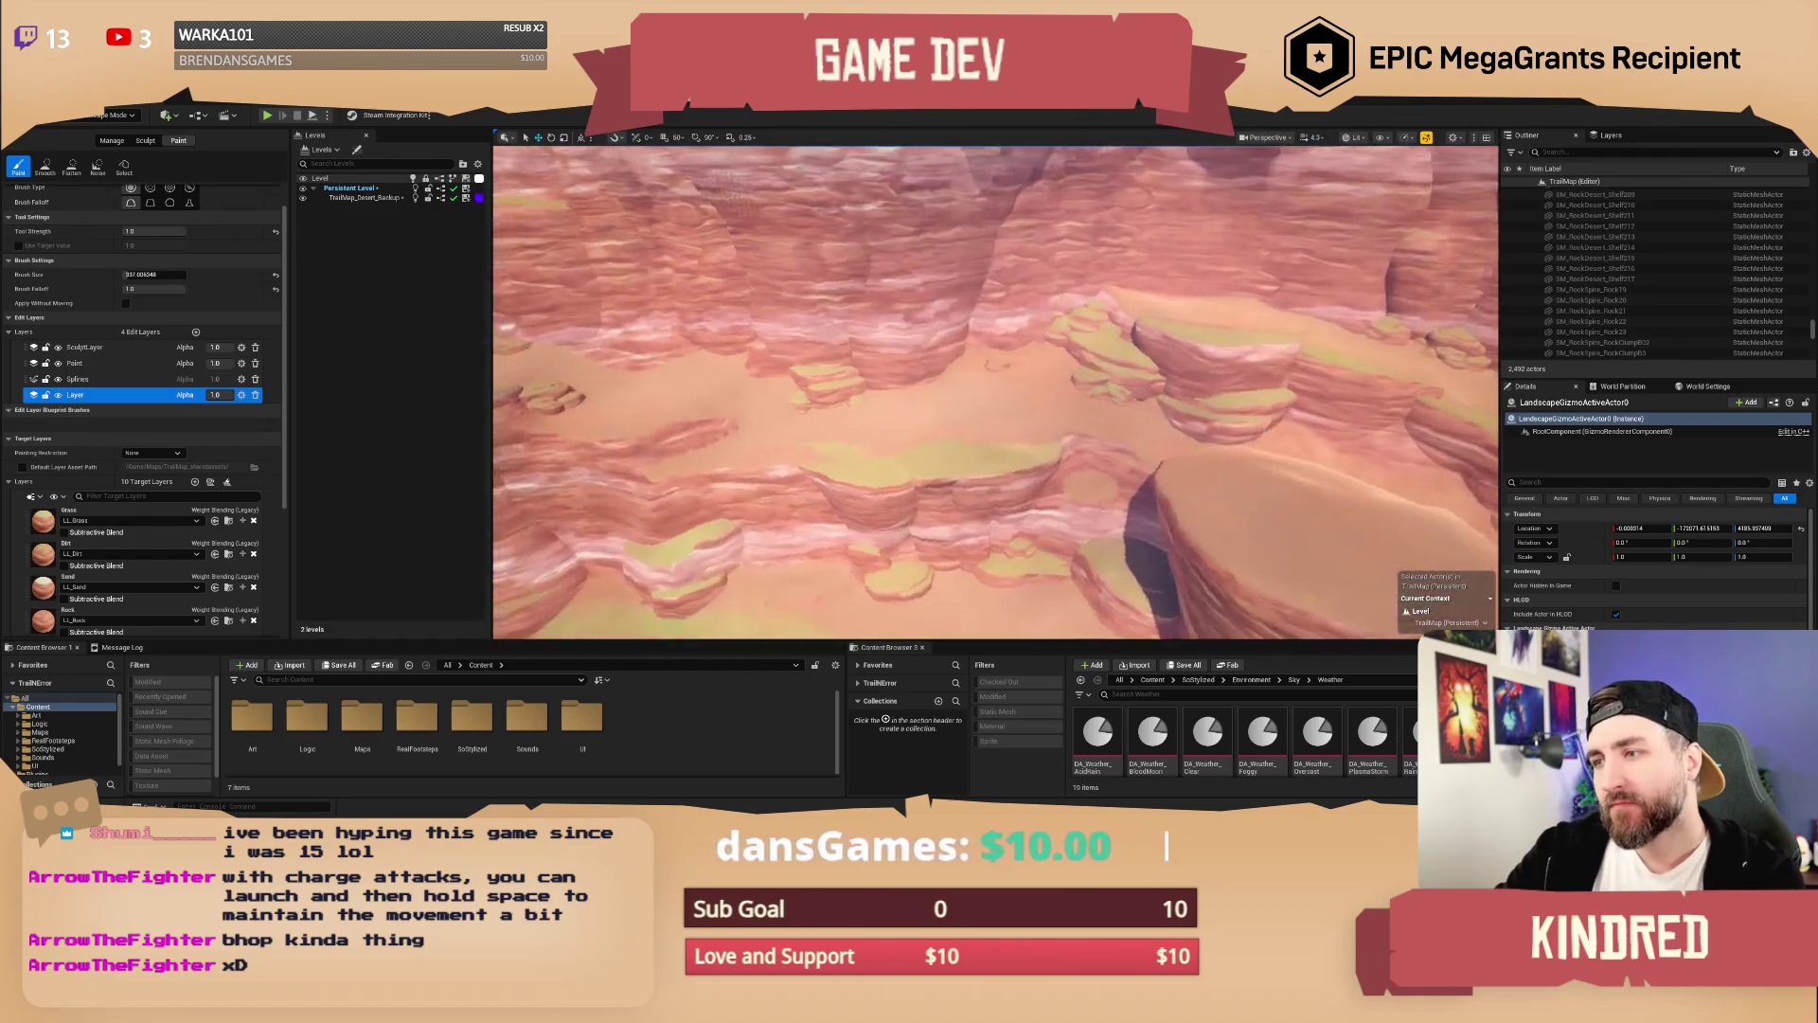
{"action": "left_click", "coordinate": [114, 115]}
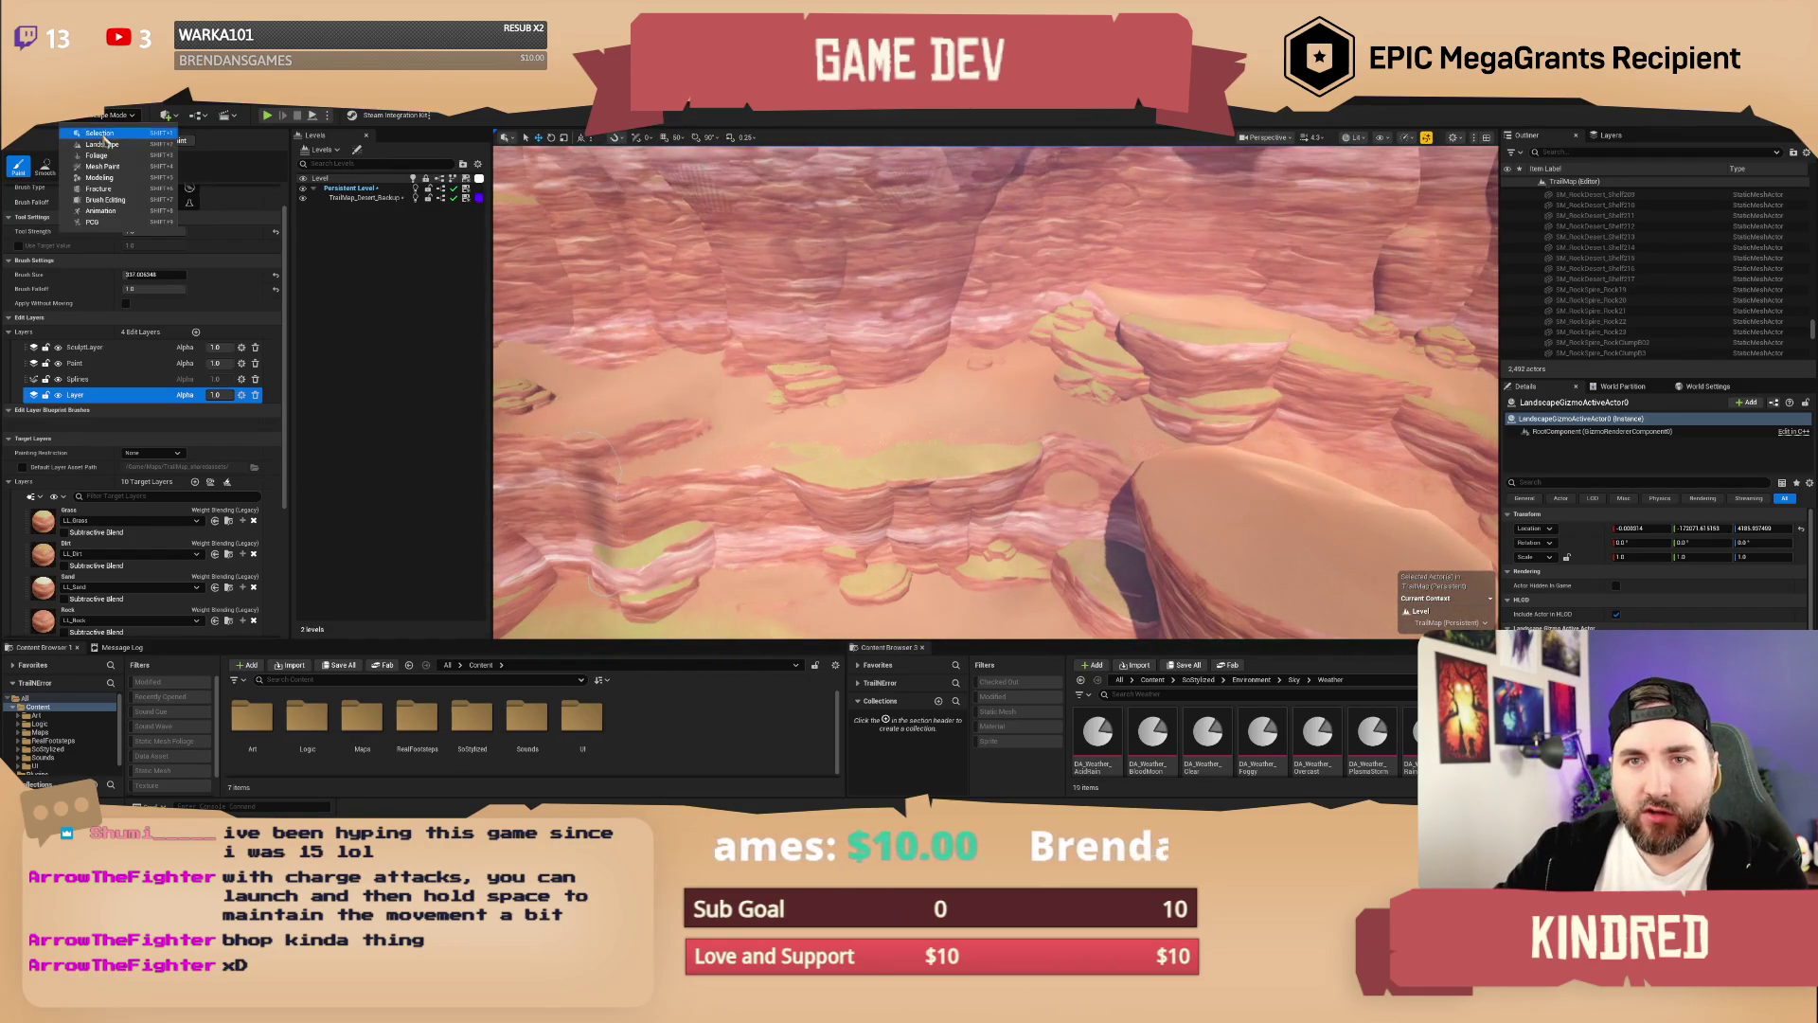
{"action": "left_click", "coordinate": [104, 137]}
{"action": "left_click", "coordinate": [893, 616]}
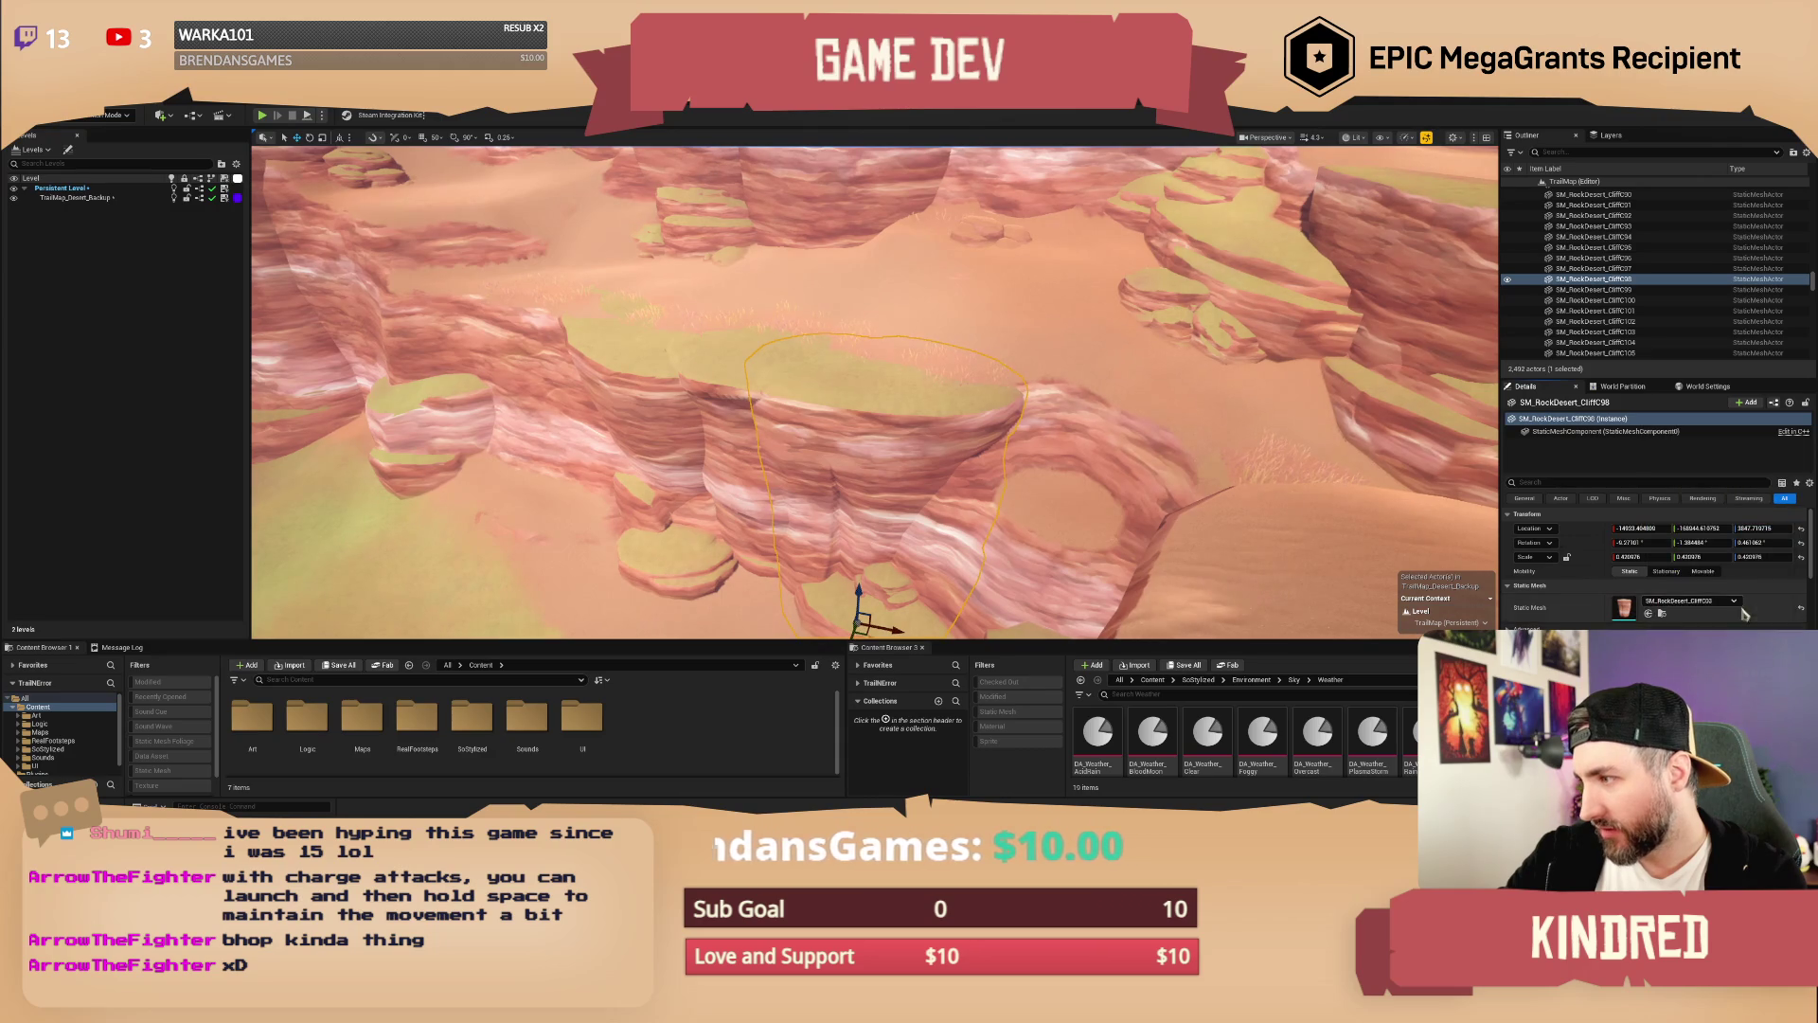
{"action": "left_click", "coordinate": [1704, 644]}
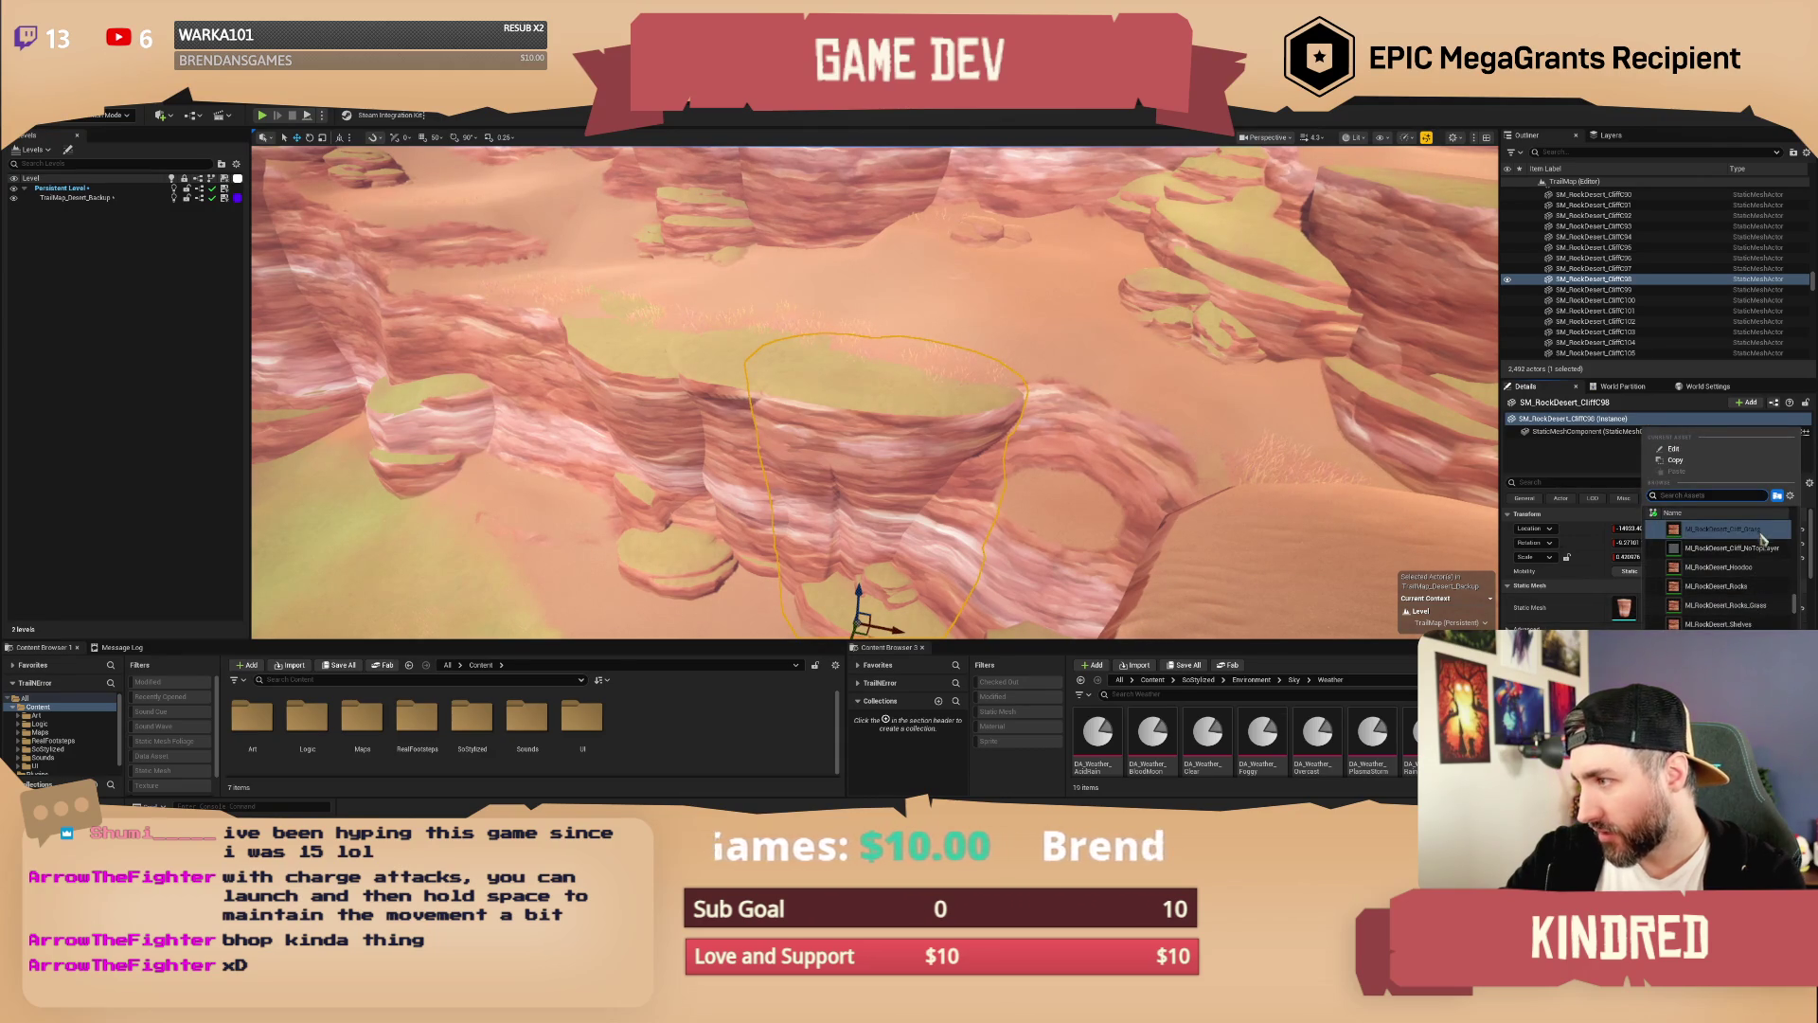
{"action": "left_click", "coordinate": [1686, 583]}
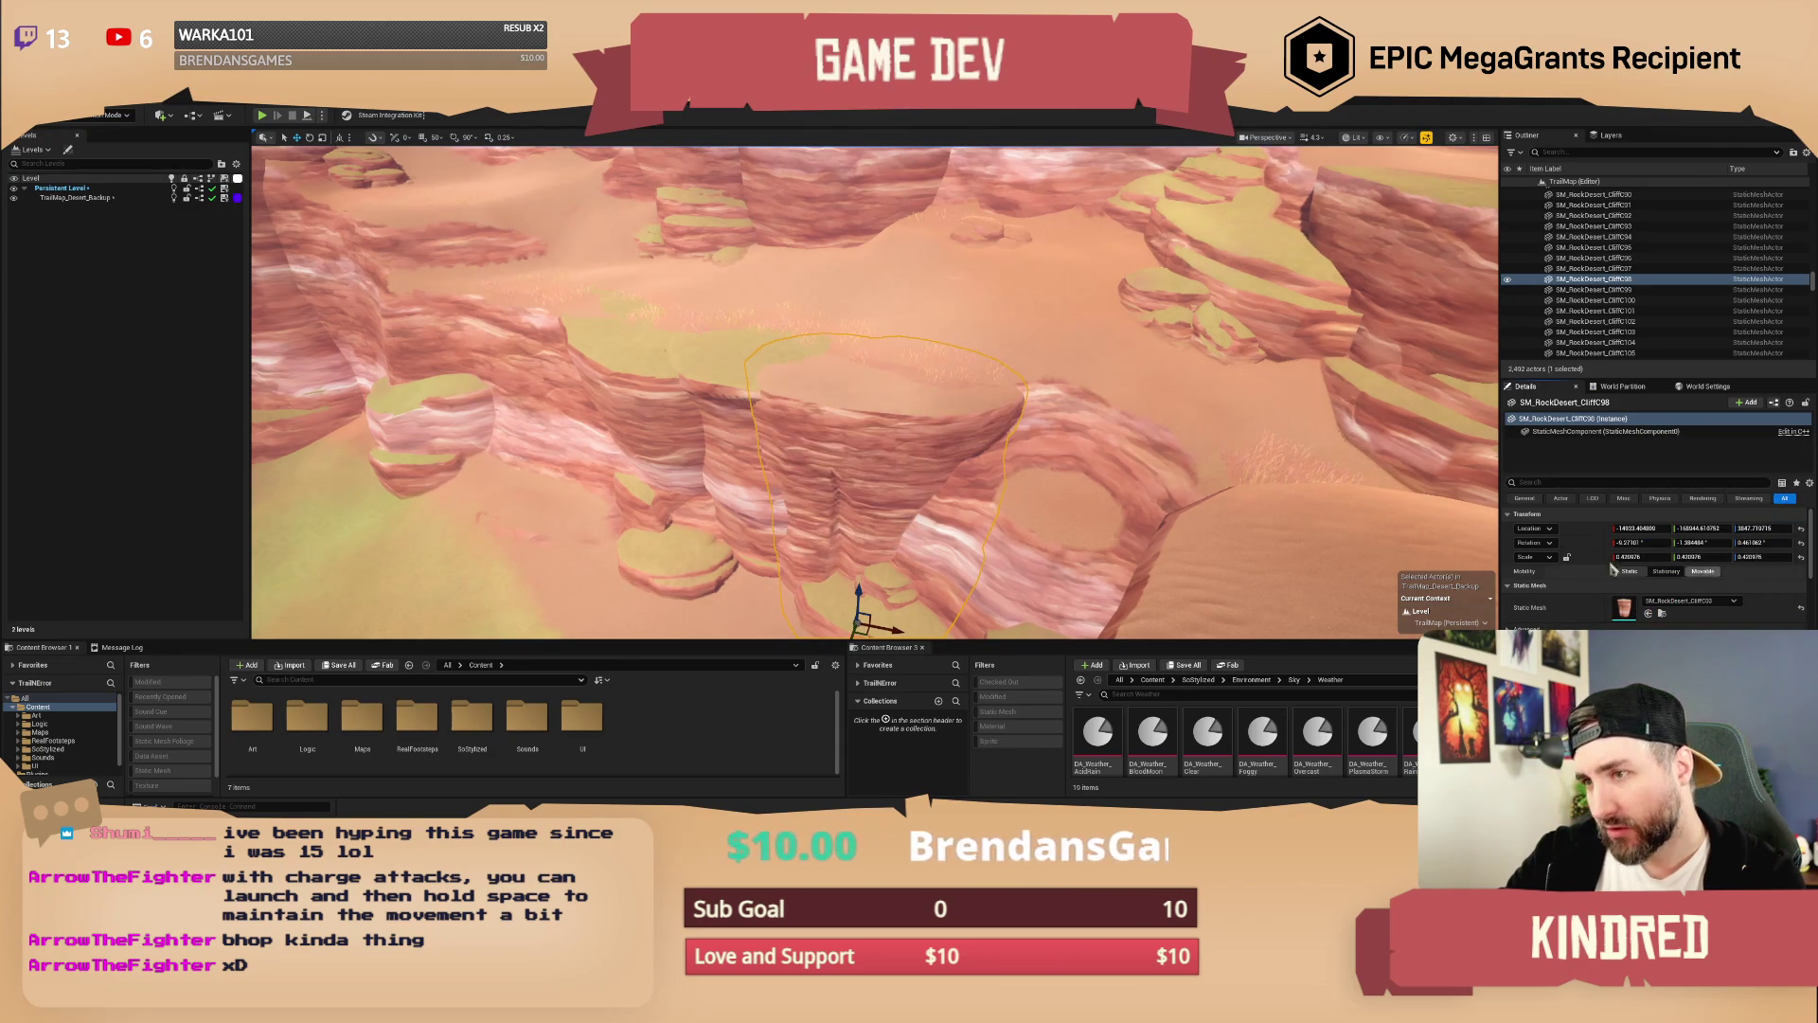
Step: Select the neighbouring cliffs and rock shelves together and frame them
{"action": "left_click", "coordinate": [675, 356]}
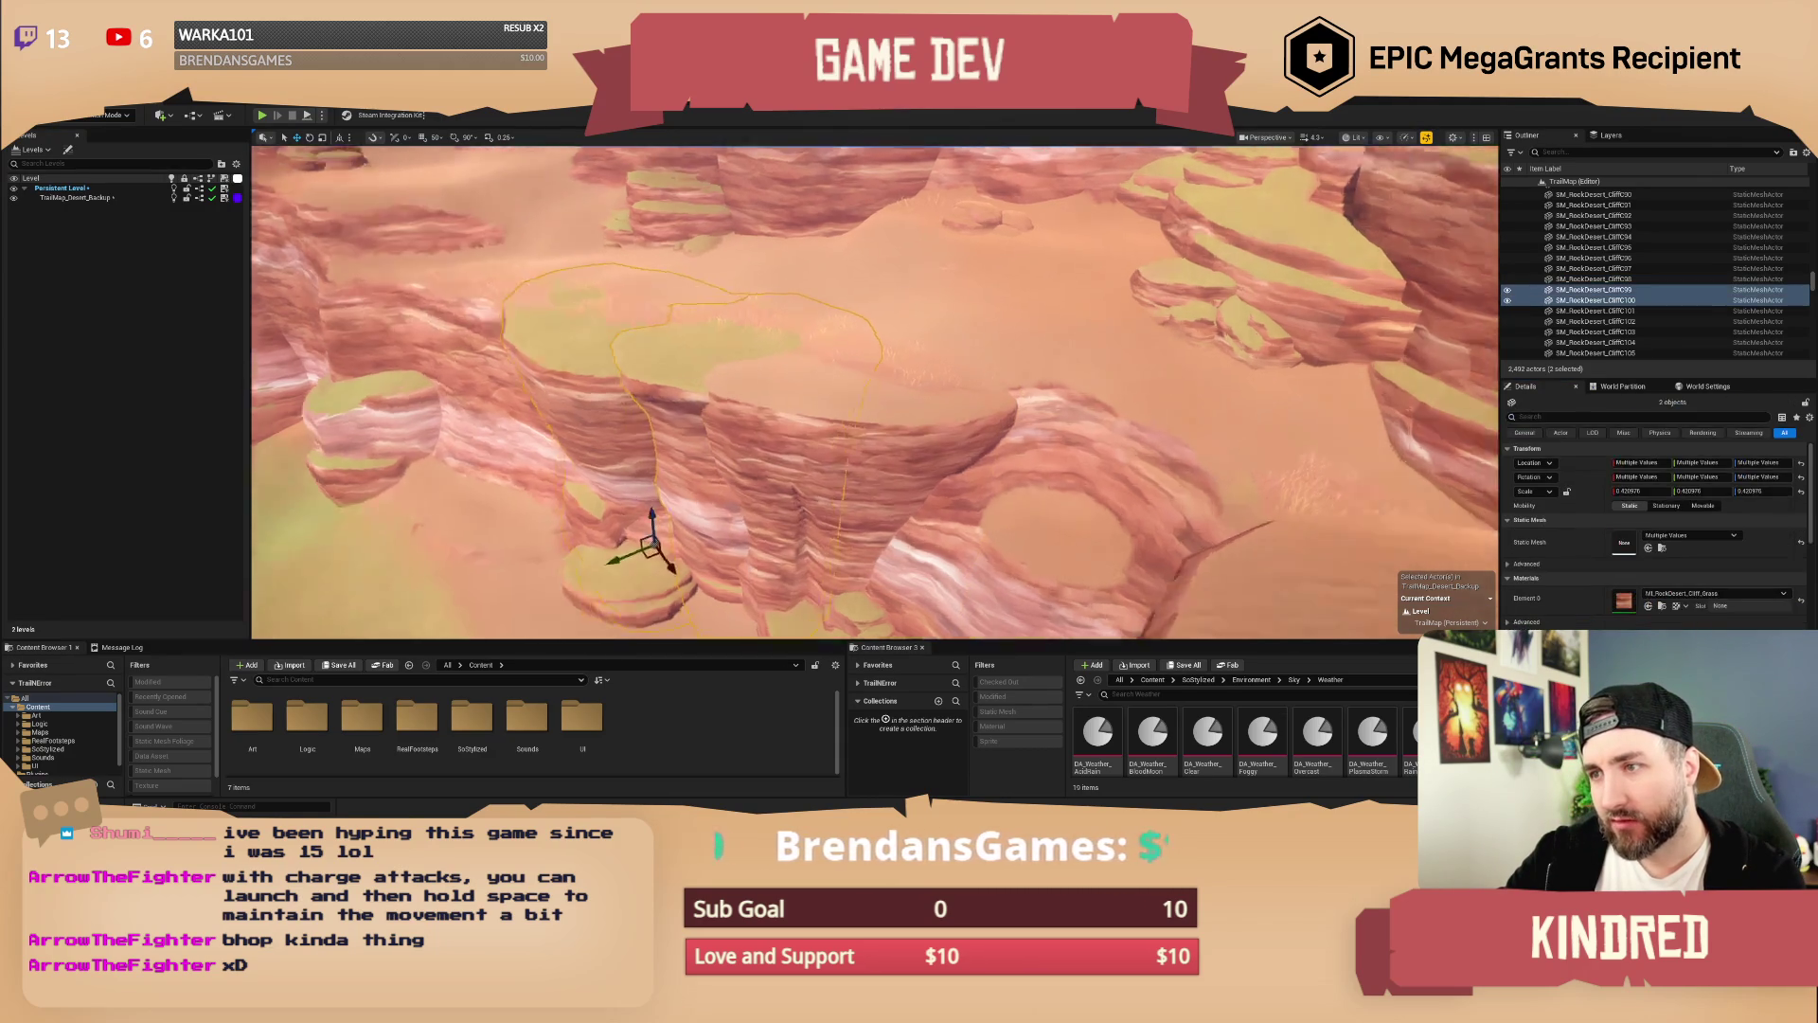
{"action": "key", "text": "w"}
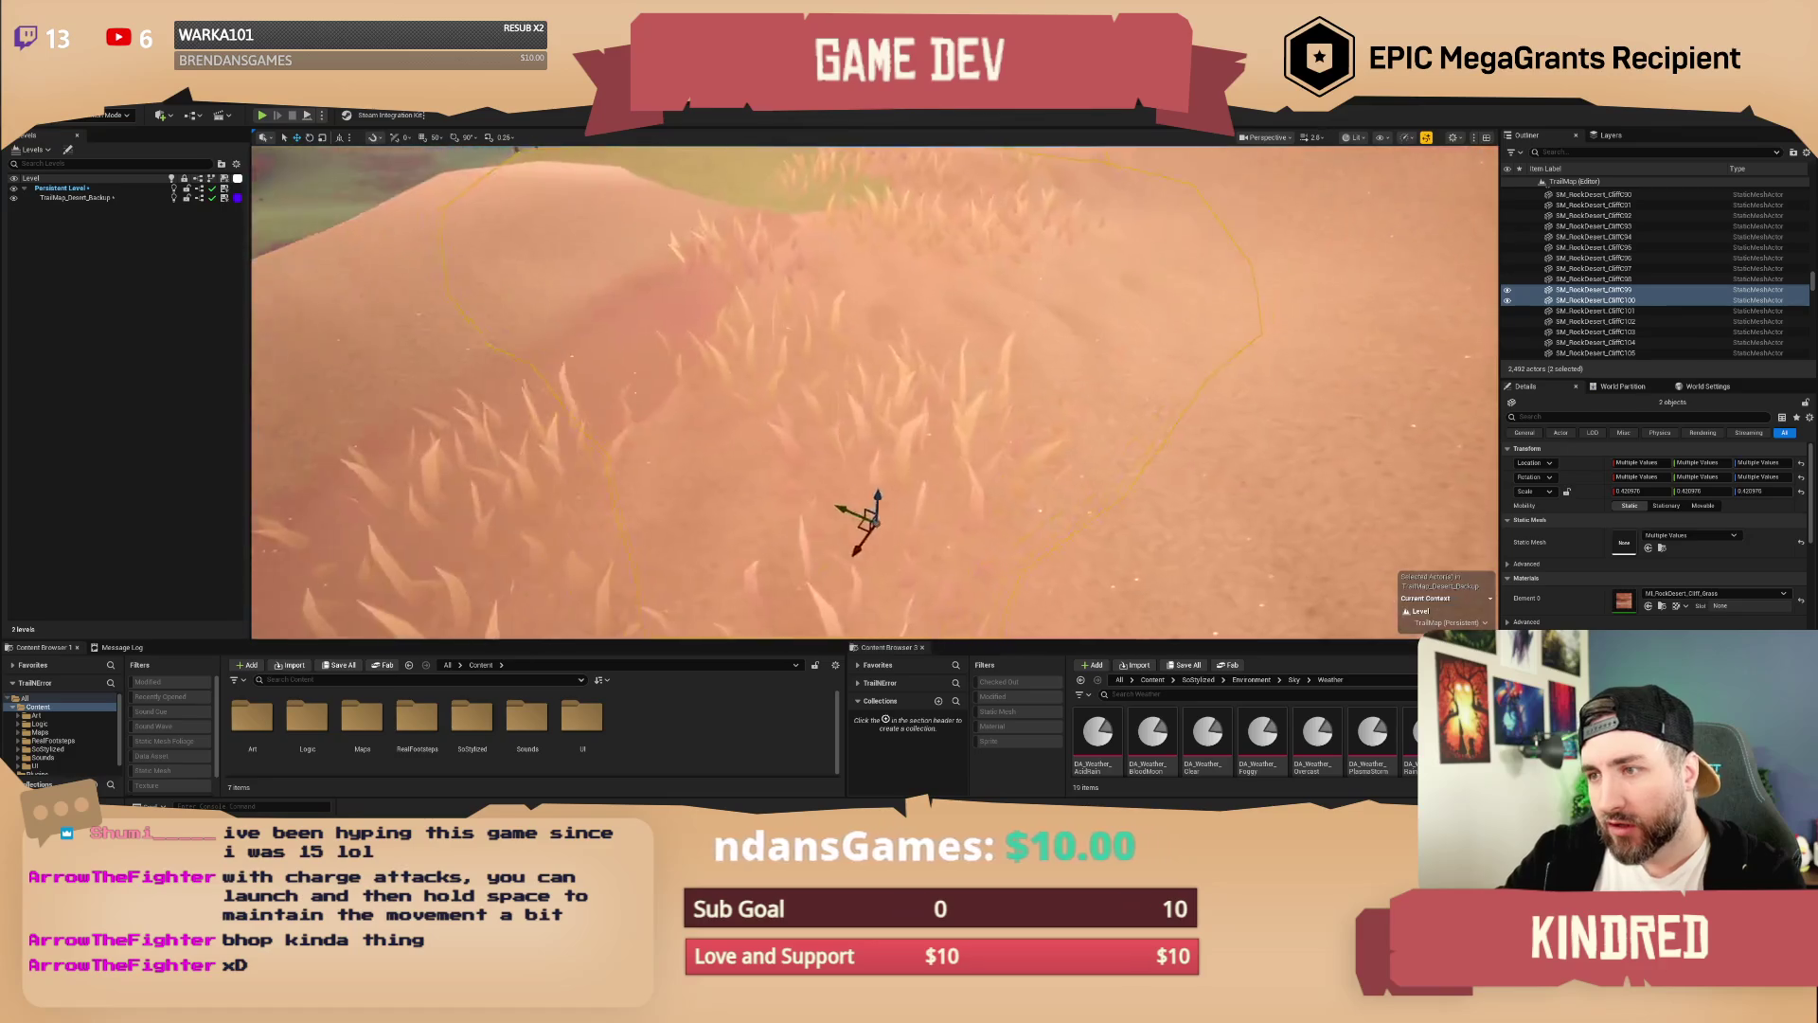
{"action": "left_click", "coordinate": [888, 454]}
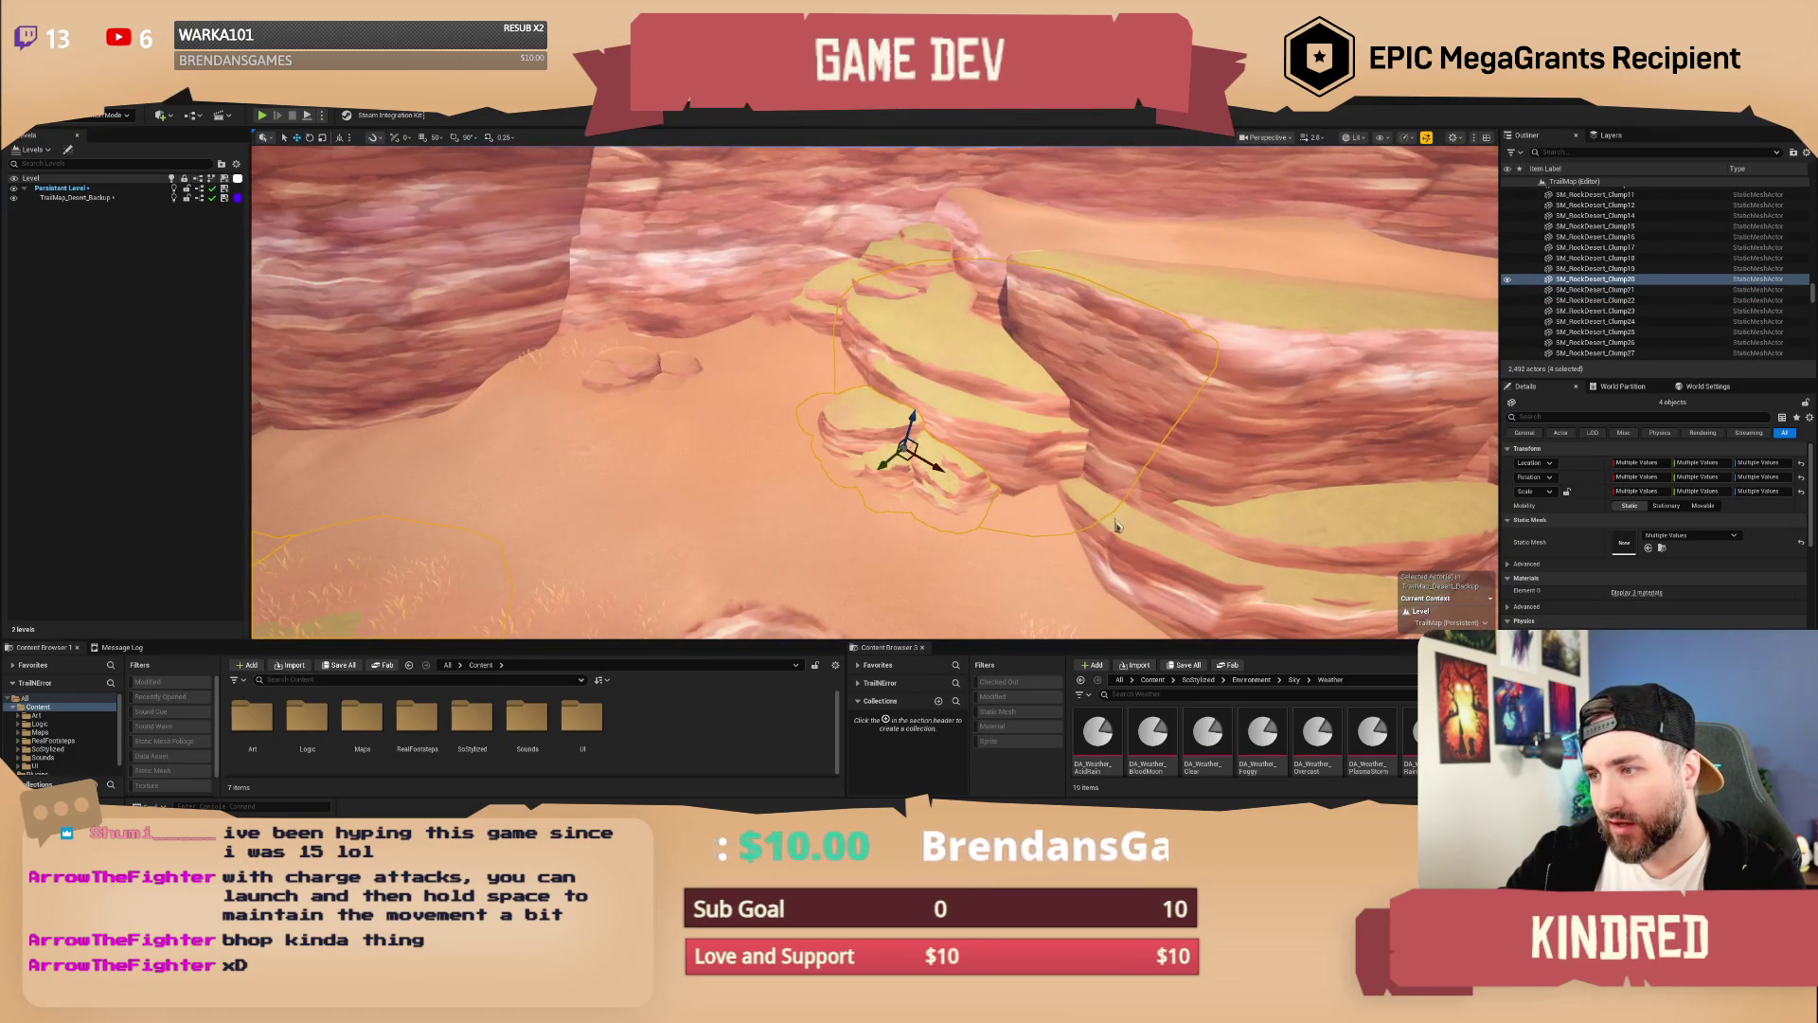
{"action": "left_click", "coordinate": [888, 455], "text": "ctrl"}
{"action": "left_click", "coordinate": [865, 280], "text": "ctrl"}
{"action": "left_click", "coordinate": [833, 293], "text": "ctrl"}
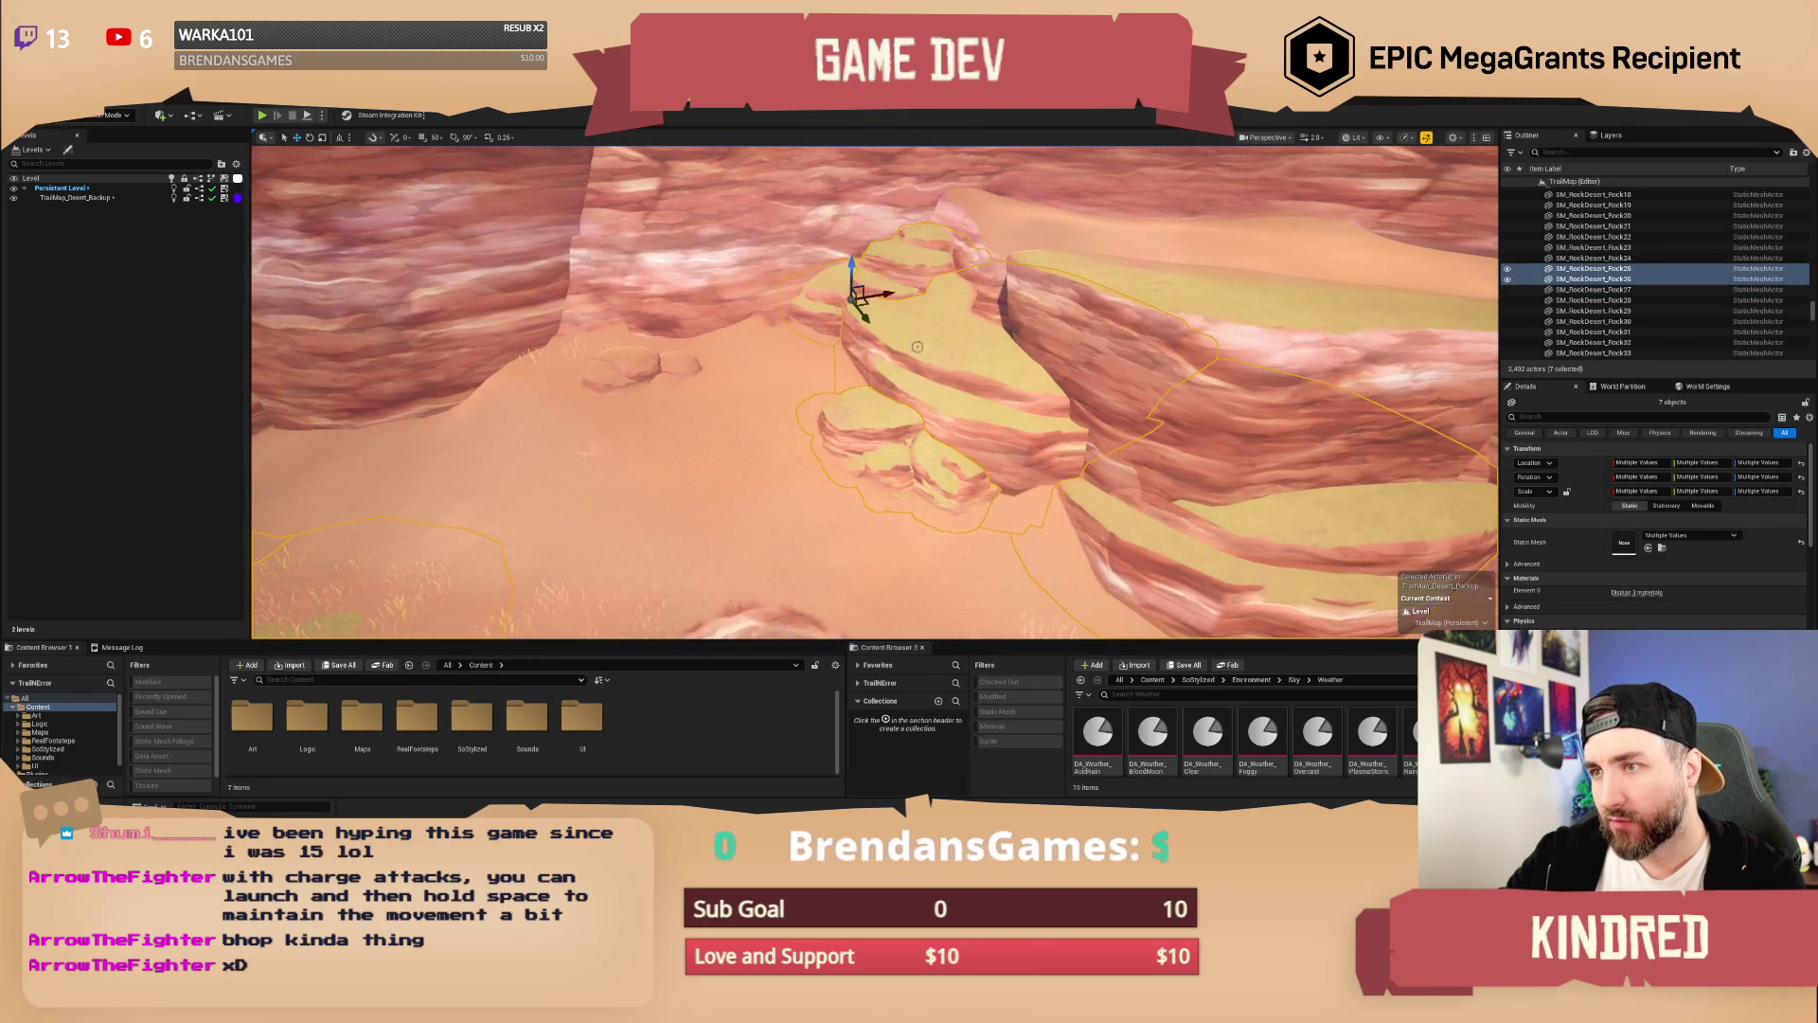
{"action": "key", "text": "f"}
Step: Add more shelf rocks and a rock clump to the selection and reframe
{"action": "left_click", "coordinate": [1158, 356], "text": "ctrl"}
{"action": "key", "text": "f"}
{"action": "left_click", "coordinate": [1152, 442], "text": "ctrl"}
{"action": "left_click", "coordinate": [1079, 494], "text": "ctrl"}
{"action": "left_click", "coordinate": [1063, 487], "text": "ctrl"}
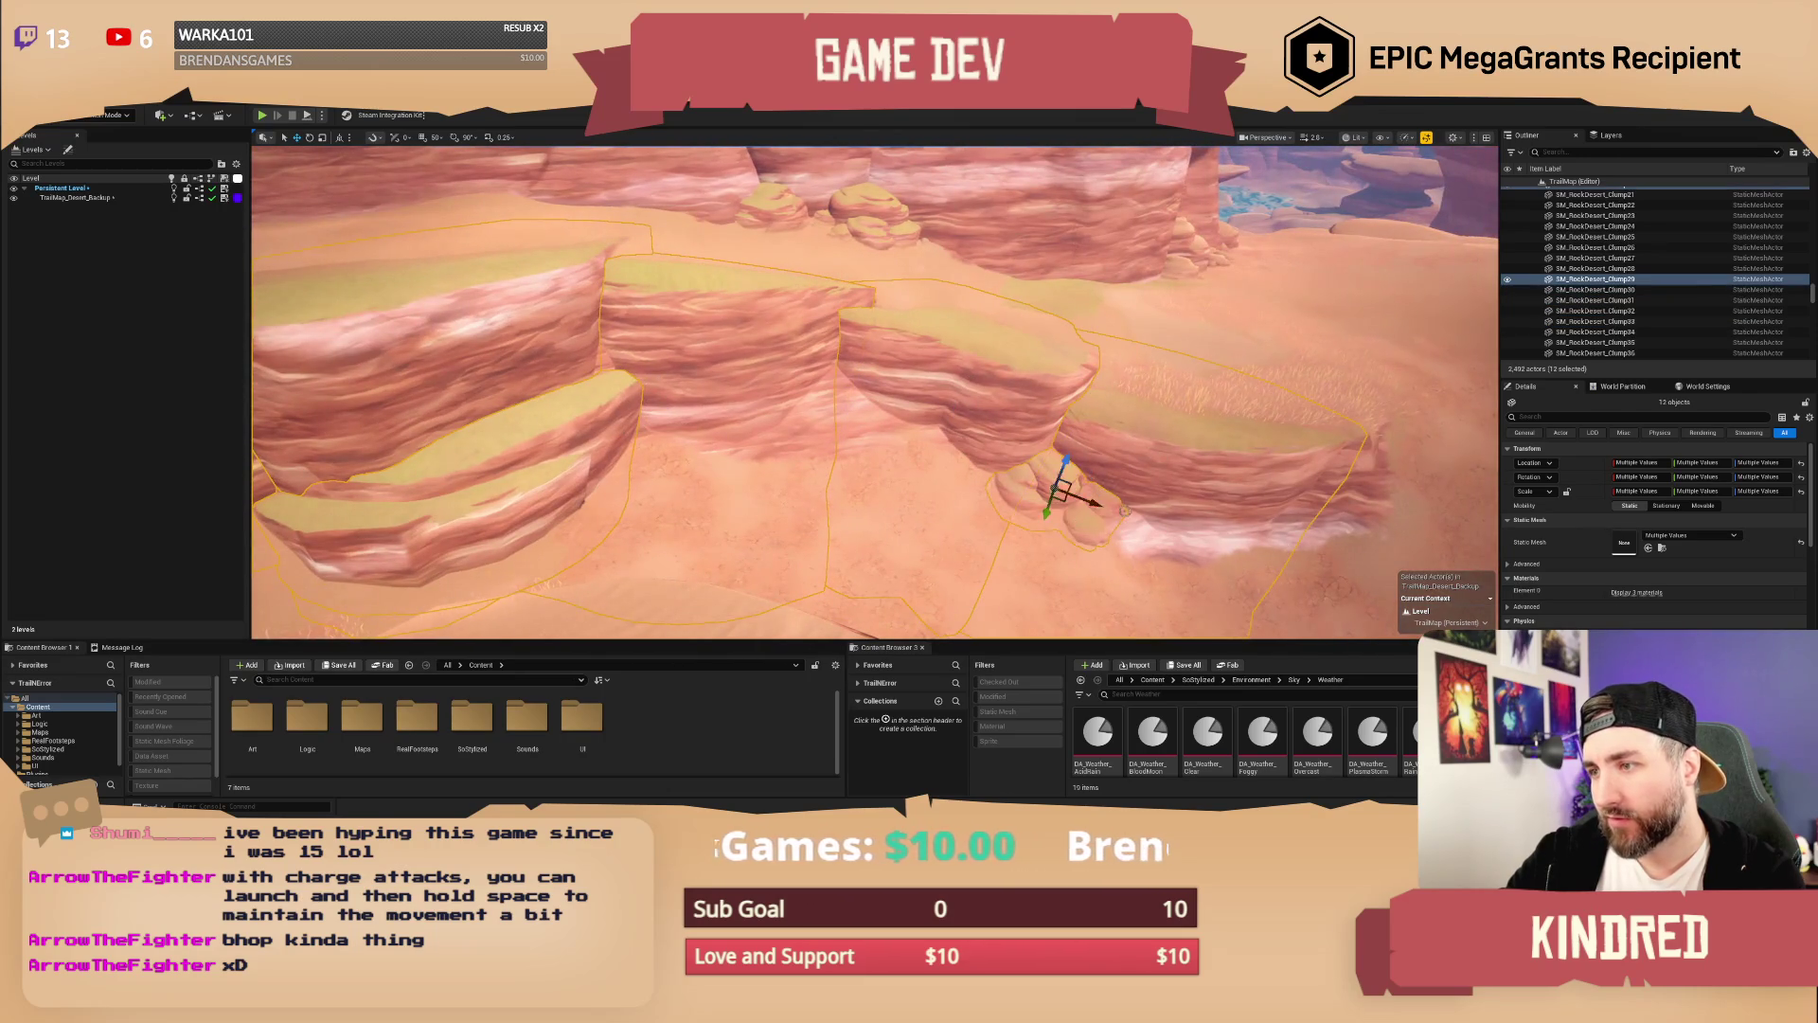
{"action": "key", "text": "f"}
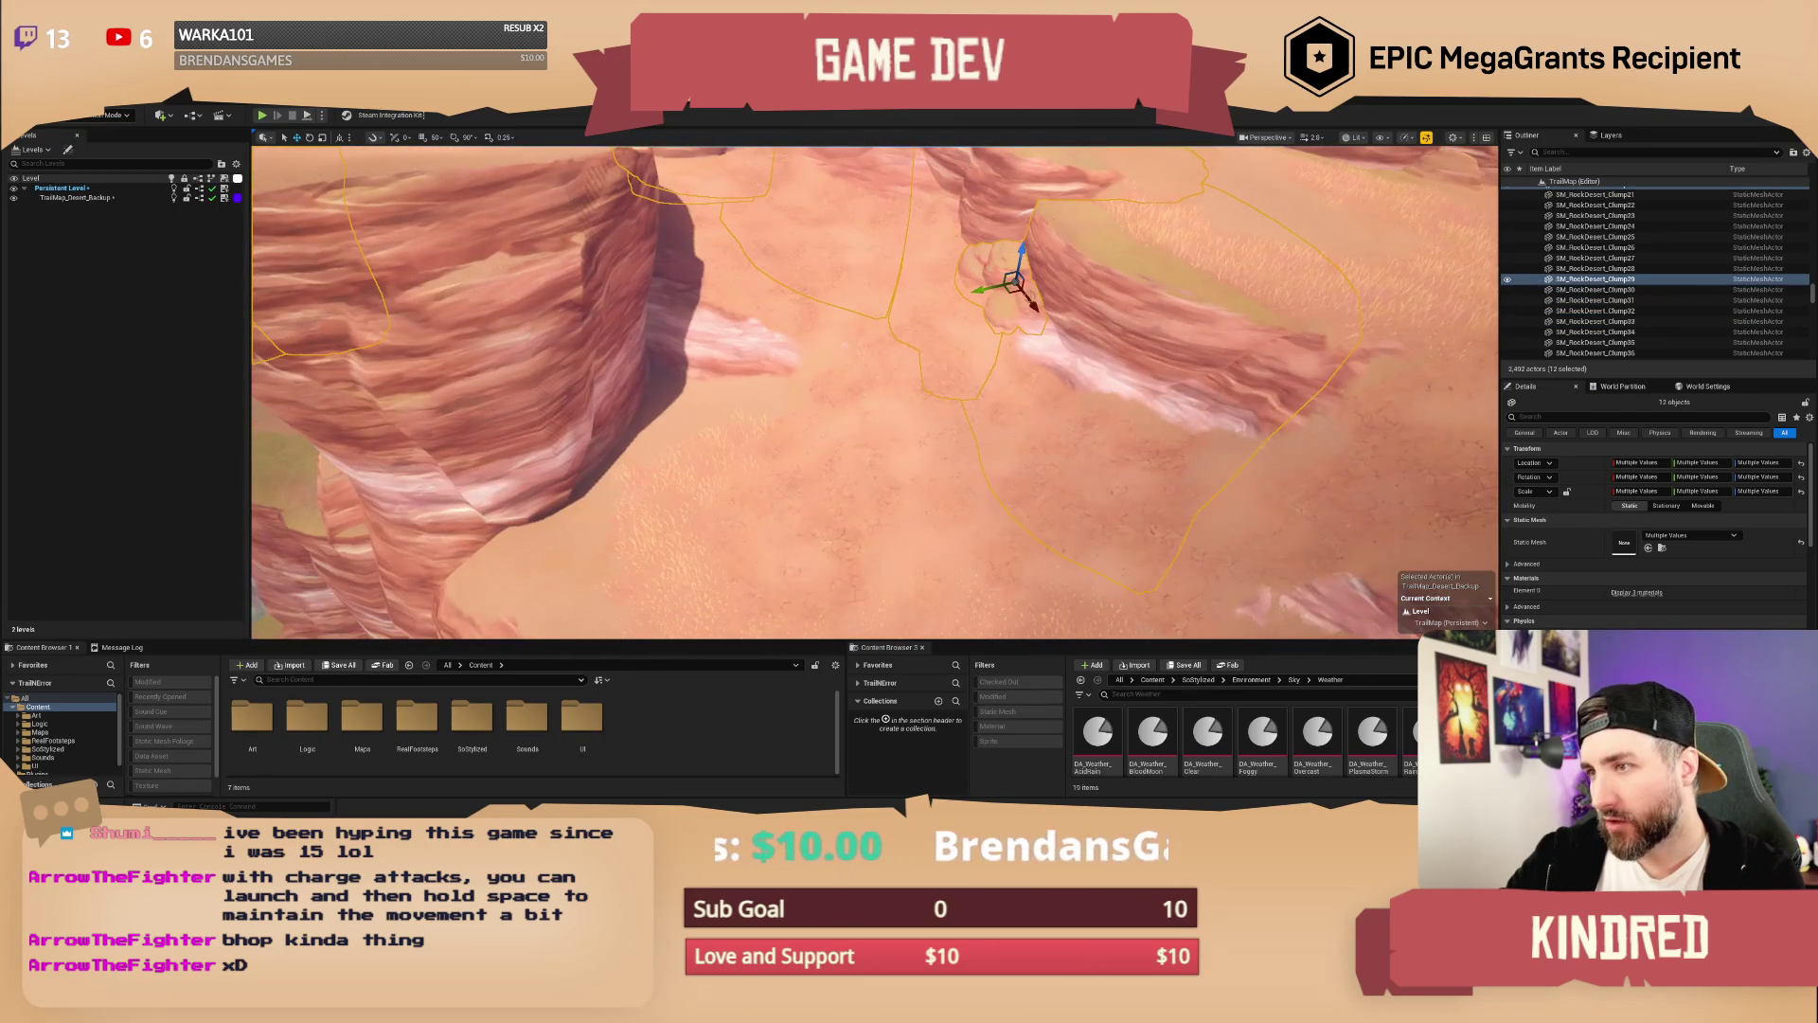
Step: Drop the rock clump, add one more cliff, and reveal the group's MI_RockDesert_Shelves_Grass material
{"action": "left_click", "coordinate": [1005, 311], "text": "ctrl"}
{"action": "key", "text": "f"}
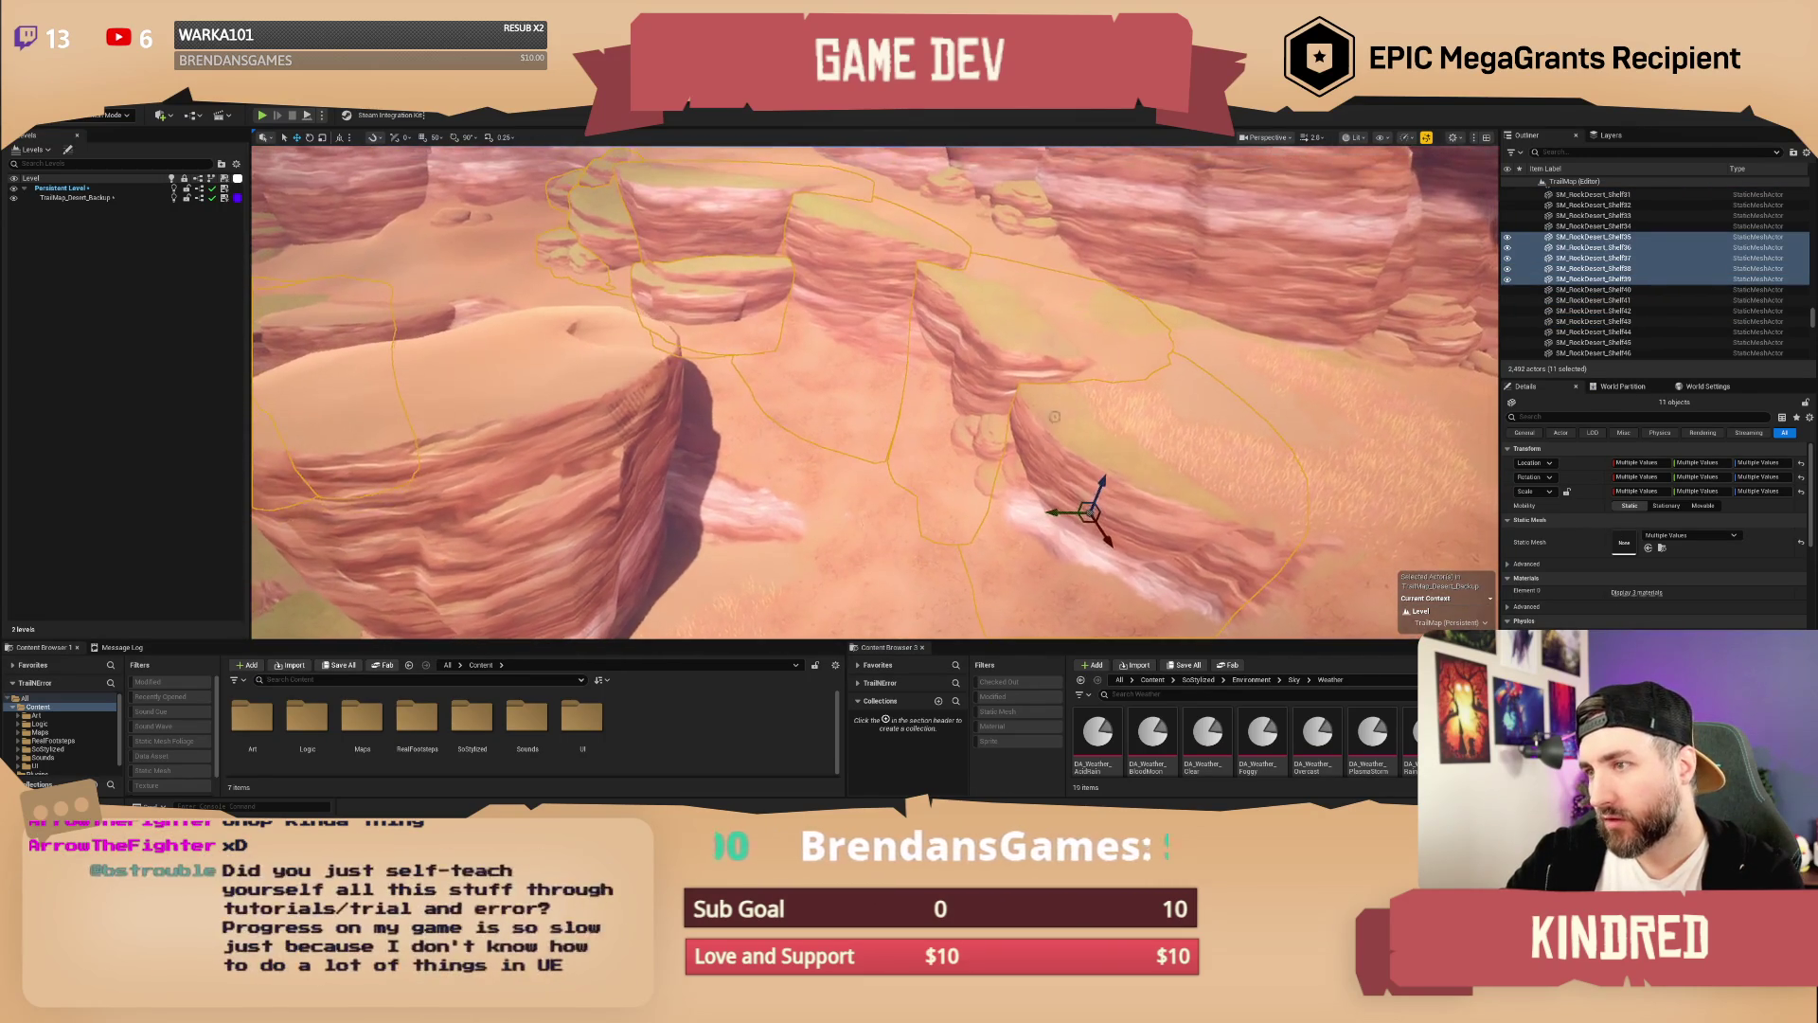
{"action": "left_click_drag", "start_coordinate": [959, 477], "coordinate": [958, 476]}
{"action": "left_click", "coordinate": [958, 477], "text": "ctrl"}
{"action": "key", "text": "f"}
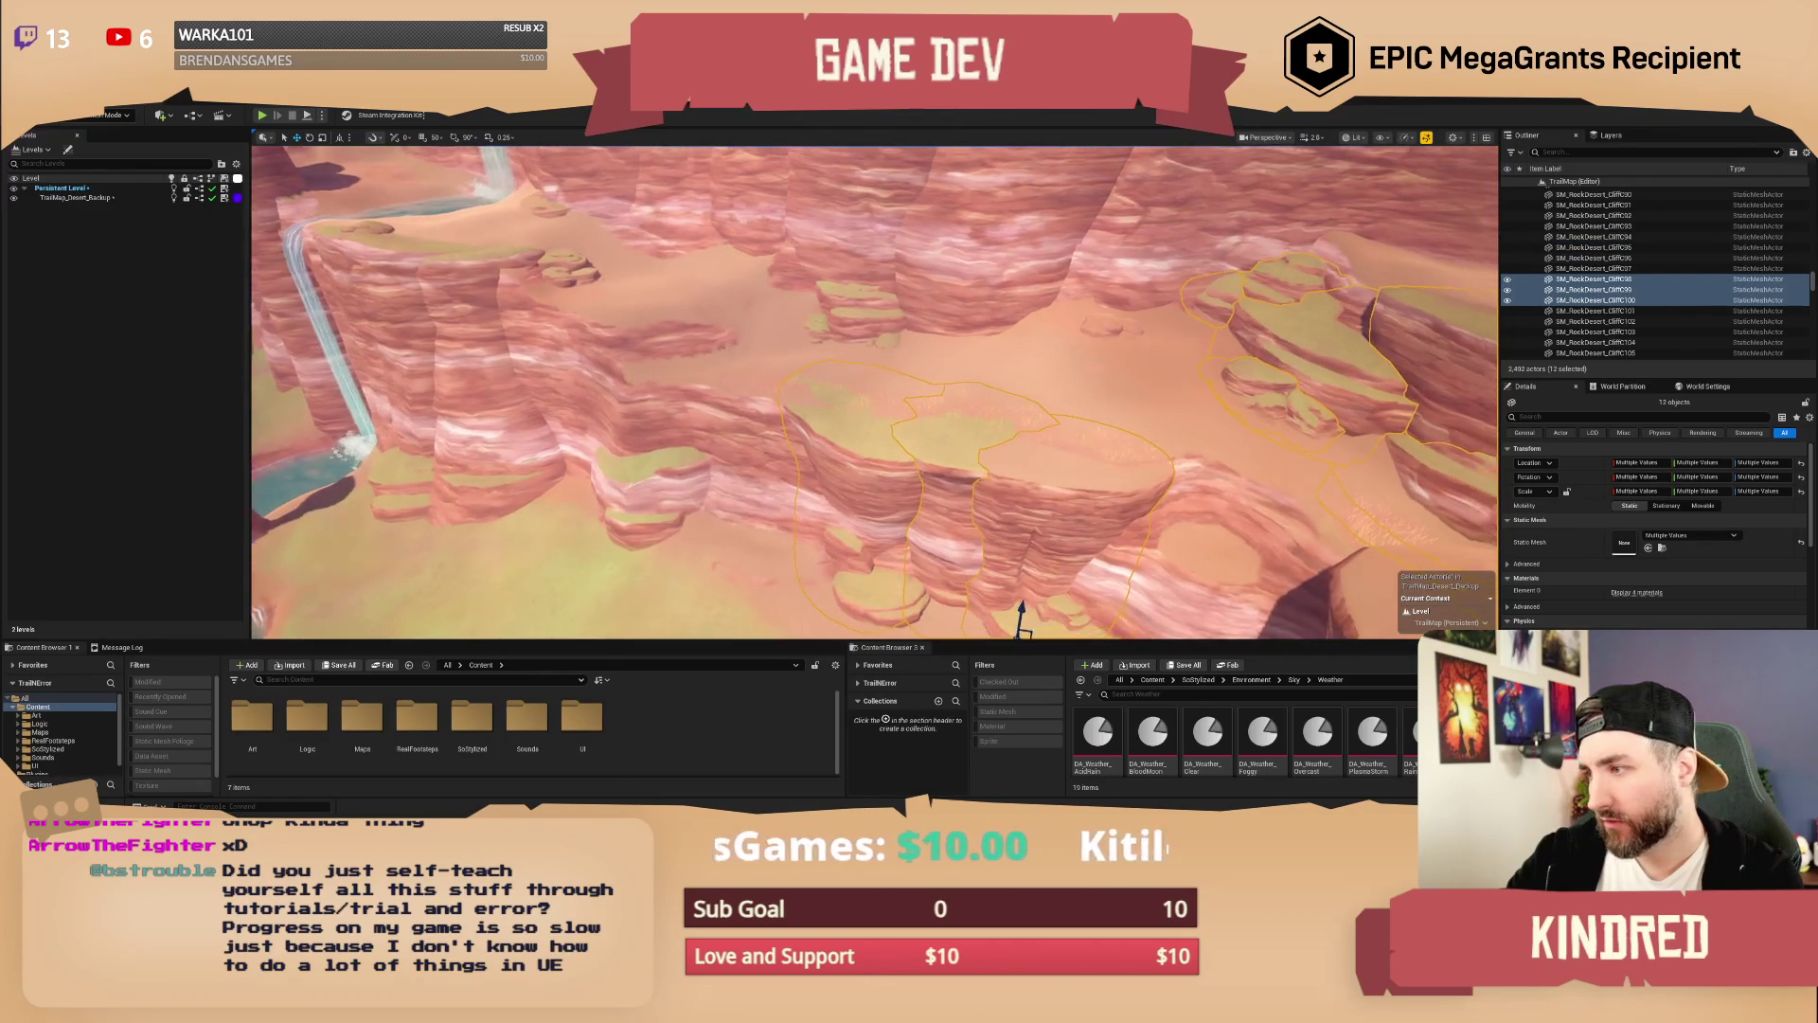
{"action": "left_click", "coordinate": [1636, 592]}
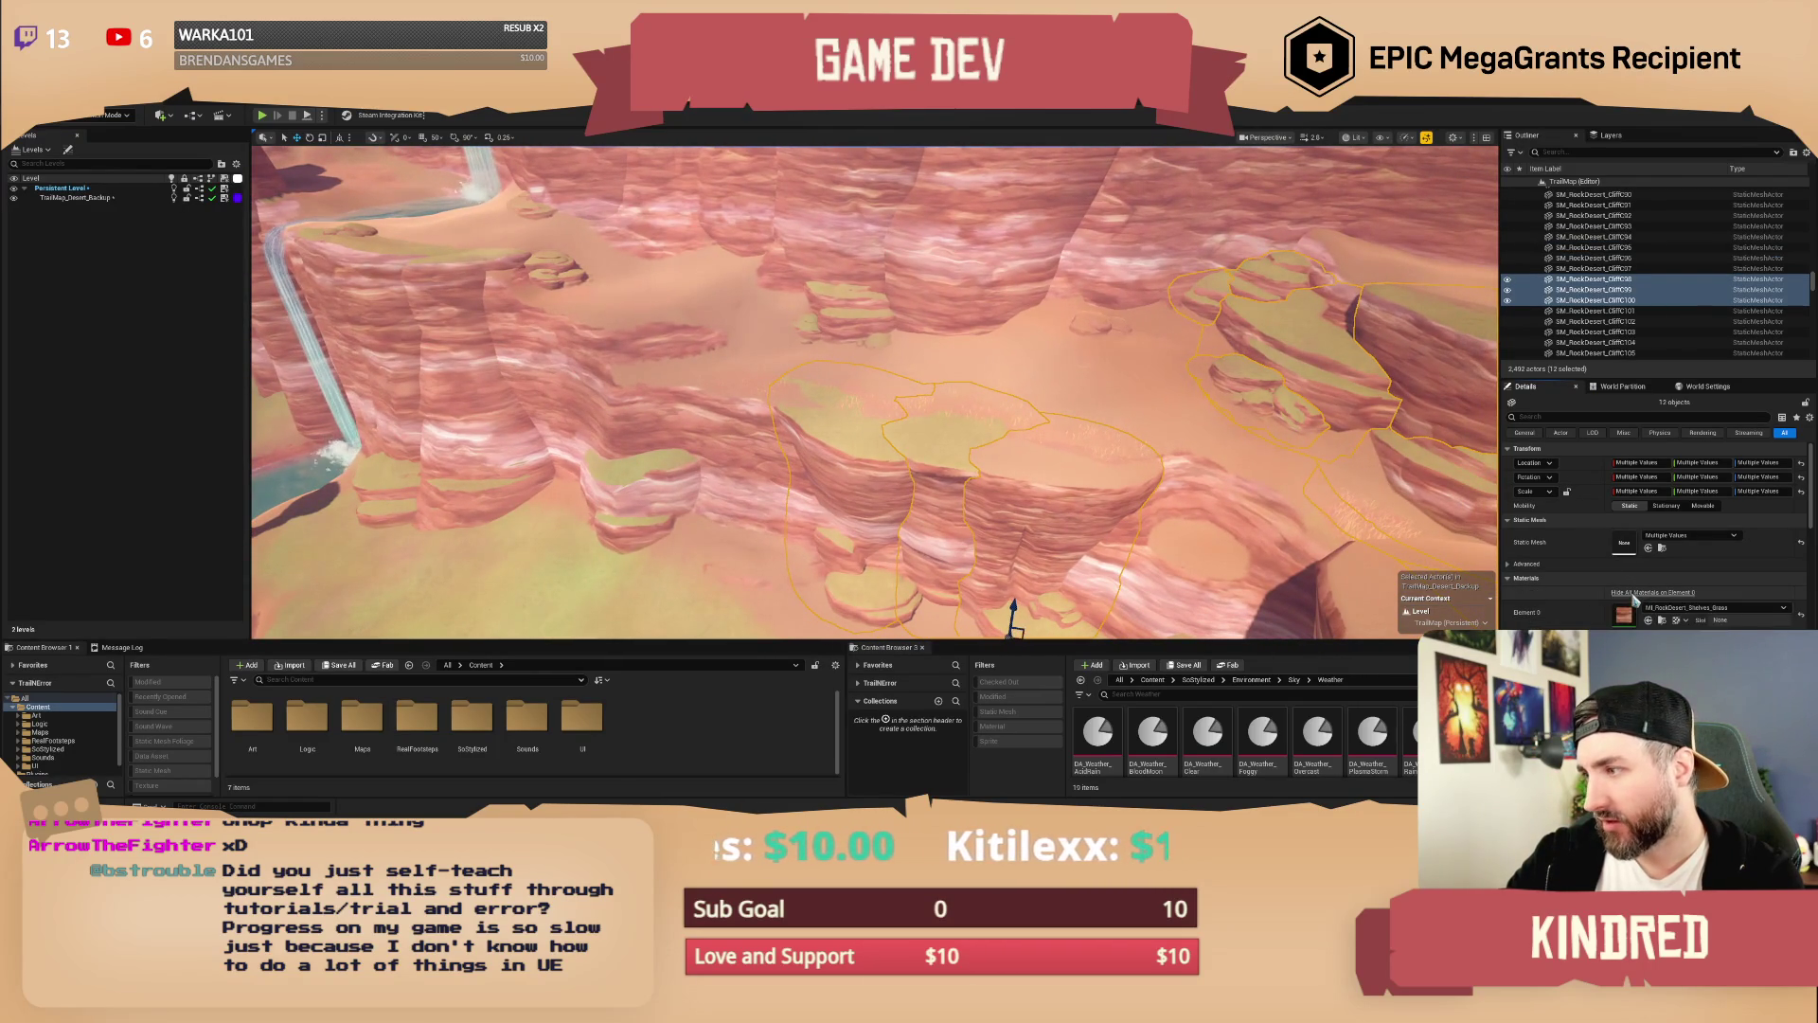
Step: Assign MI_RockDesert_Shelves to Element 0 of all the grouped rocks
{"action": "left_click", "coordinate": [1750, 614]}
{"action": "scroll", "coordinate": [1756, 524], "scroll_direction": "up", "scroll_amount": 2}
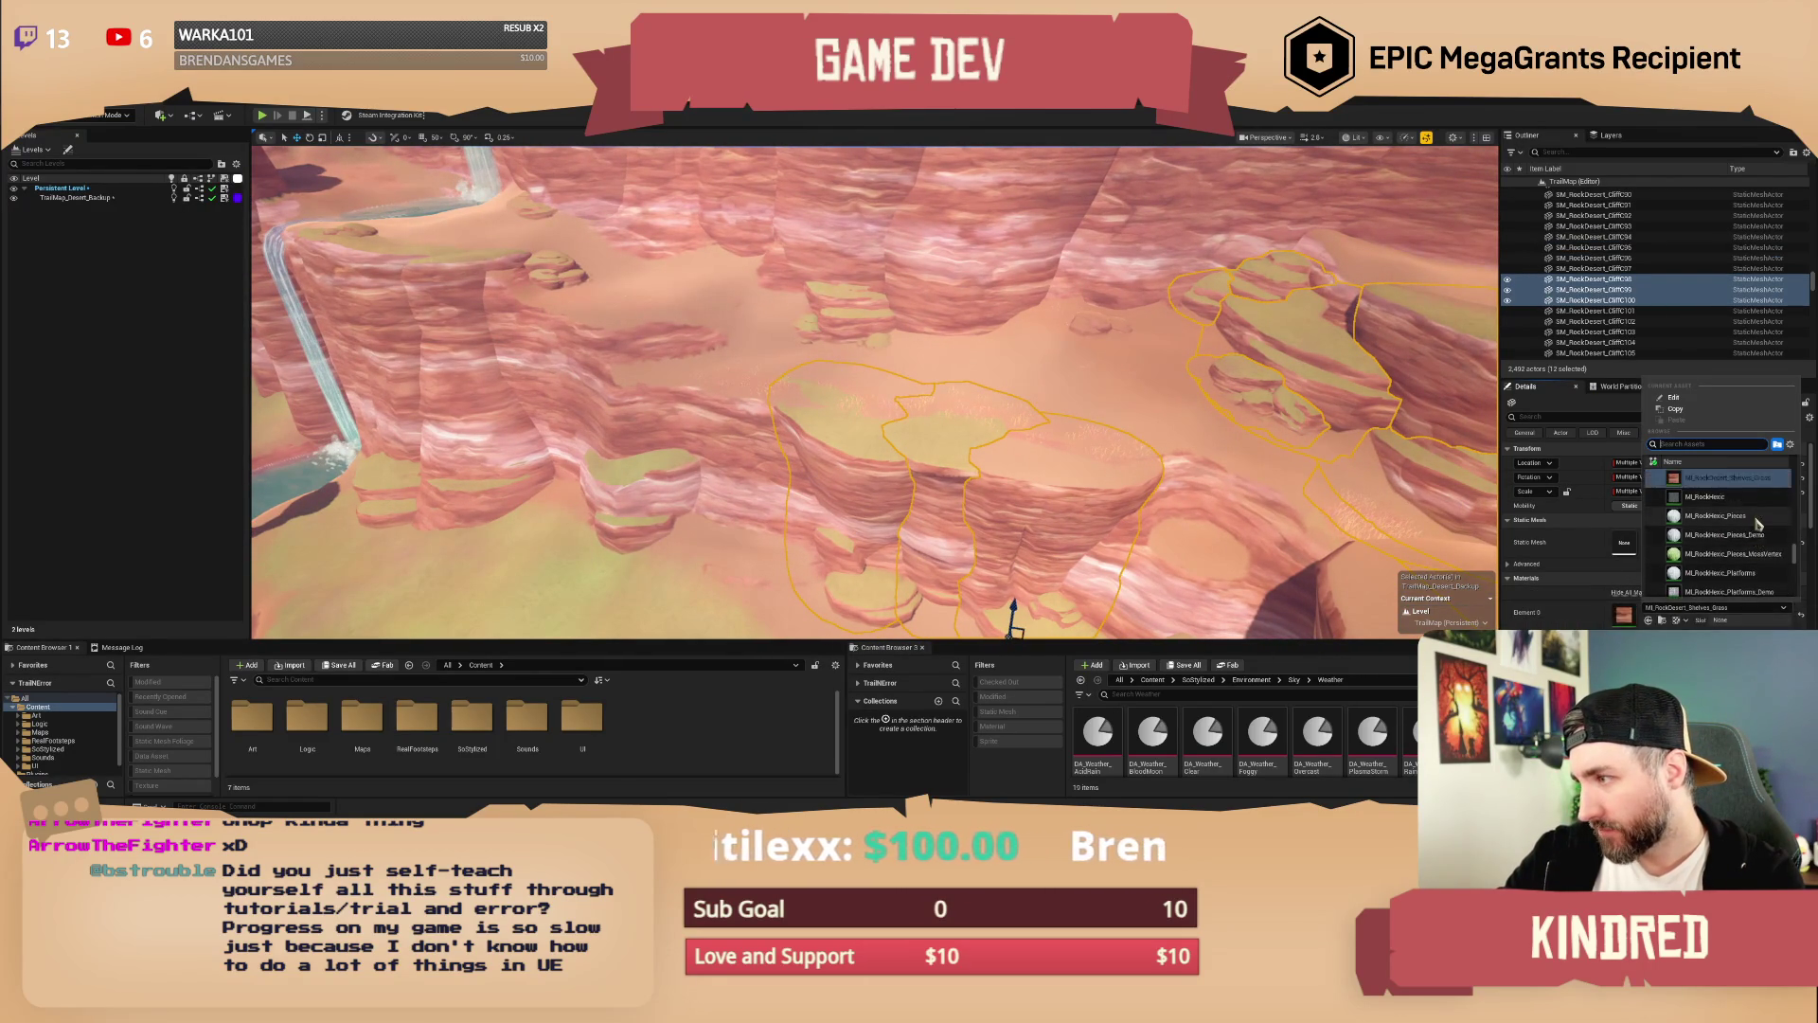
{"action": "scroll", "coordinate": [1756, 523], "scroll_direction": "up", "scroll_amount": 2}
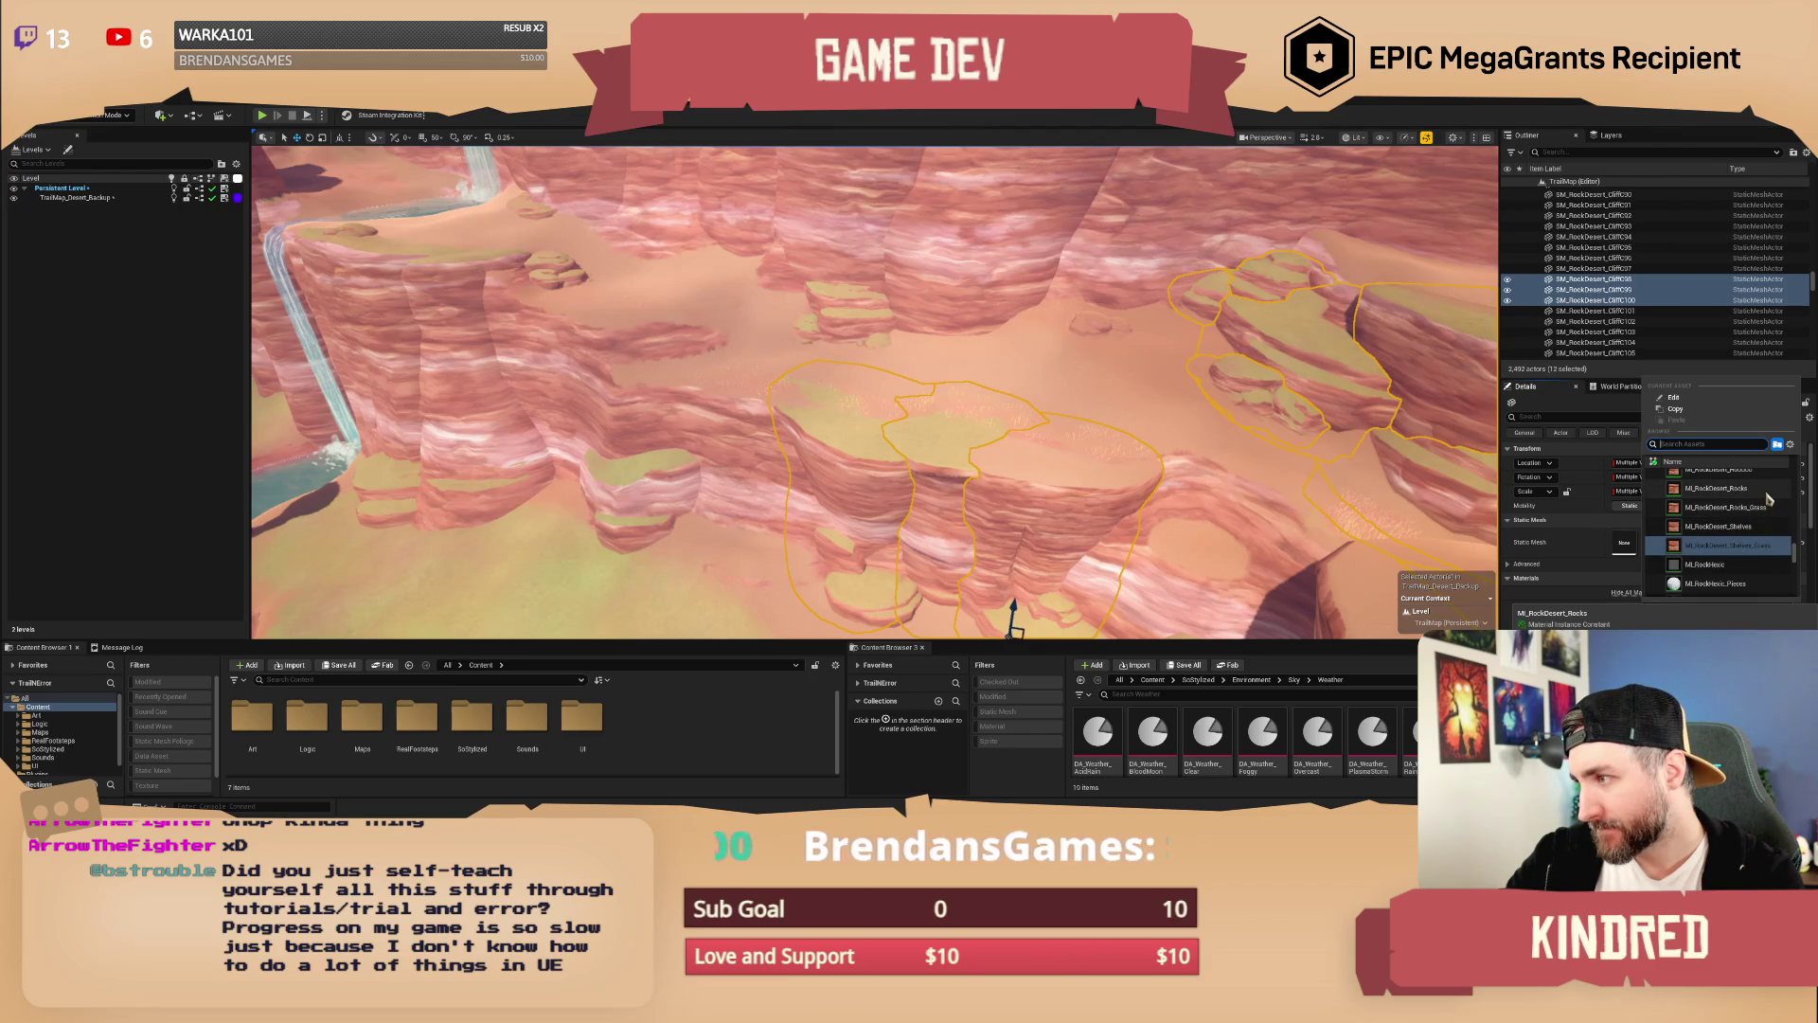
{"action": "left_click", "coordinate": [1767, 495]}
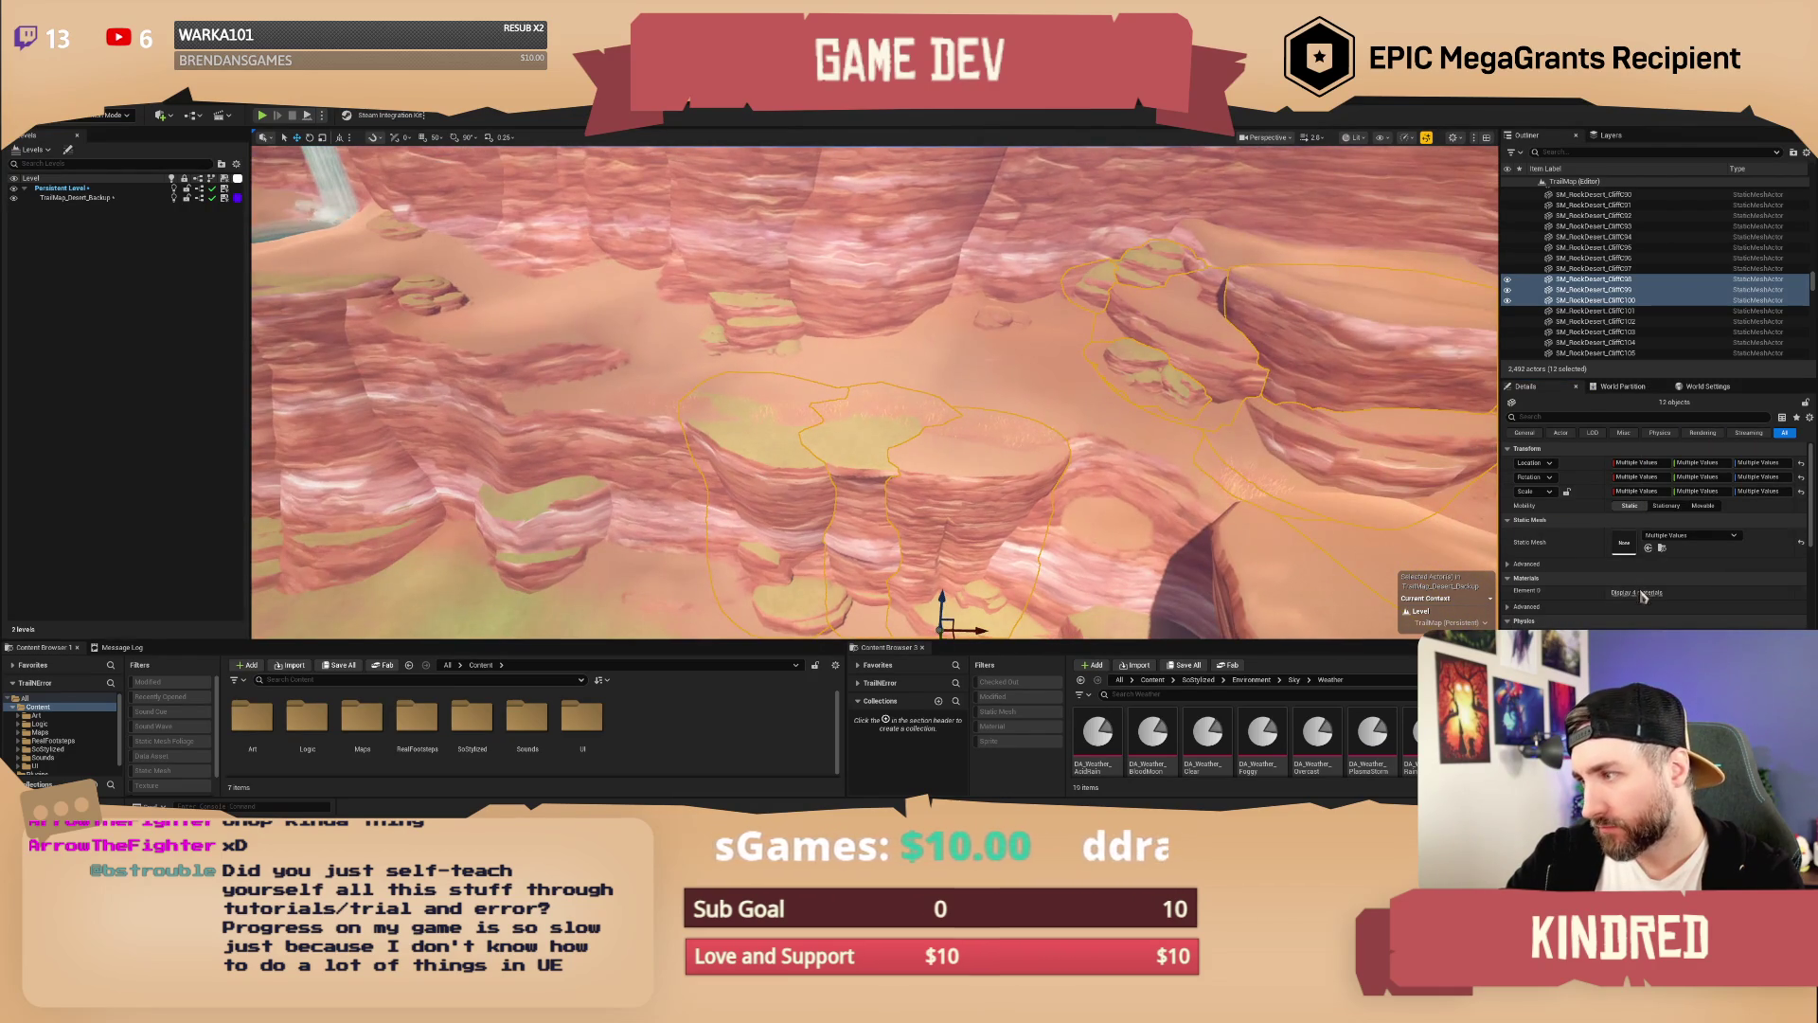
Step: Reconfirm MI_RockDesert_Shelves on the slot, then try another RockDesert material instance
{"action": "left_click", "coordinate": [1639, 592]}
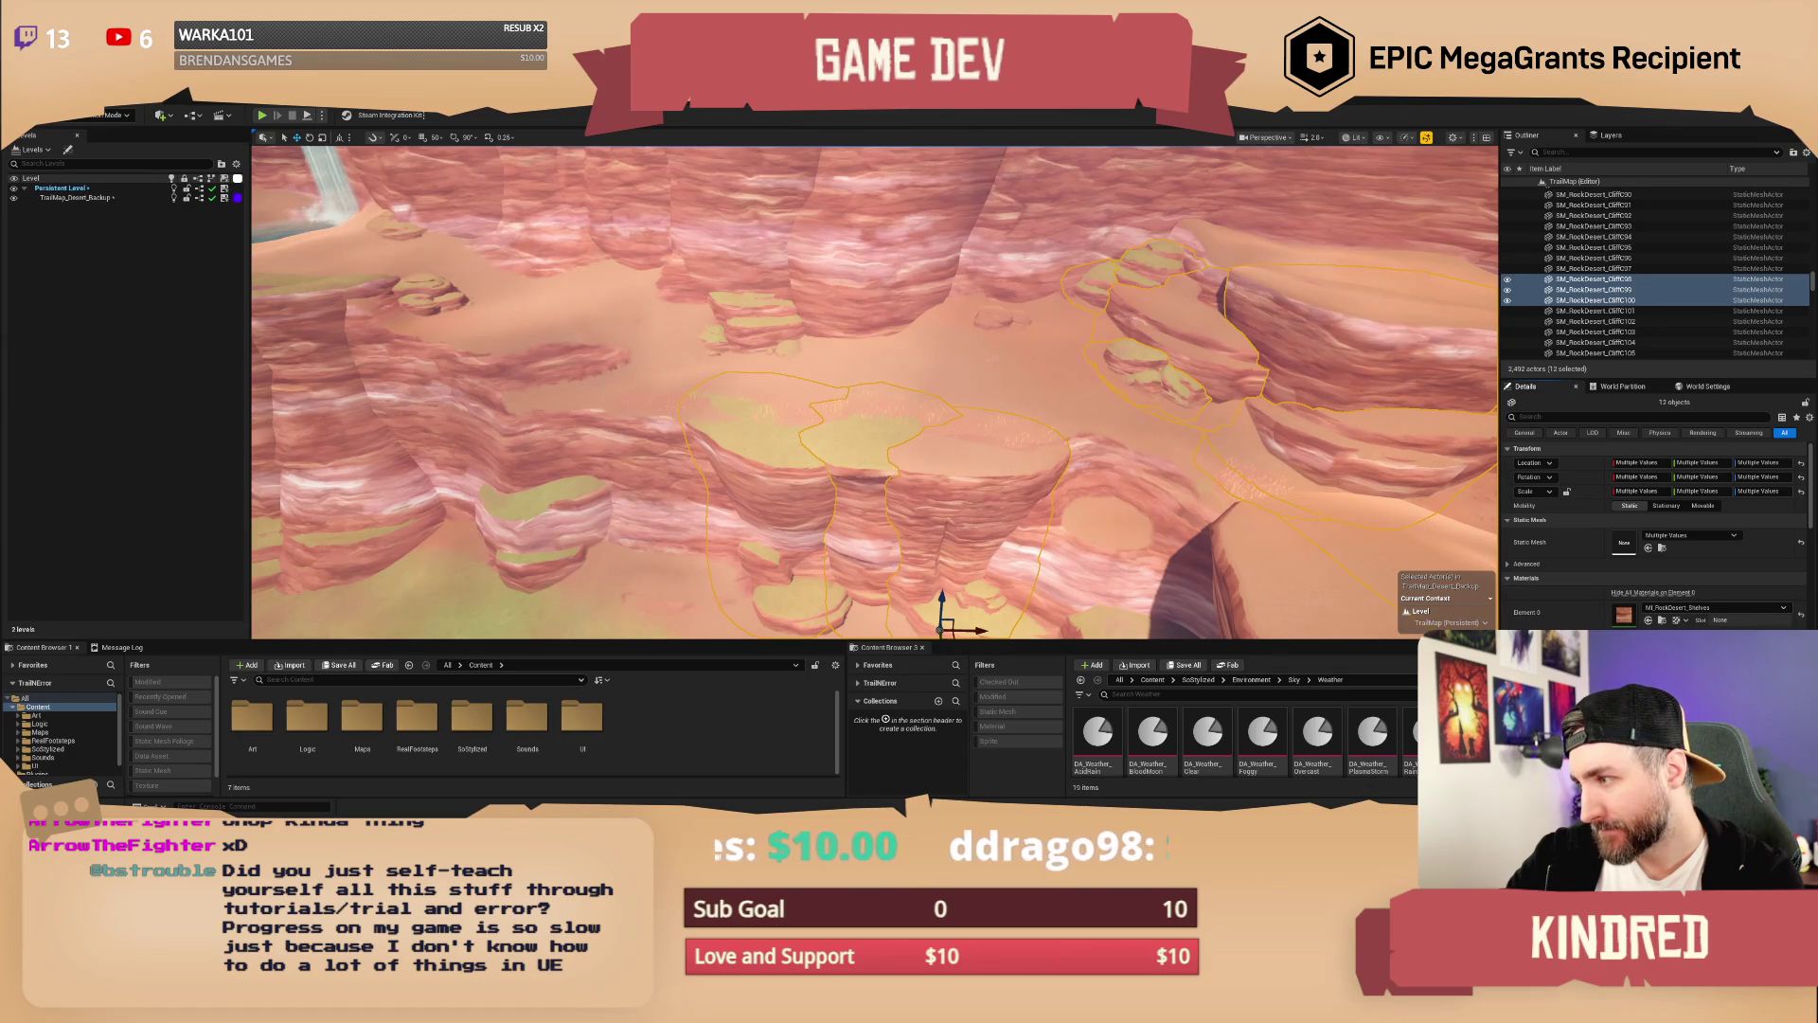
{"action": "left_click", "coordinate": [1714, 607]}
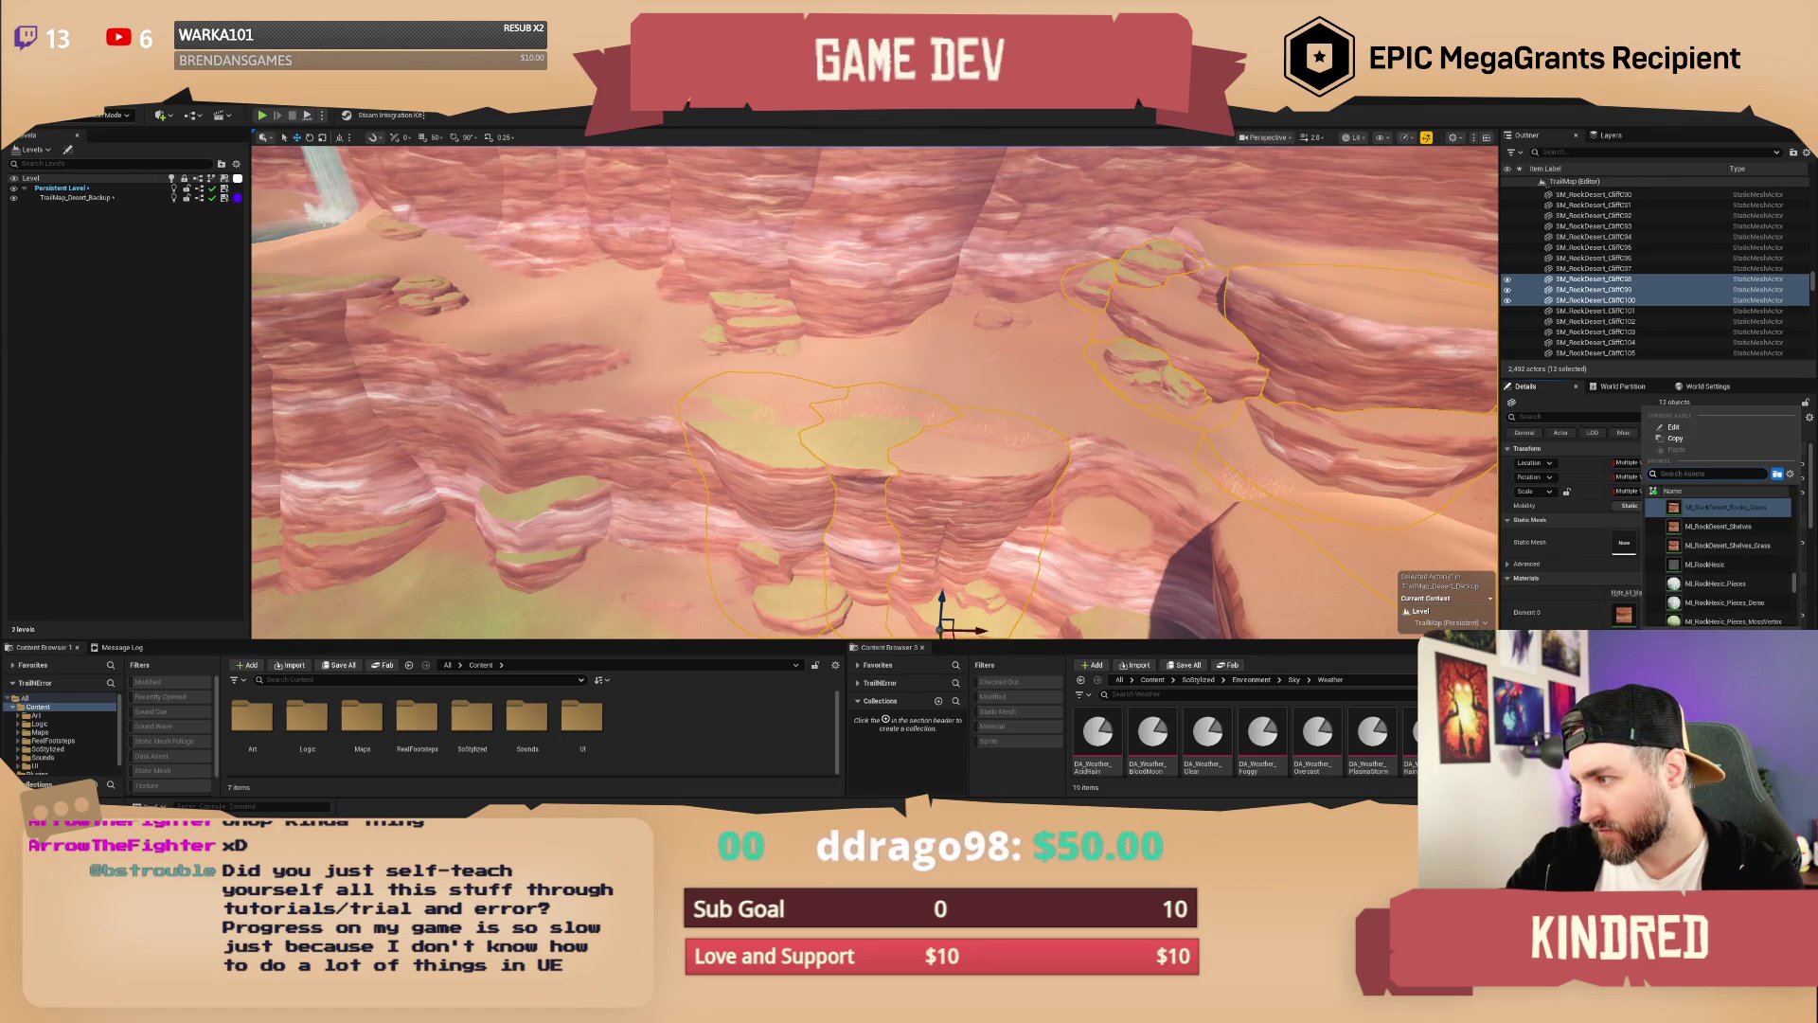
{"action": "scroll", "coordinate": [1750, 537], "scroll_direction": "up", "scroll_amount": 2}
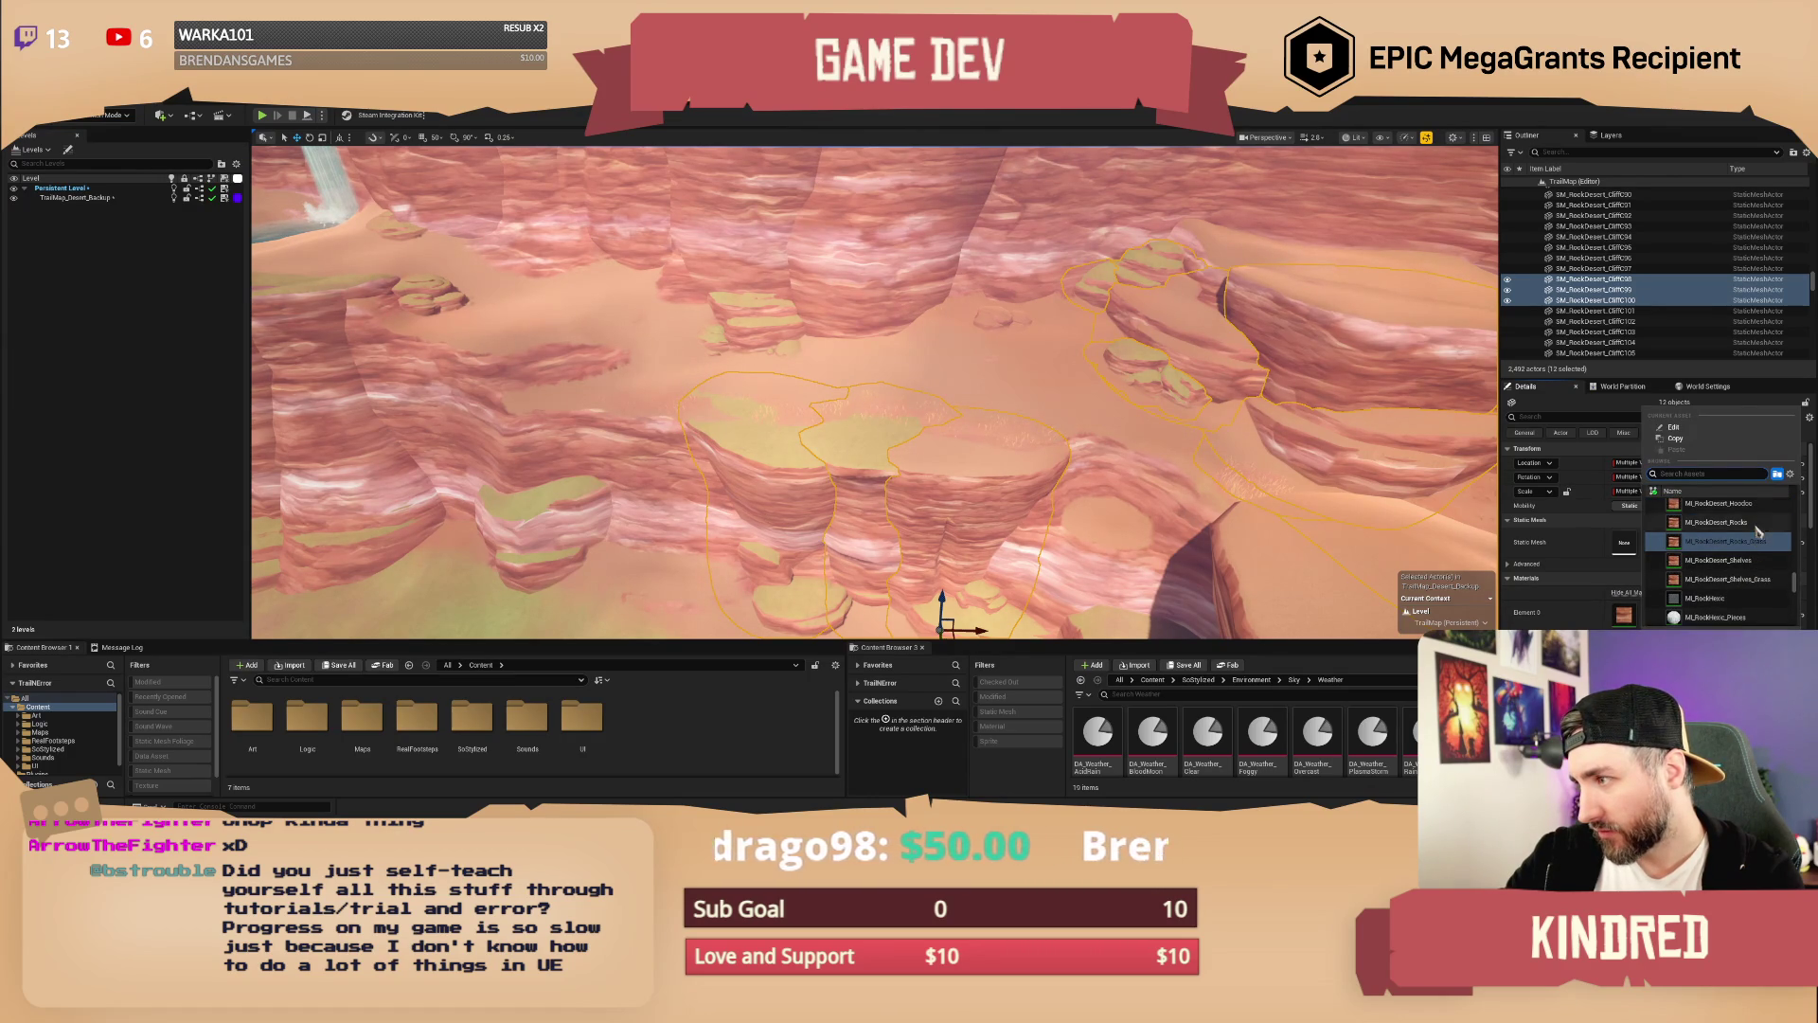
{"action": "left_click", "coordinate": [1719, 559]}
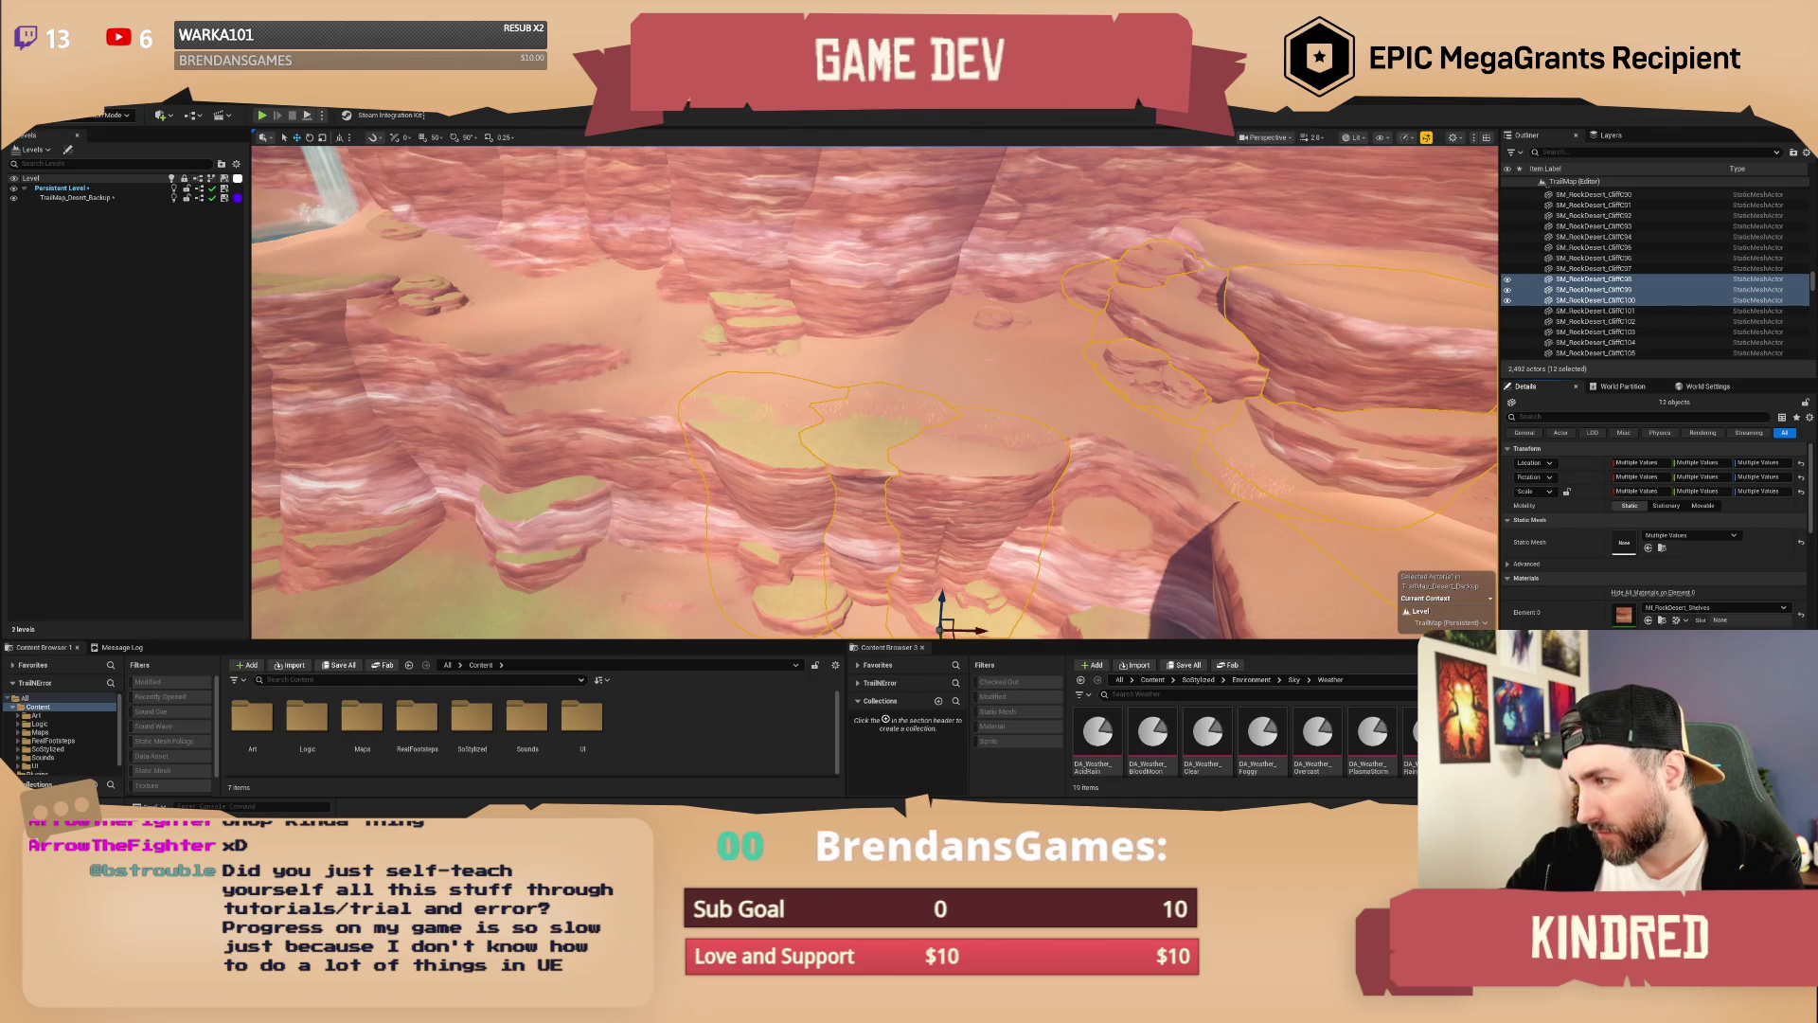
{"action": "left_click", "coordinate": [1716, 607]}
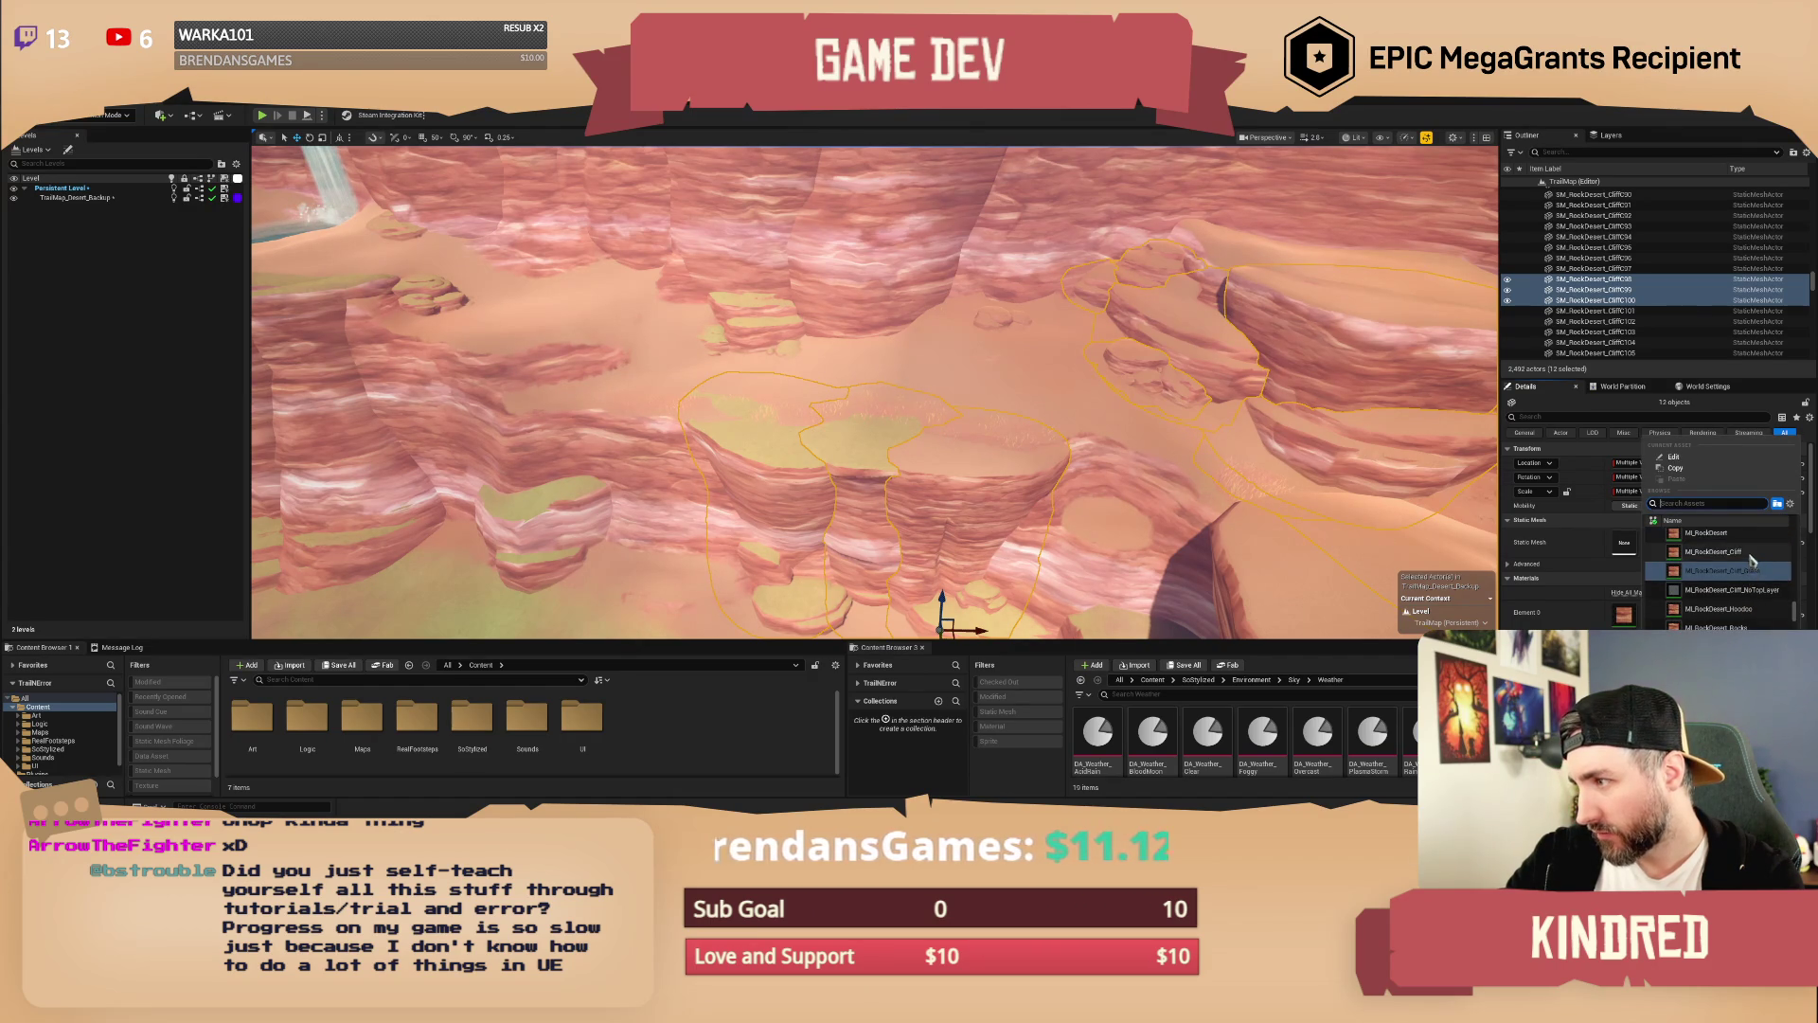
{"action": "left_click", "coordinate": [1752, 560]}
{"action": "scroll", "coordinate": [875, 392], "scroll_direction": "up", "scroll_amount": 3}
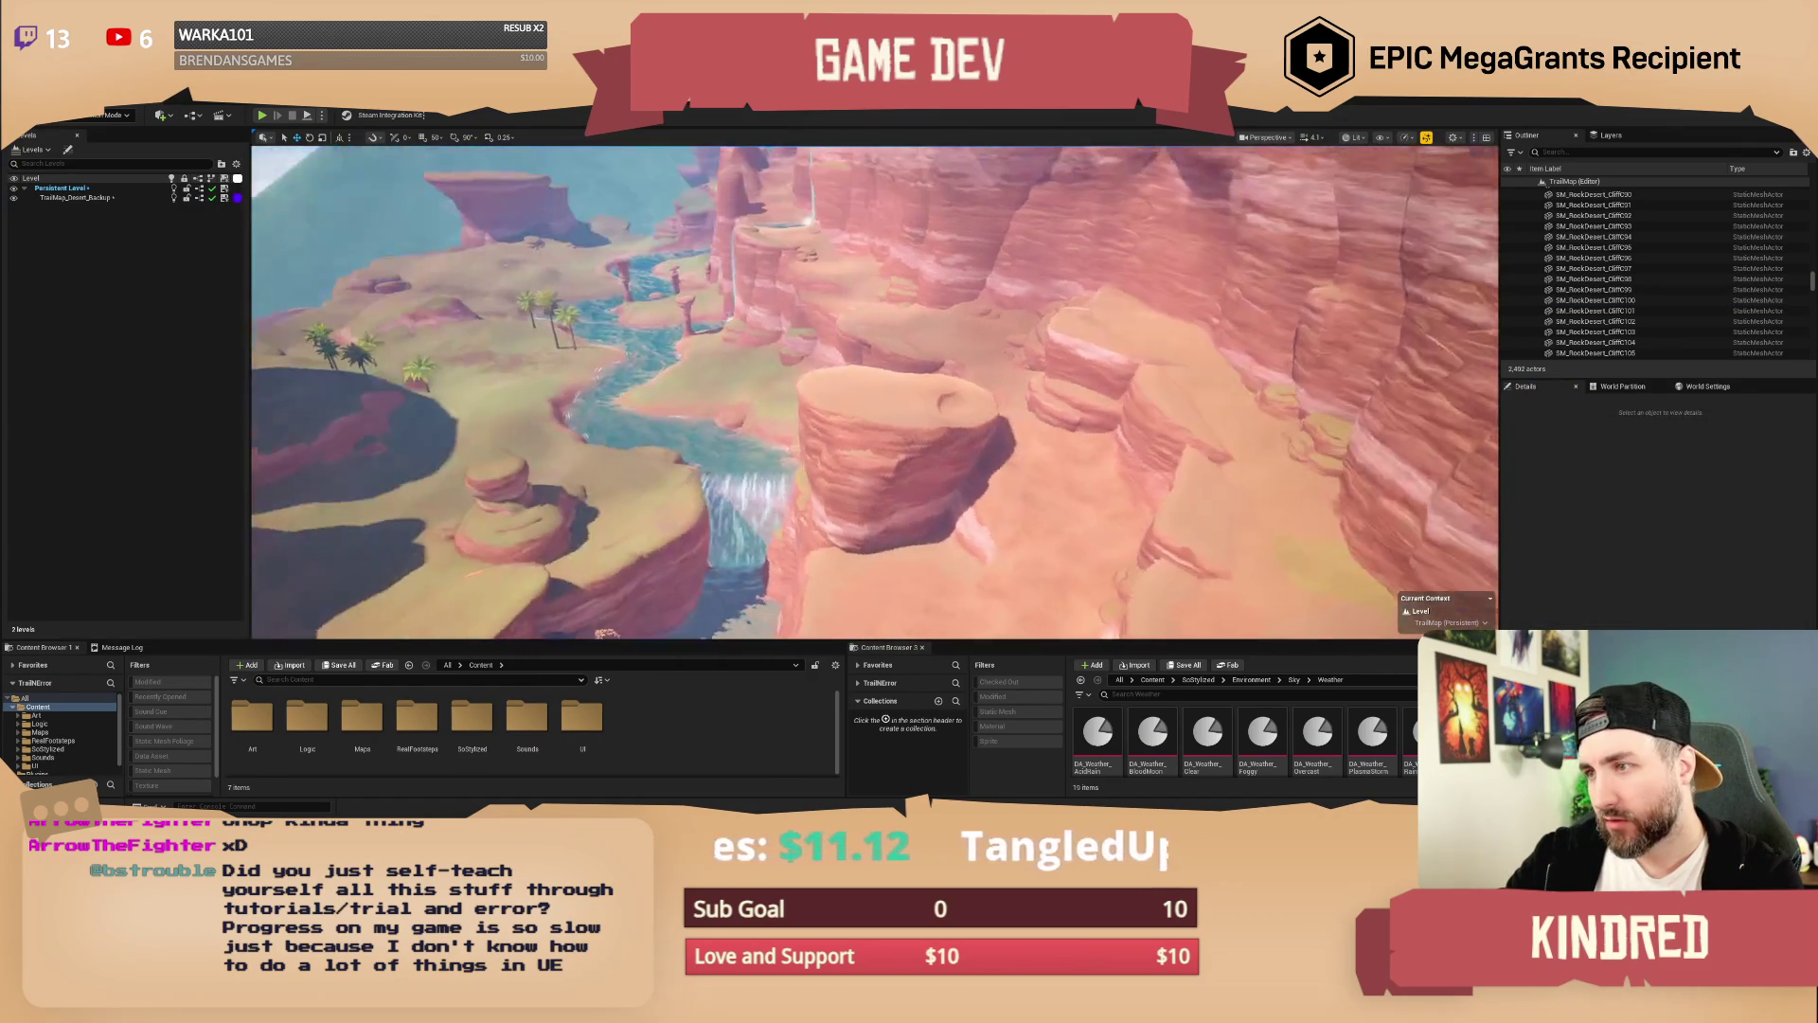
Step: Select several rock clumps, the plateau and a cliff around the waterfall
{"action": "scroll", "coordinate": [875, 392], "scroll_direction": "up", "scroll_amount": 2}
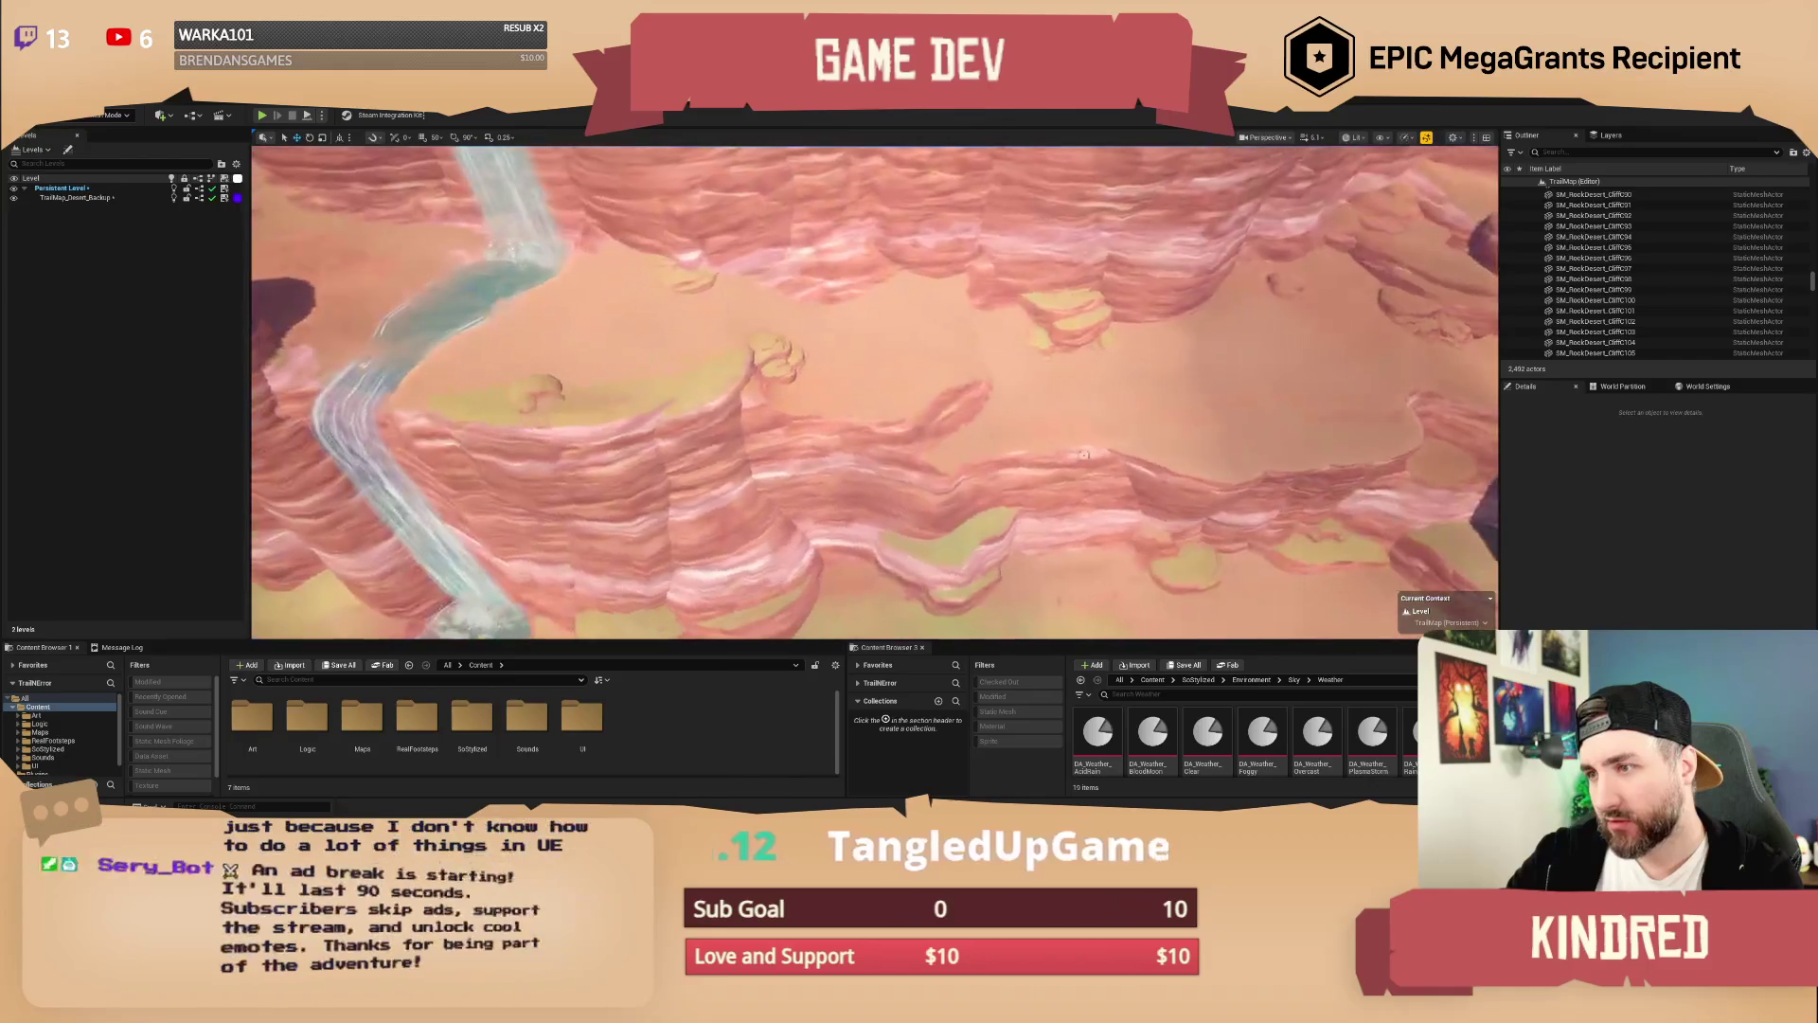
{"action": "left_click", "coordinate": [1098, 313]}
{"action": "left_click", "coordinate": [904, 360], "text": "ctrl"}
{"action": "left_click", "coordinate": [730, 601], "text": "ctrl"}
{"action": "left_click", "coordinate": [725, 390], "text": "ctrl"}
{"action": "left_click", "coordinate": [853, 303], "text": "ctrl"}
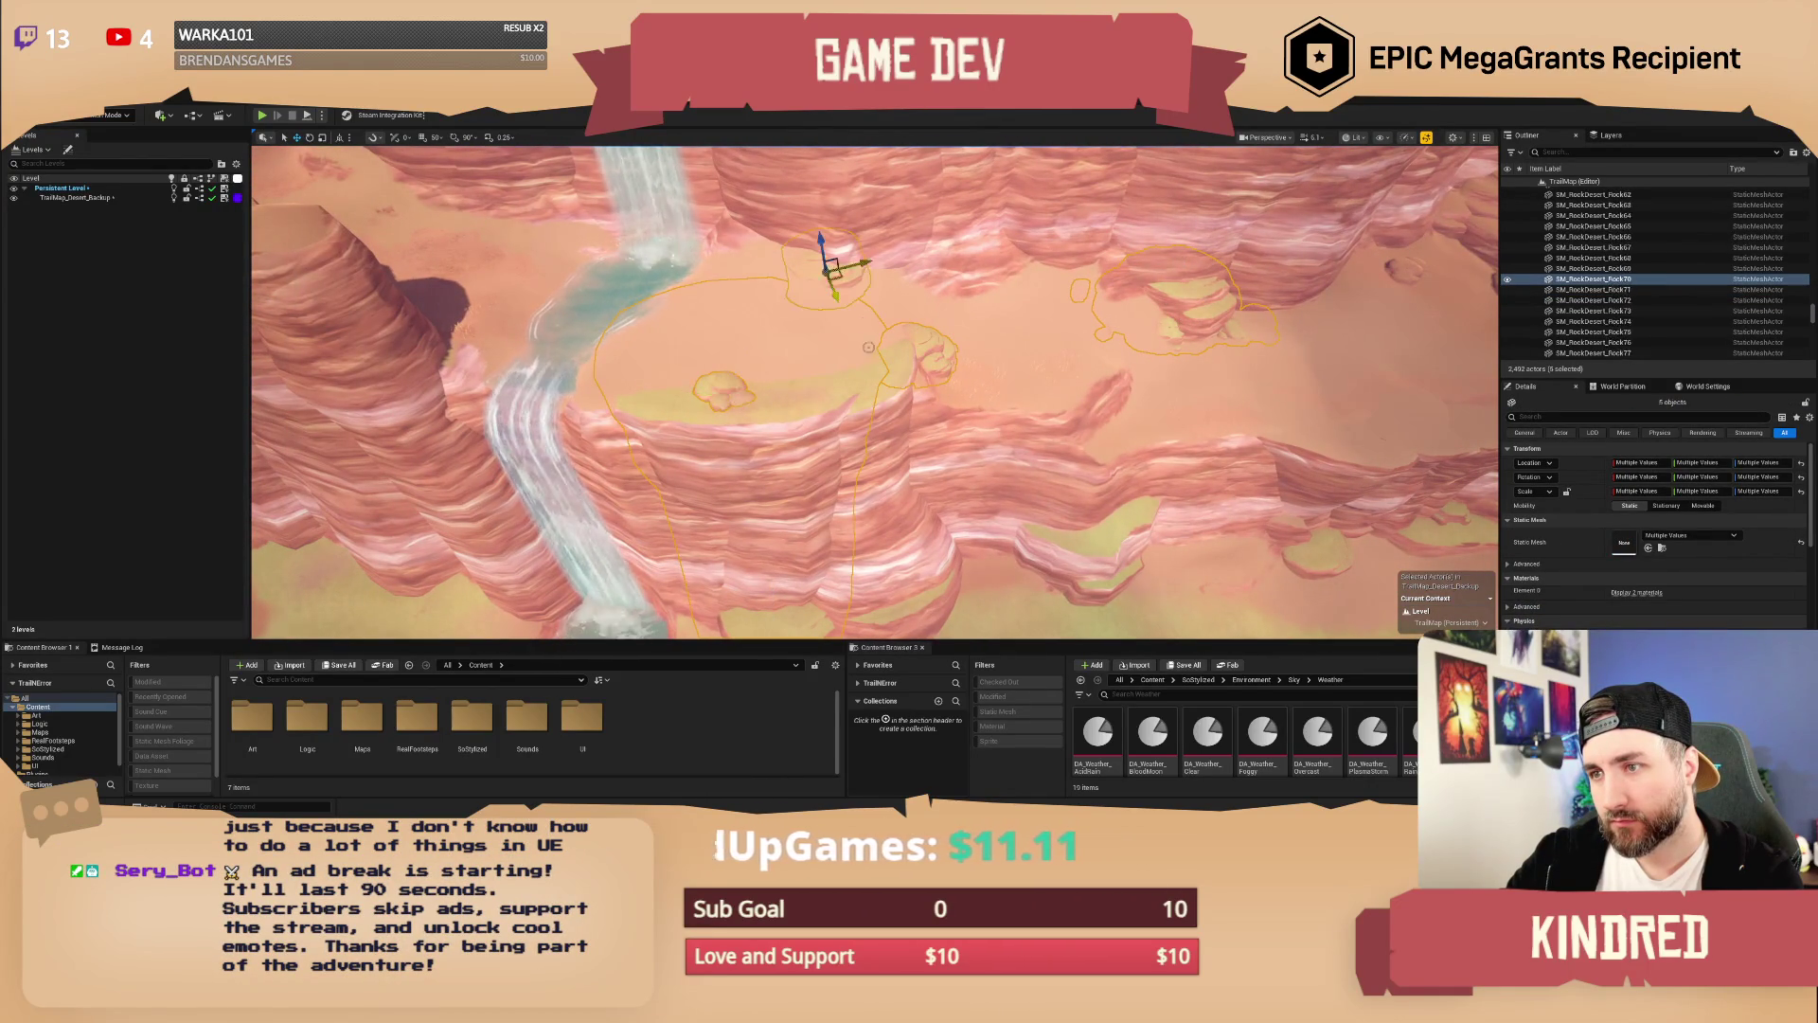
{"action": "left_click_drag", "start_coordinate": [861, 325], "coordinate": [824, 325]}
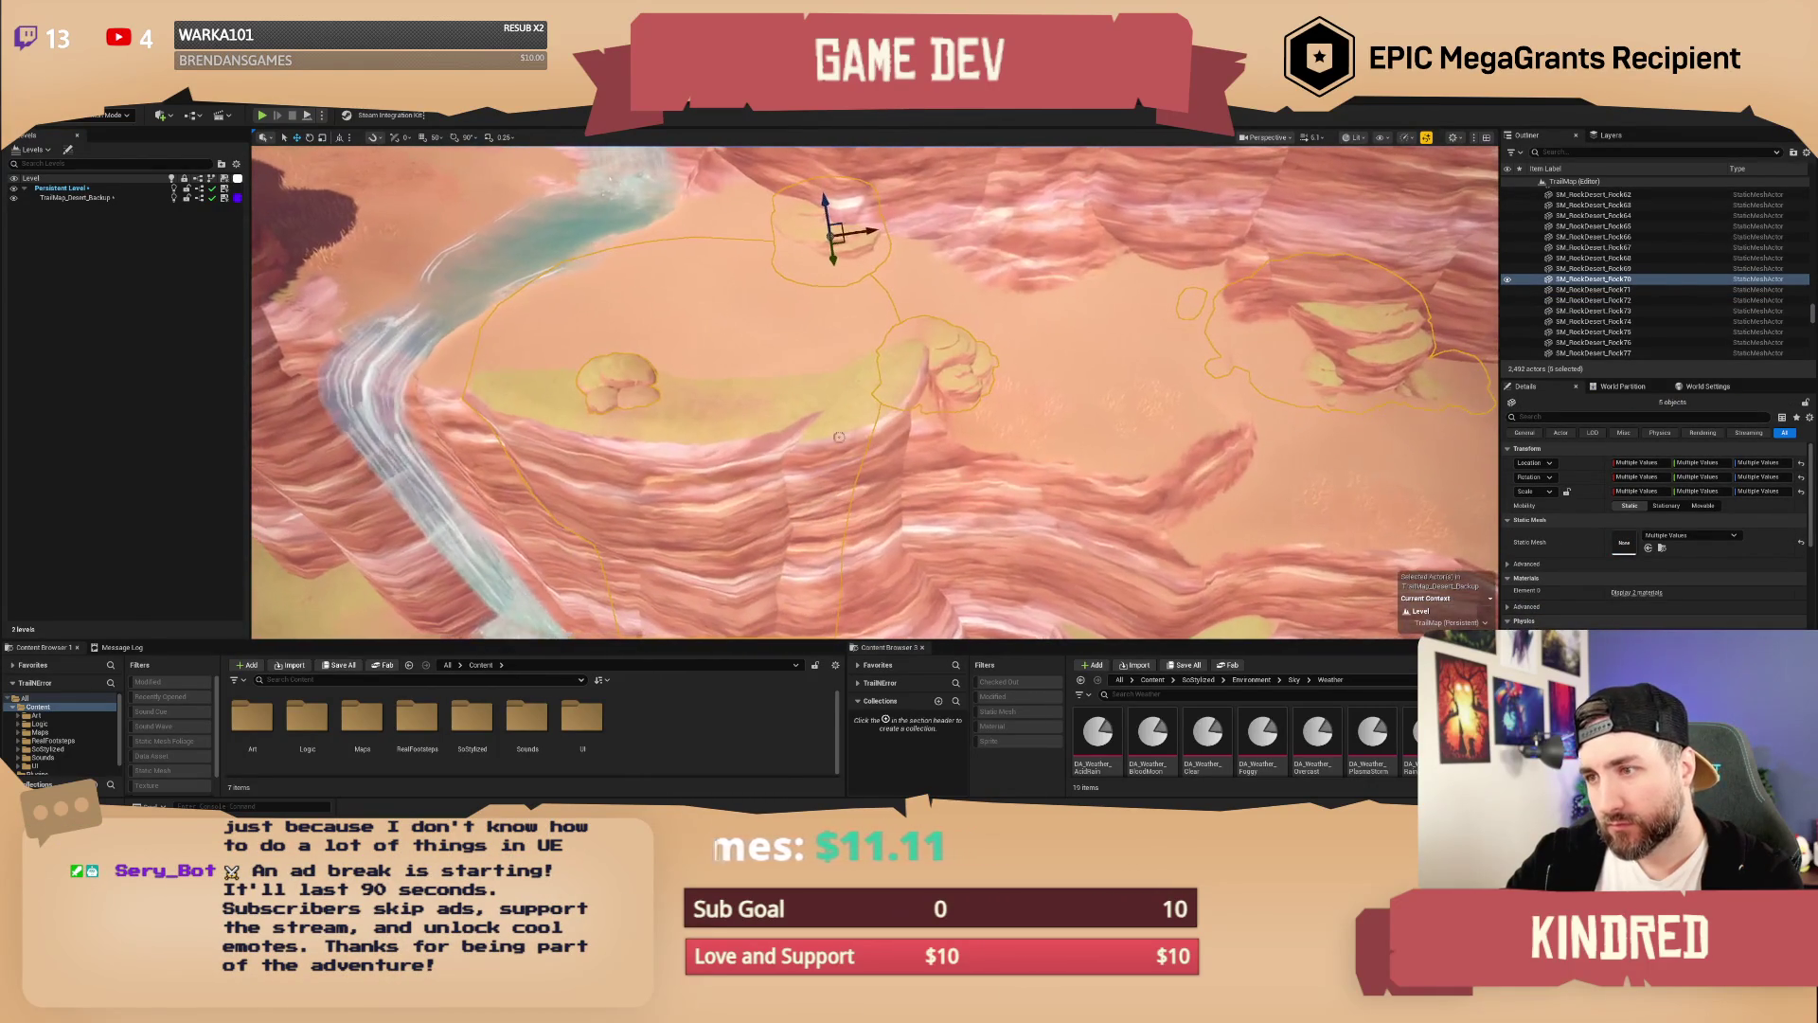
{"action": "left_click", "coordinate": [871, 418], "text": "ctrl"}
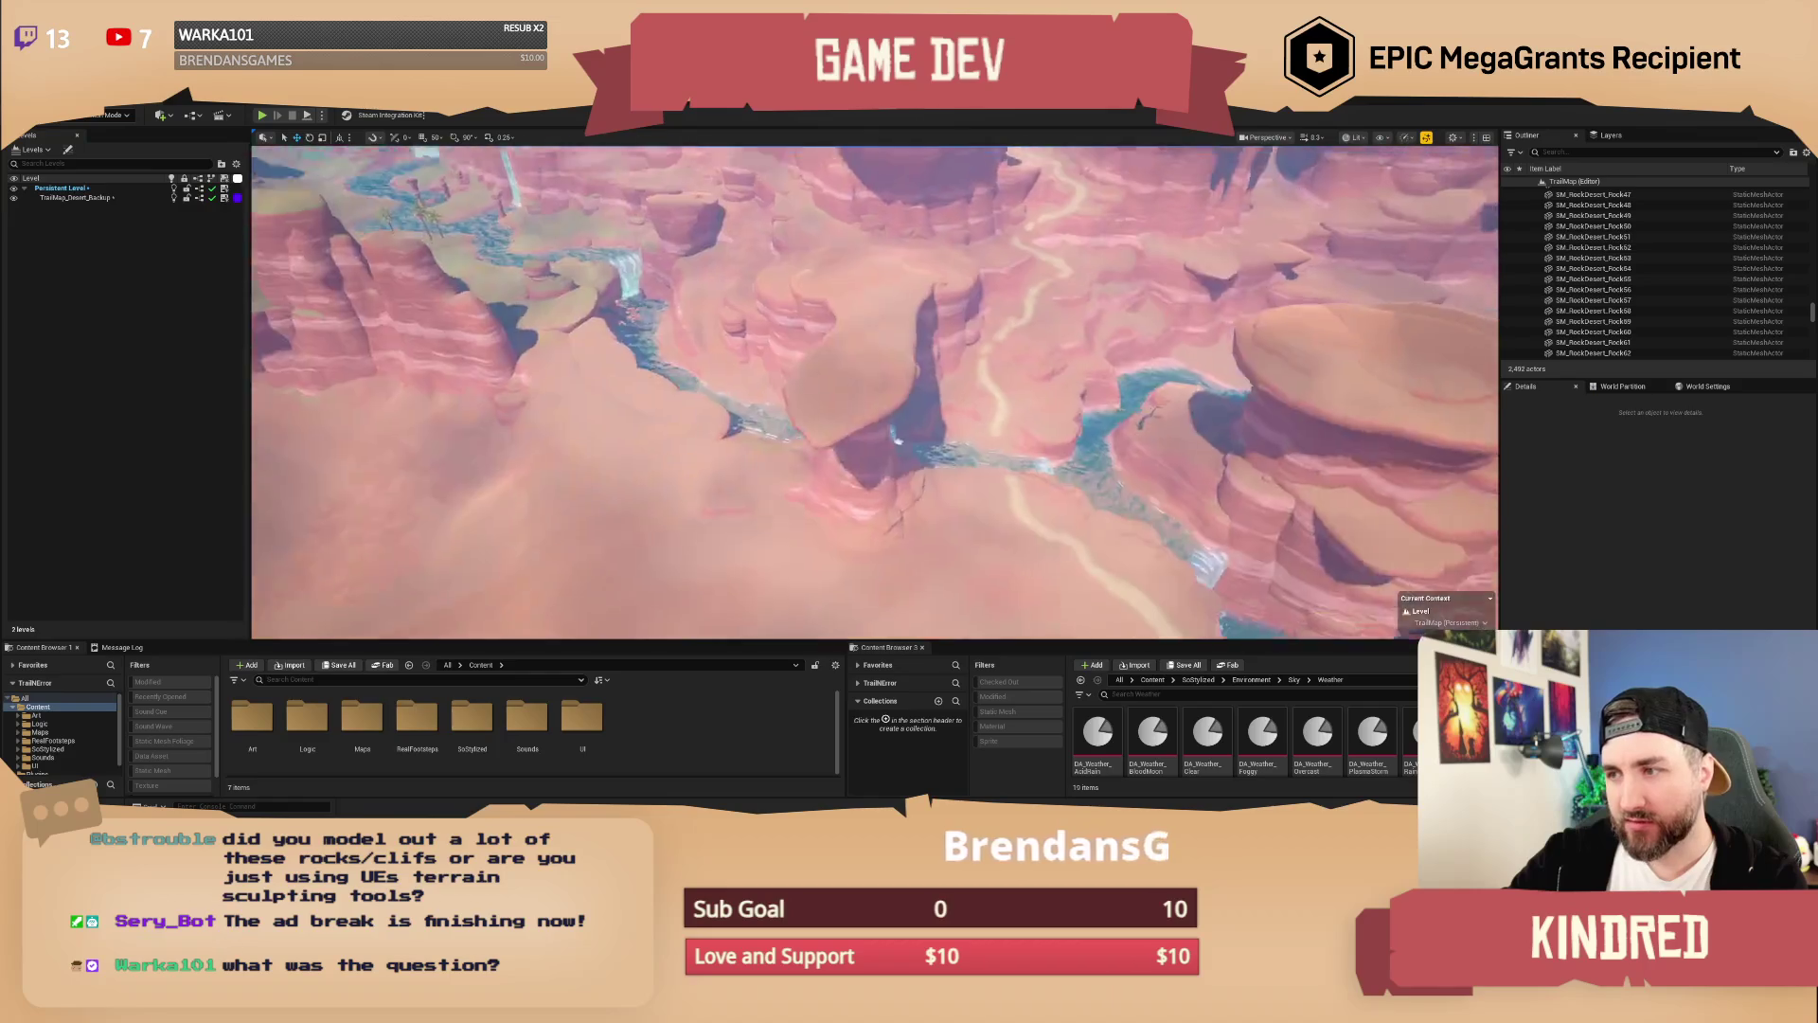
Step: Pull back for a wider canyon view and select the SM_RockDesert_HoodooCliff08 rock
{"action": "left_click_drag", "start_coordinate": [1152, 606], "coordinate": [1152, 584]}
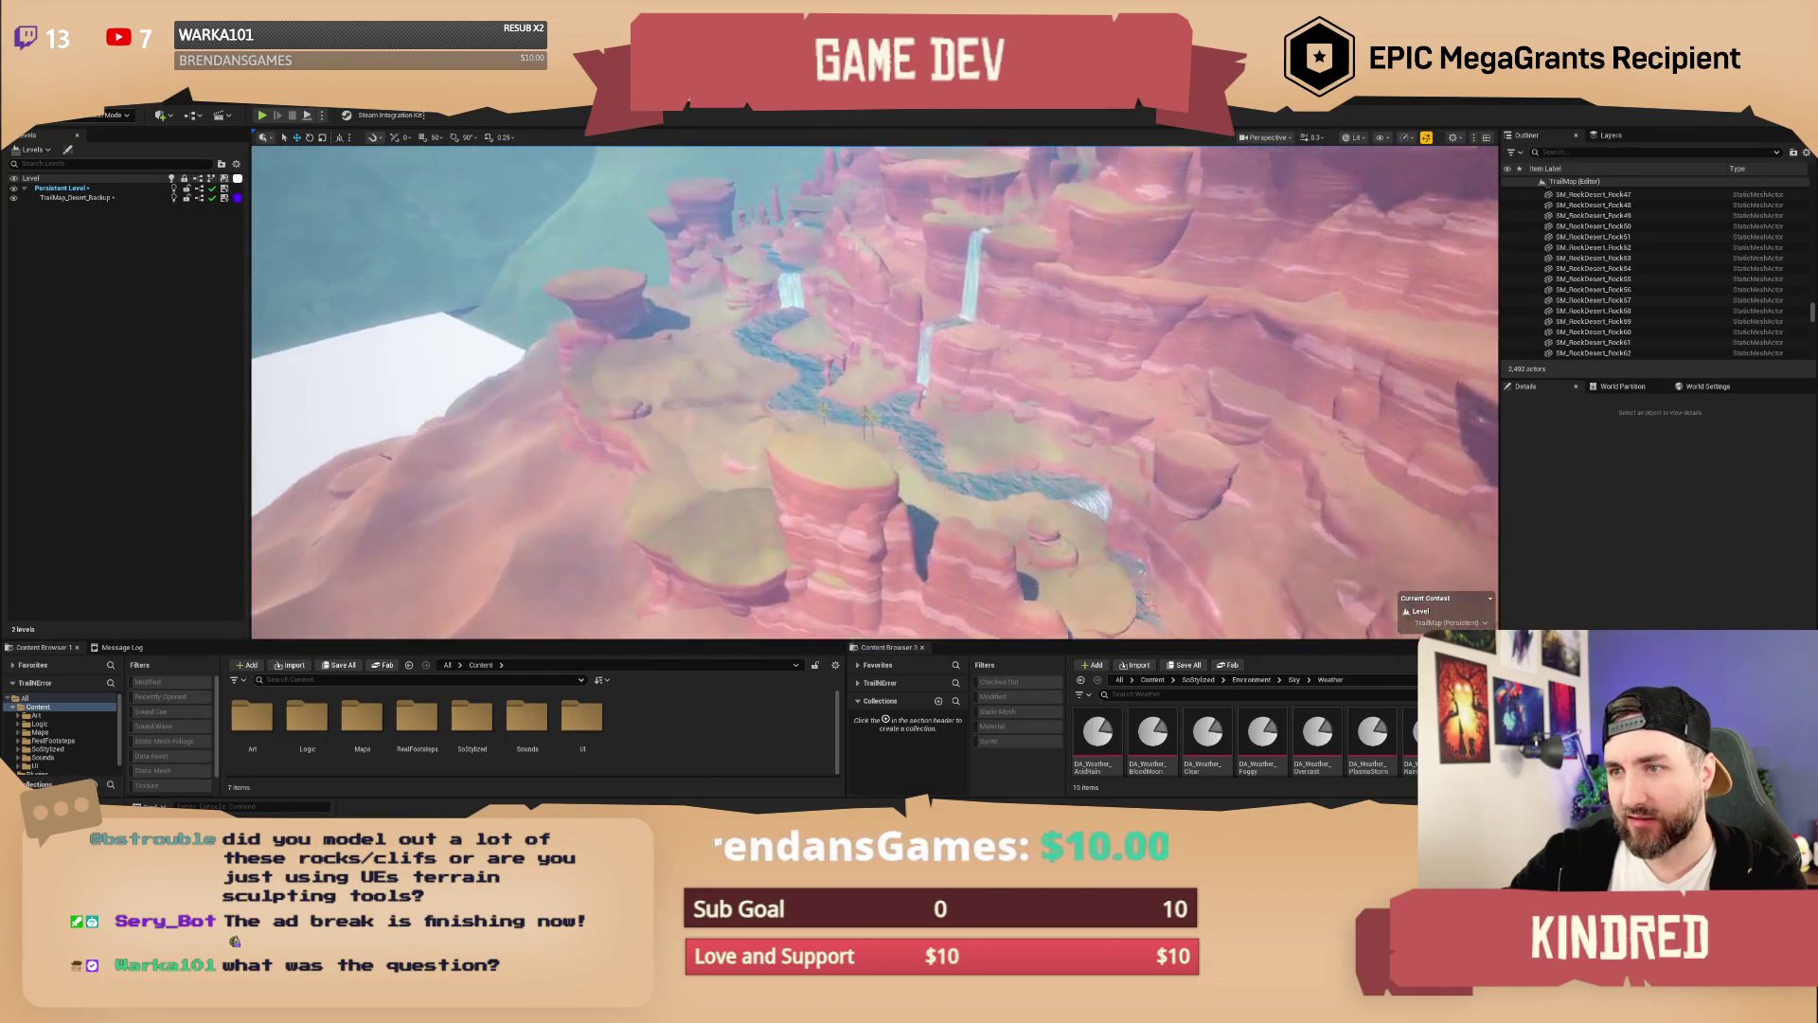
{"action": "key", "text": "s"}
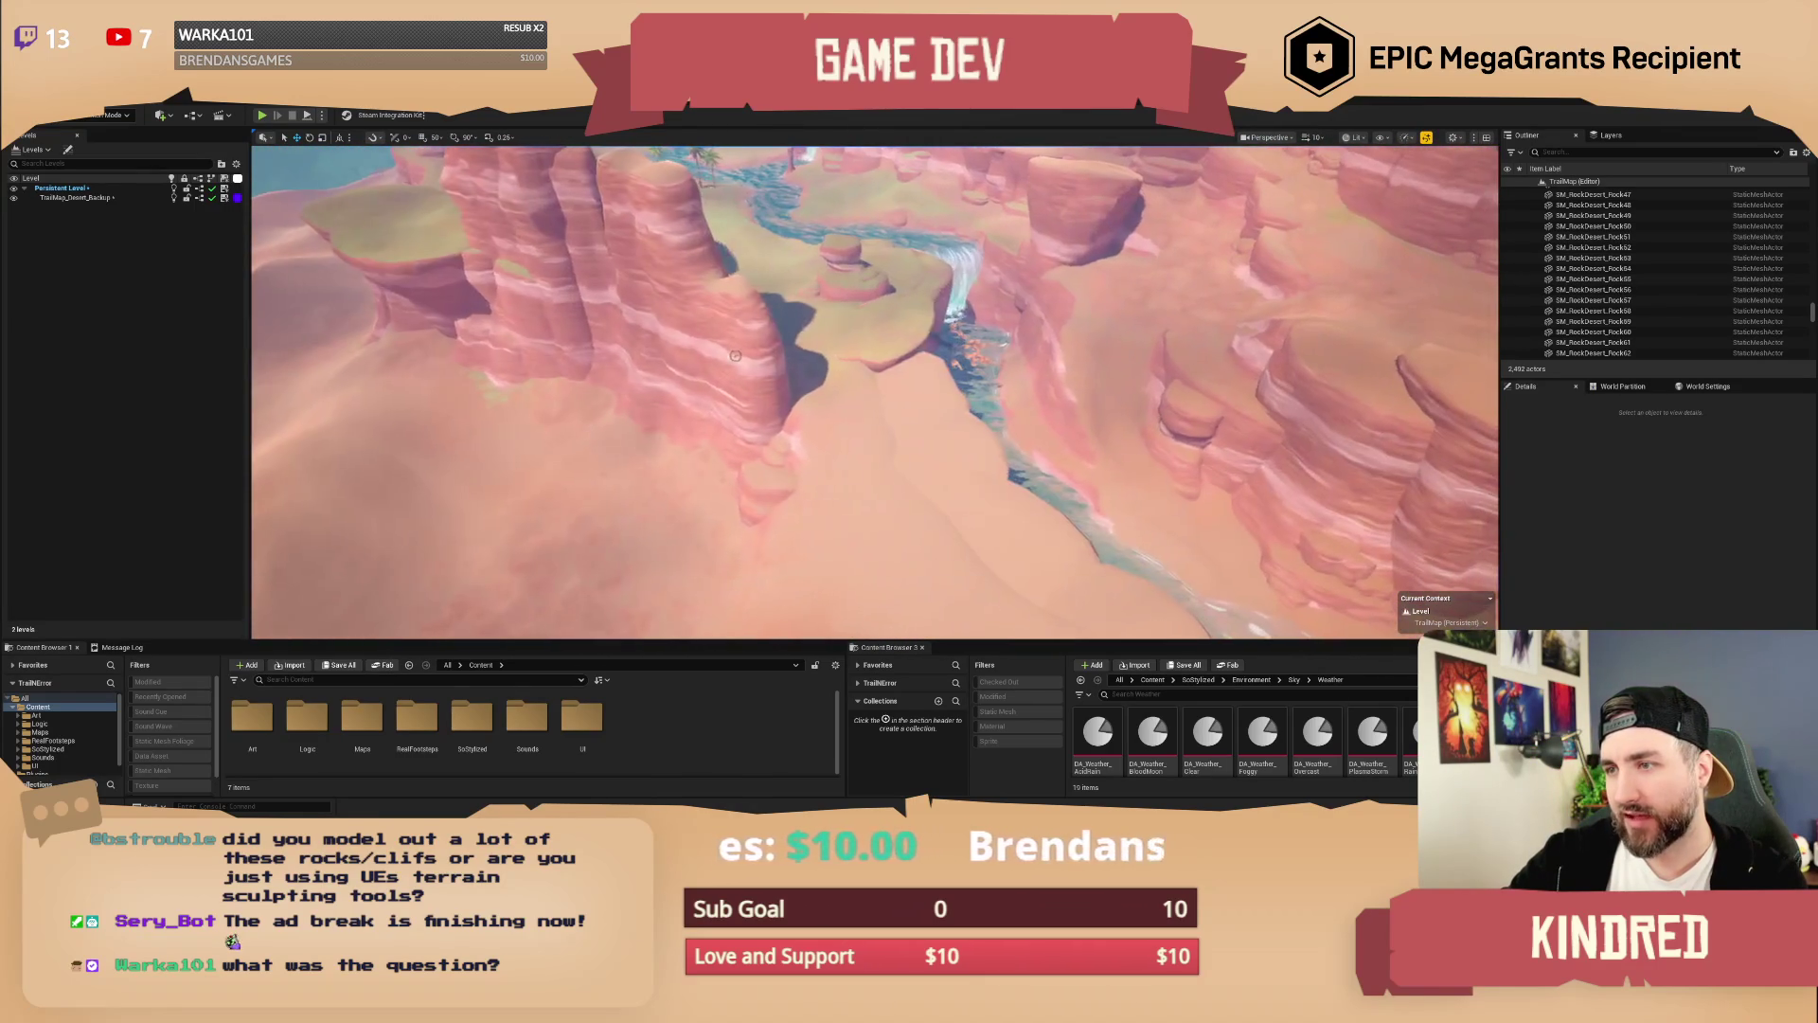
{"action": "left_click", "coordinate": [699, 478]}
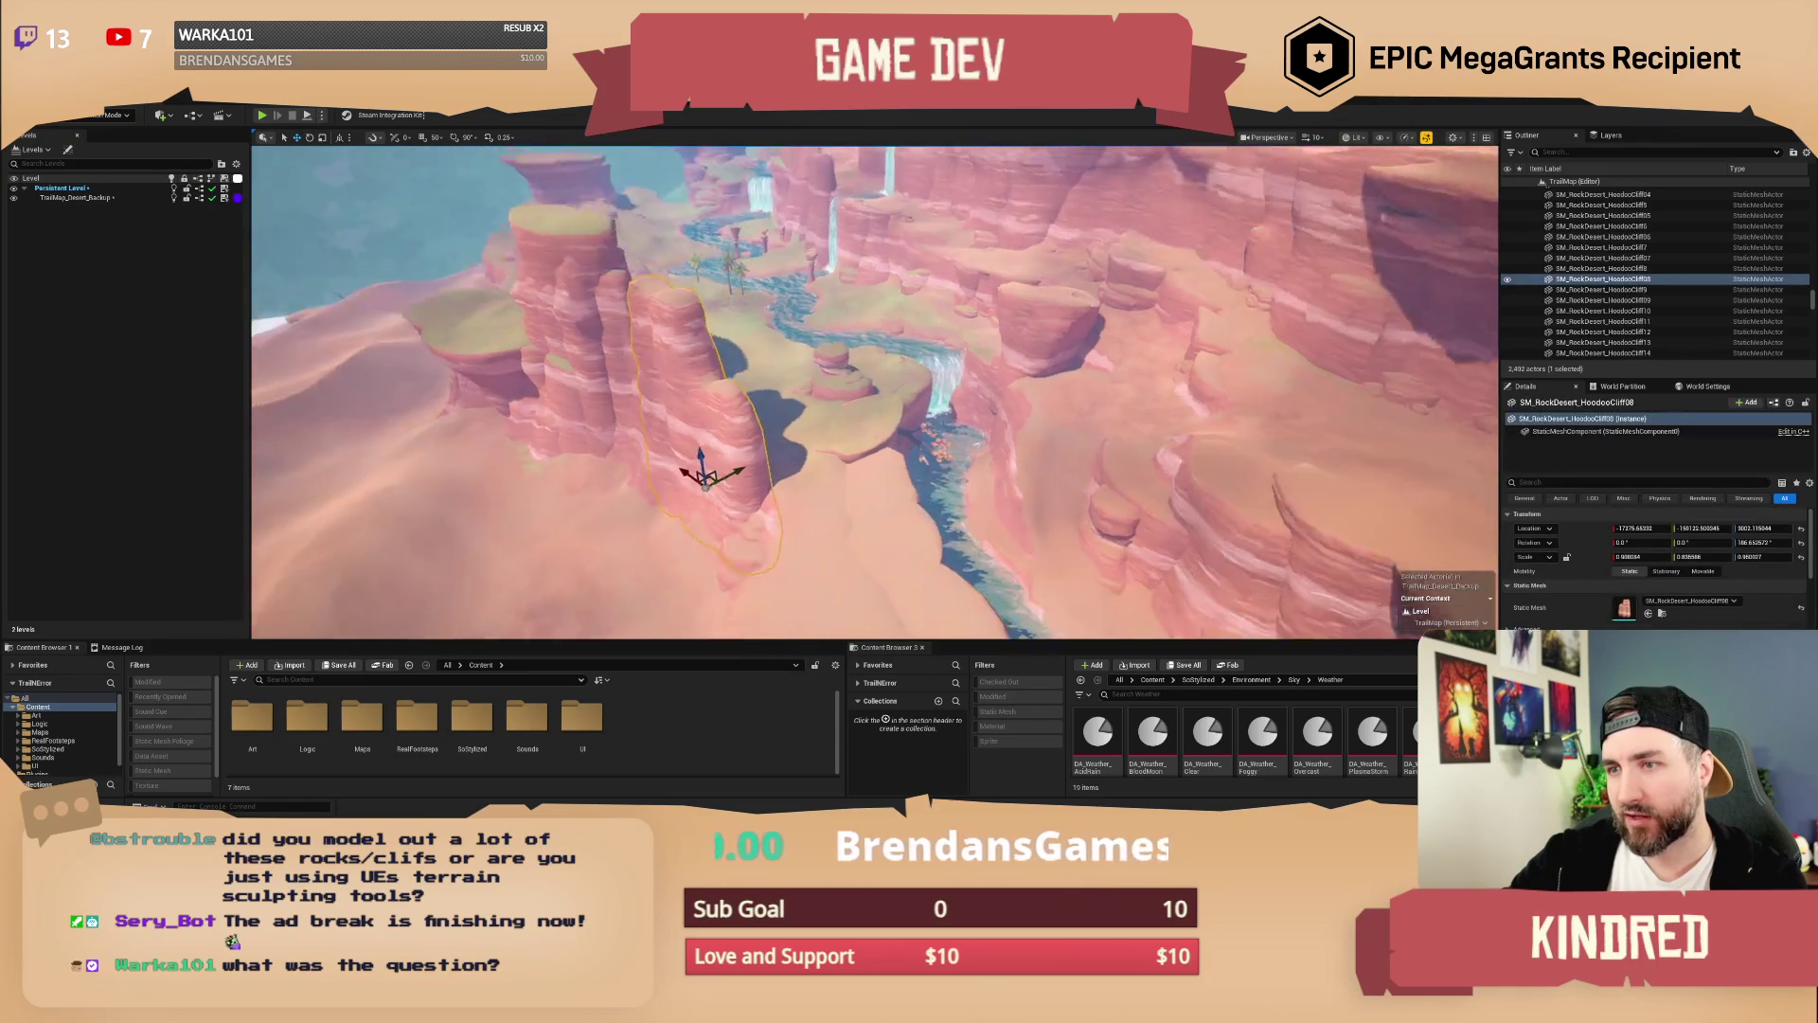
Step: Alt-drag a duplicate of the hoodoo cliff rock to the right and select the copy
{"action": "left_click_drag", "start_coordinate": [750, 437], "coordinate": [822, 451]}
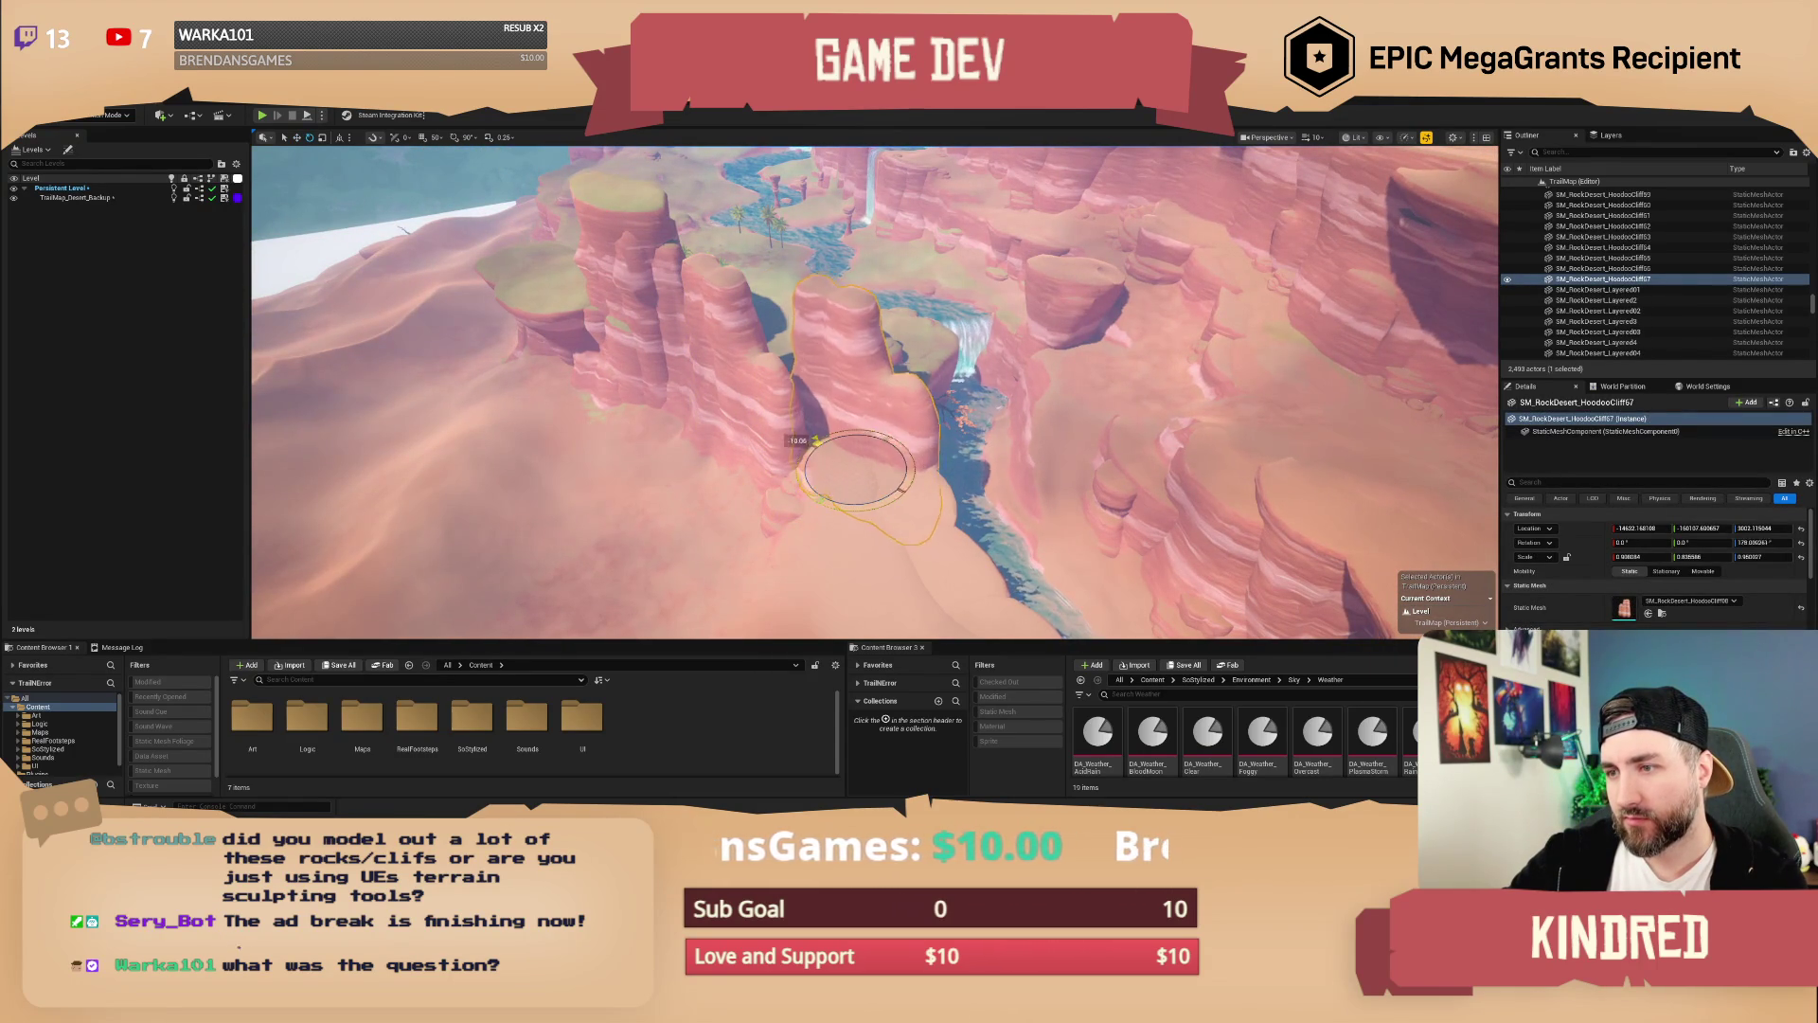
{"action": "key", "text": "Escape"}
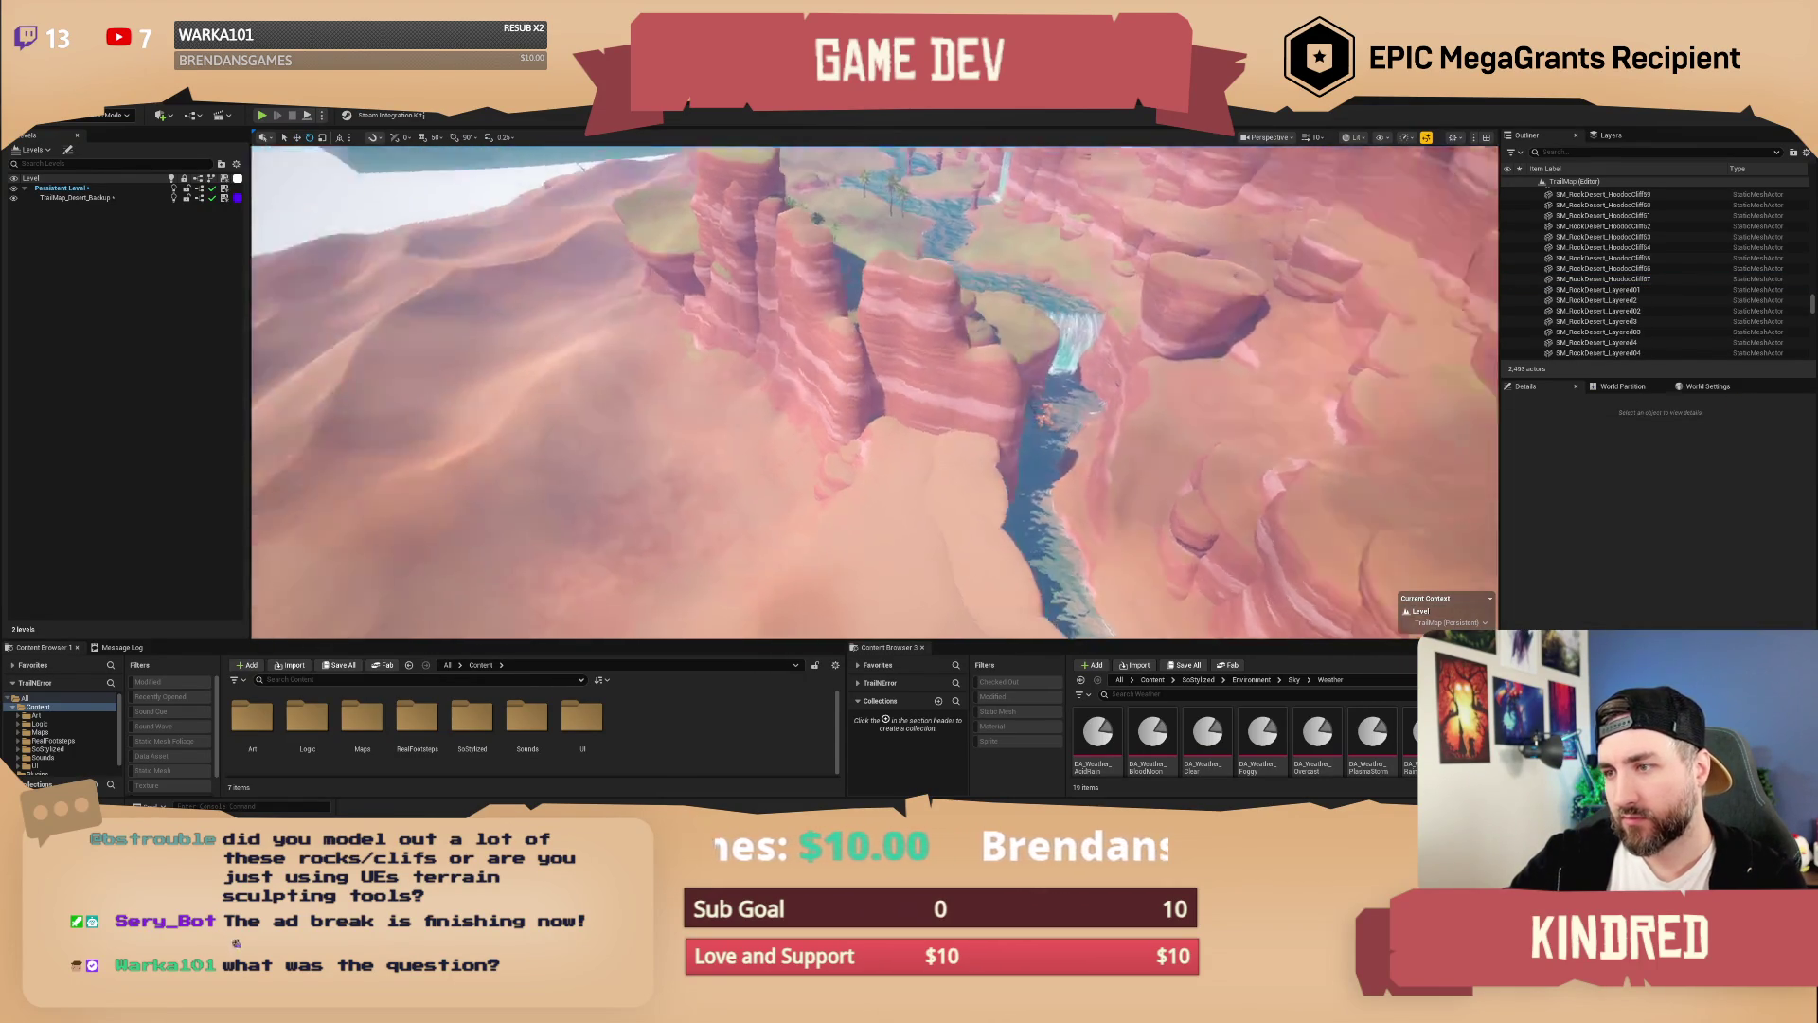
{"action": "scroll", "coordinate": [875, 392], "scroll_direction": "up", "scroll_amount": 1}
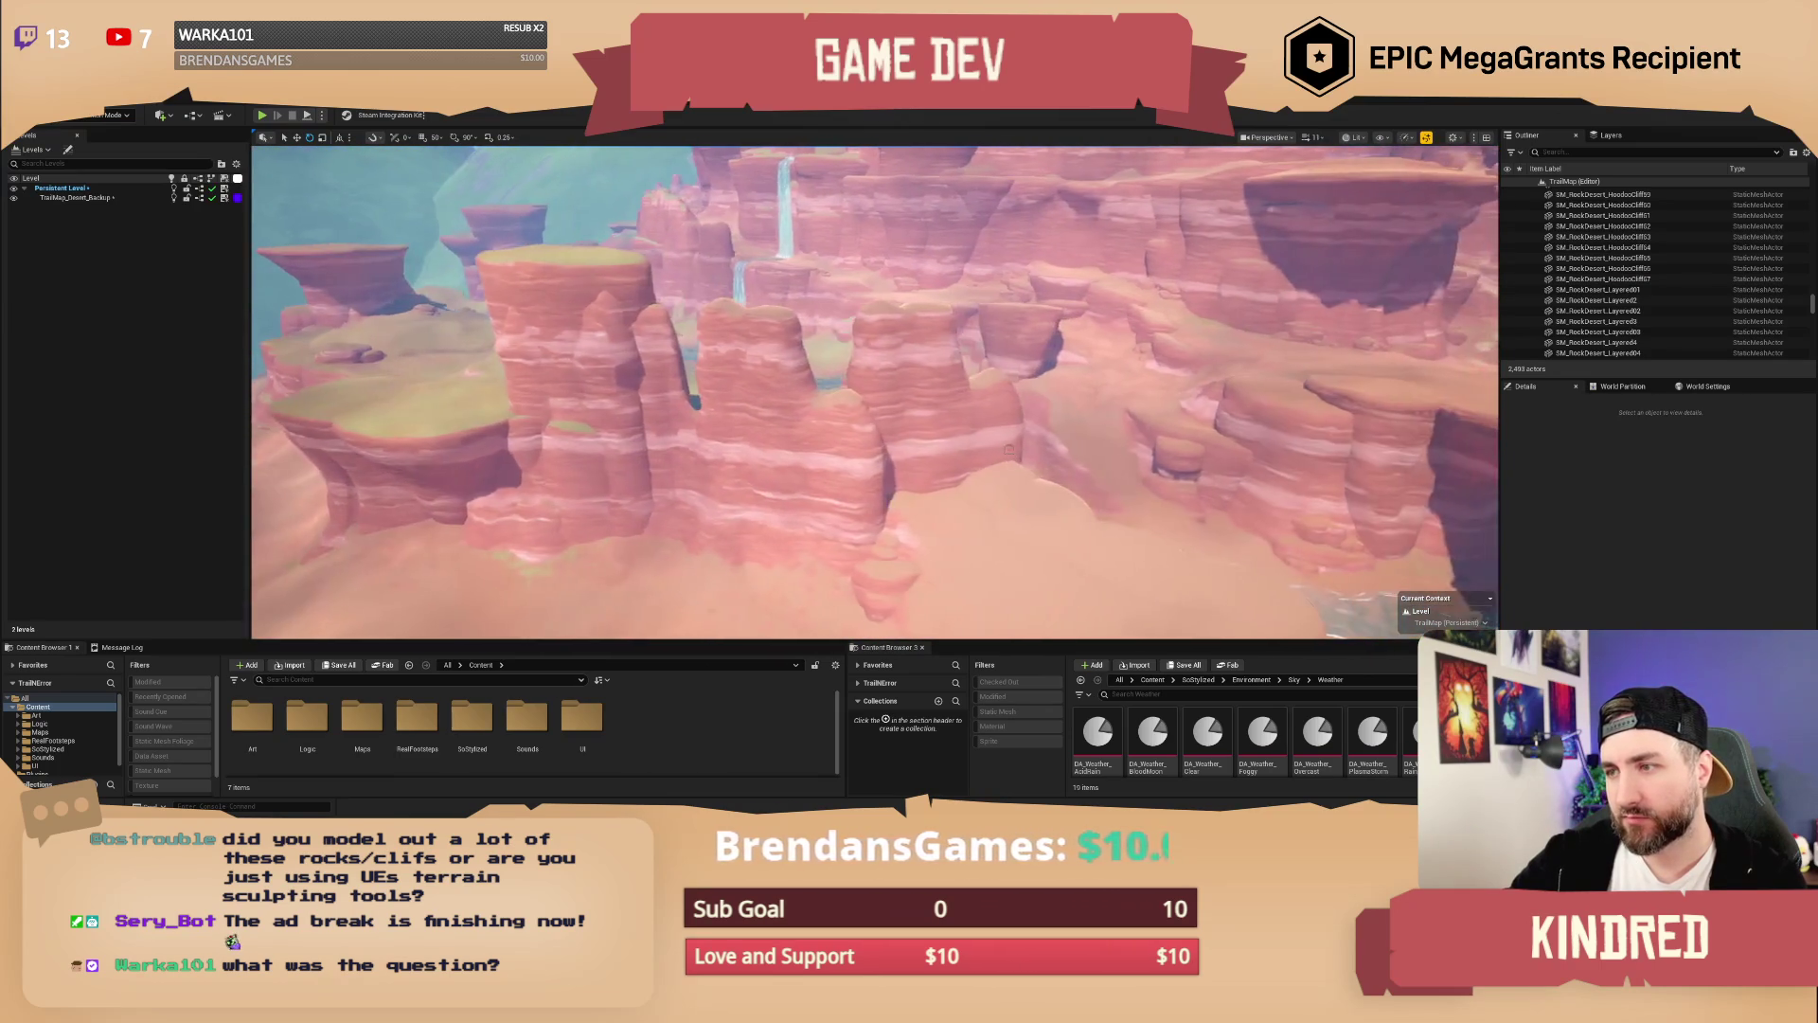
{"action": "left_click", "coordinate": [925, 492]}
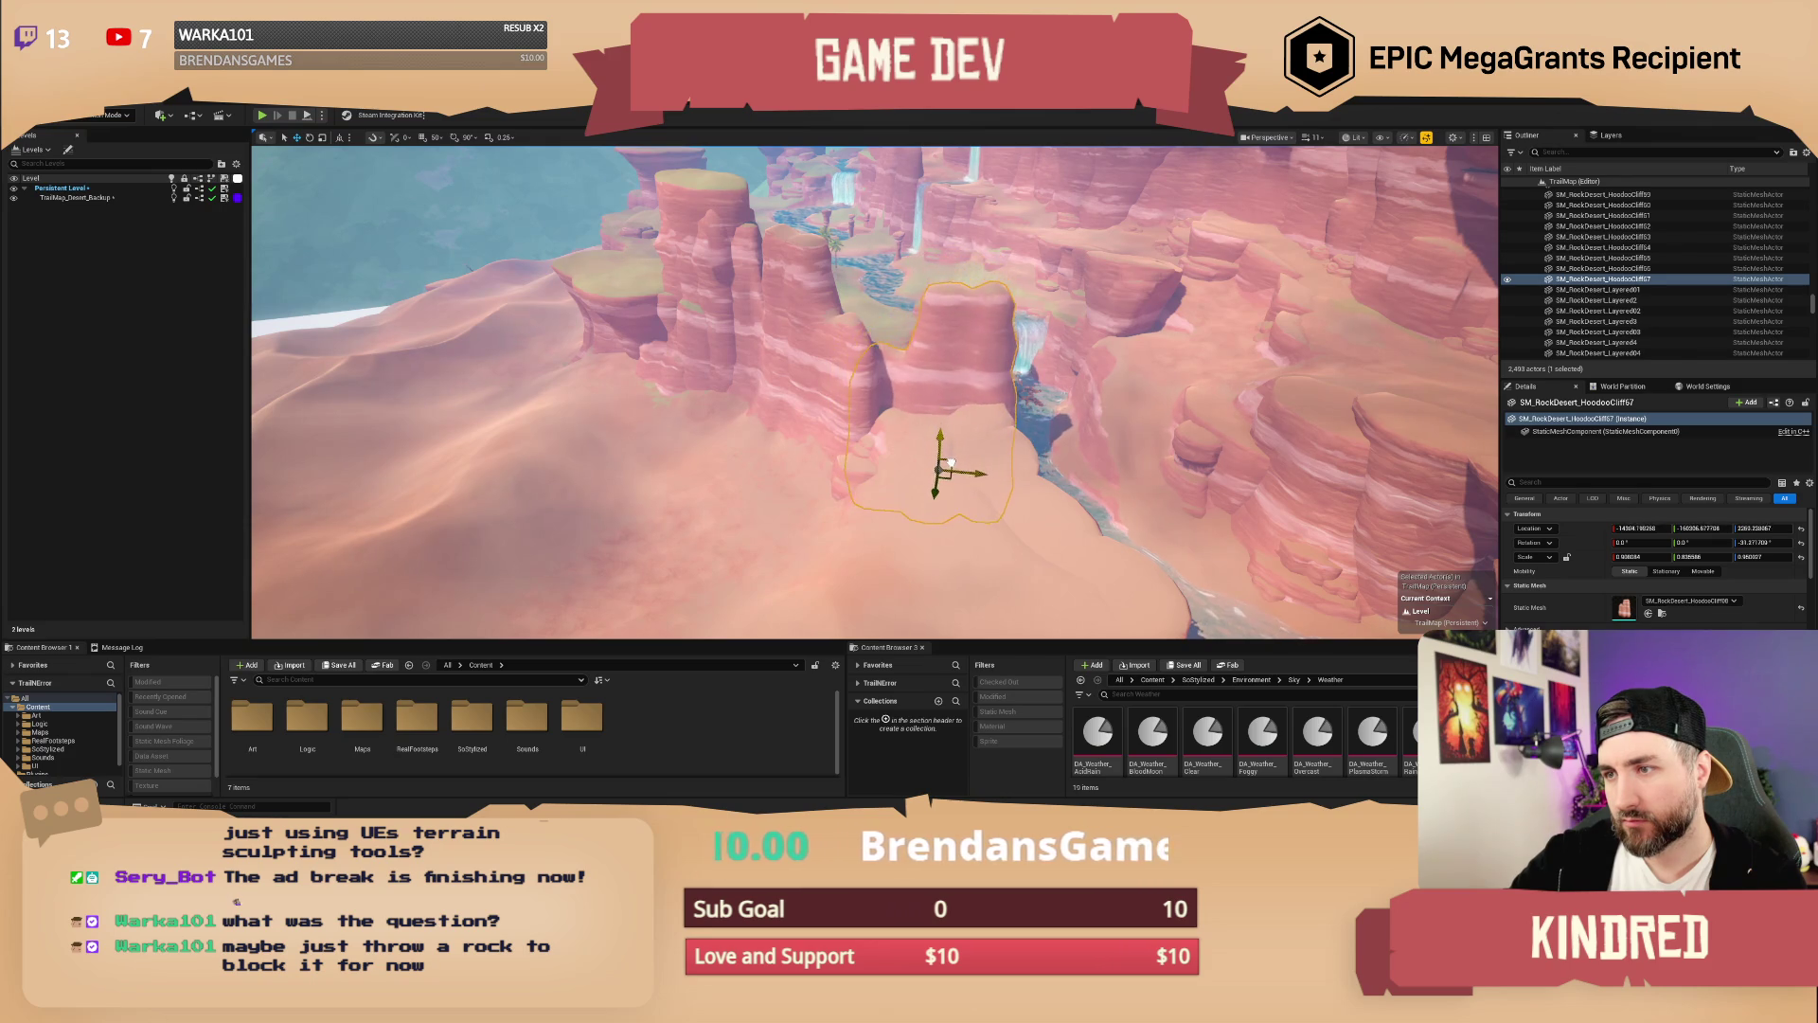
Step: Fly to a new canyon view and select the Desert_Landscape
{"action": "mouse_move", "coordinate": [951, 461]}
{"action": "left_mouse_down"}
{"action": "mouse_move", "coordinate": [994, 479]}
{"action": "mouse_move", "coordinate": [812, 479]}
{"action": "mouse_move", "coordinate": [970, 443]}
{"action": "left_mouse_up"}
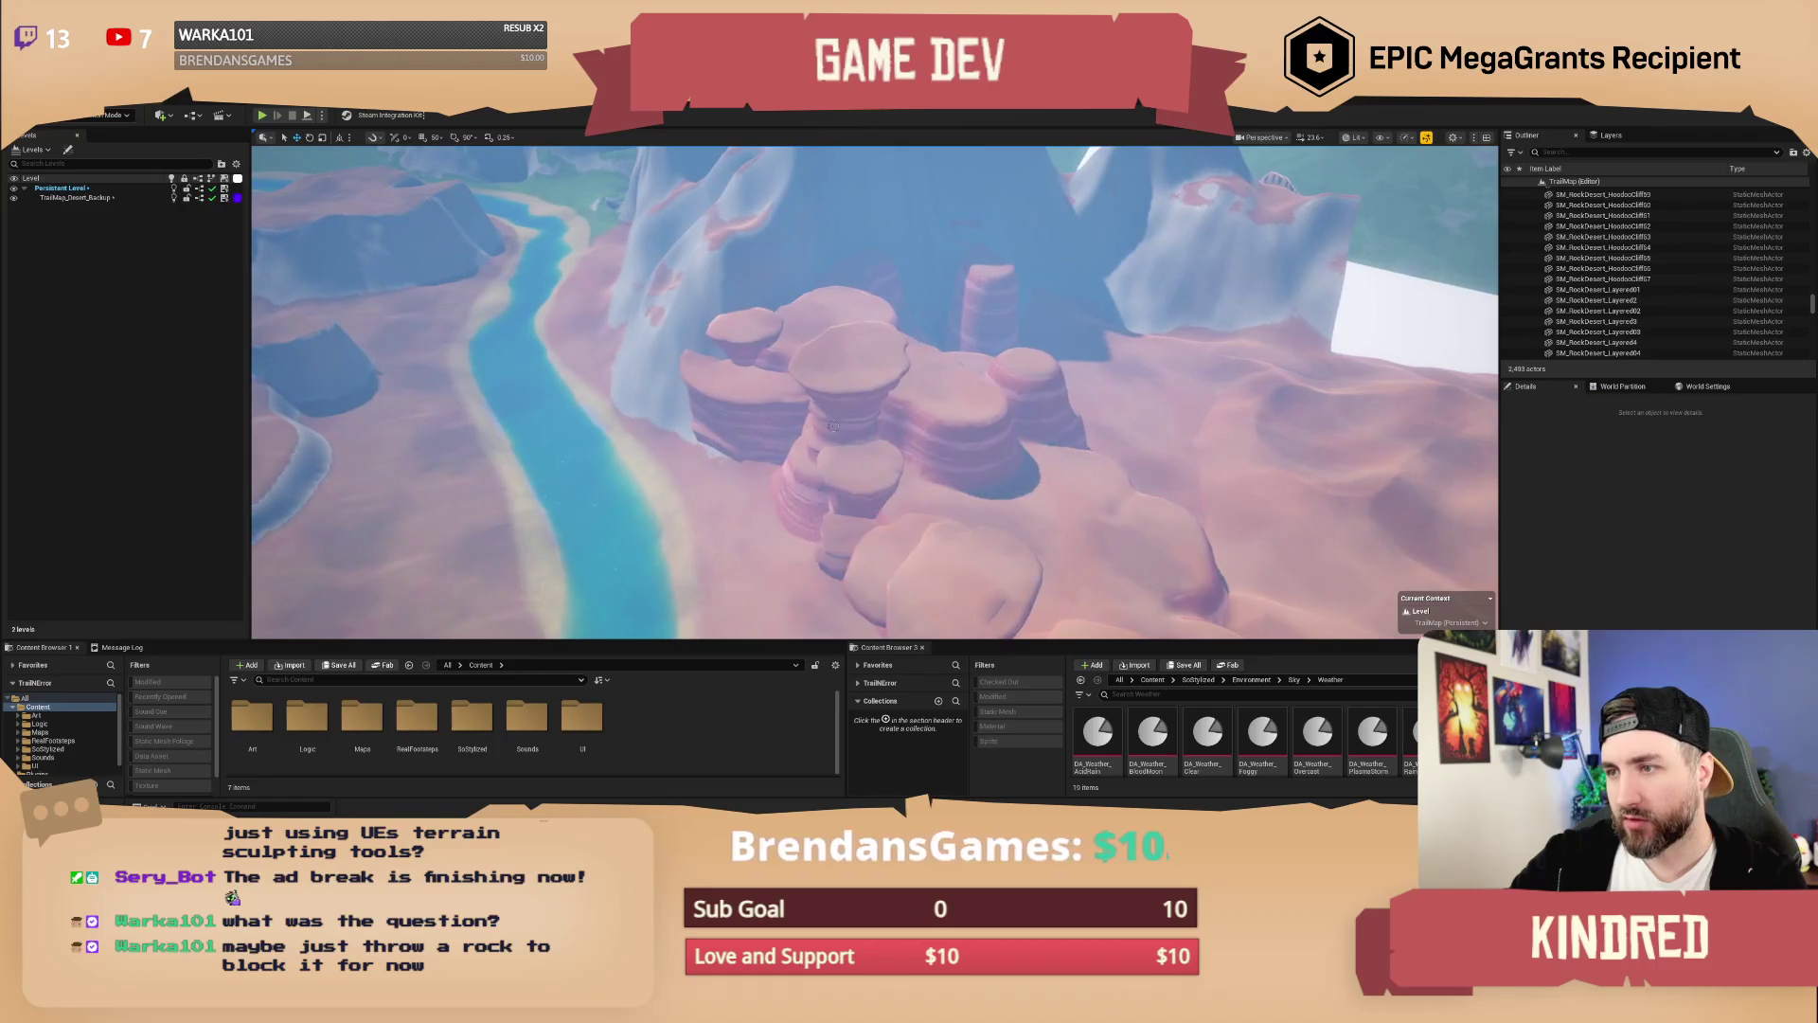
{"action": "left_click", "coordinate": [848, 437]}
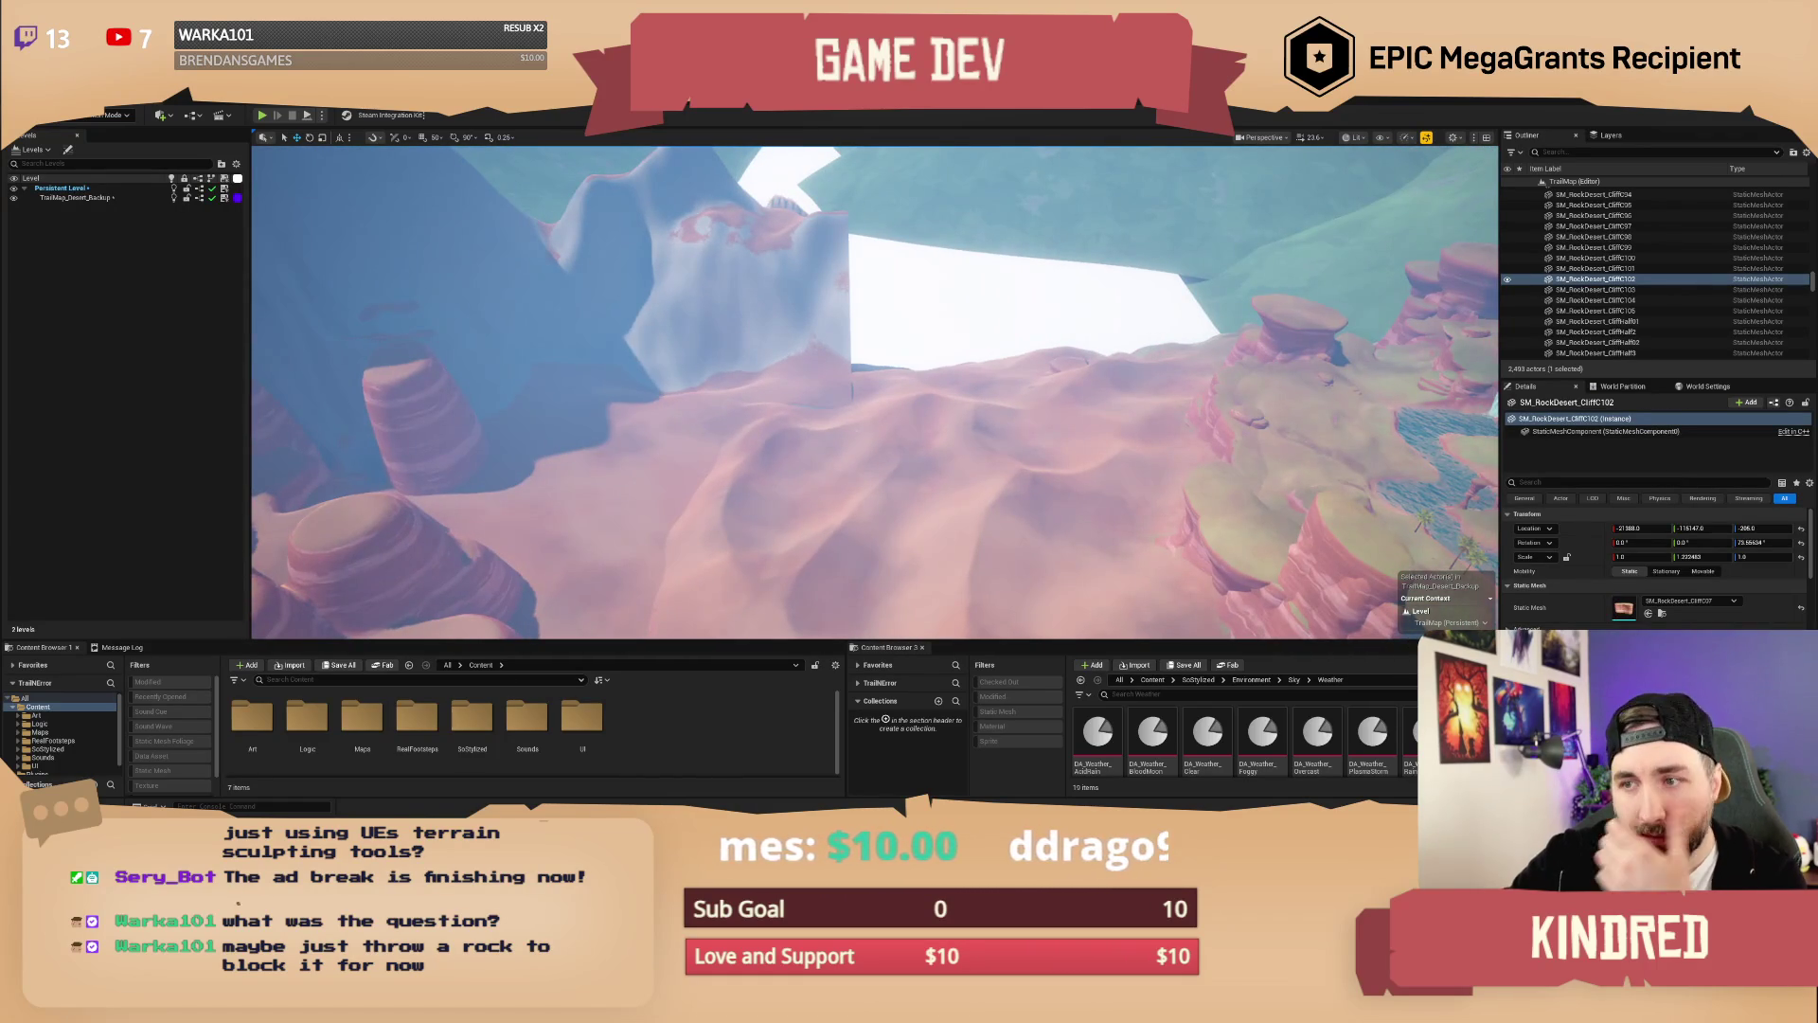
{"action": "left_click", "coordinate": [848, 437]}
{"action": "left_click", "coordinate": [107, 116]}
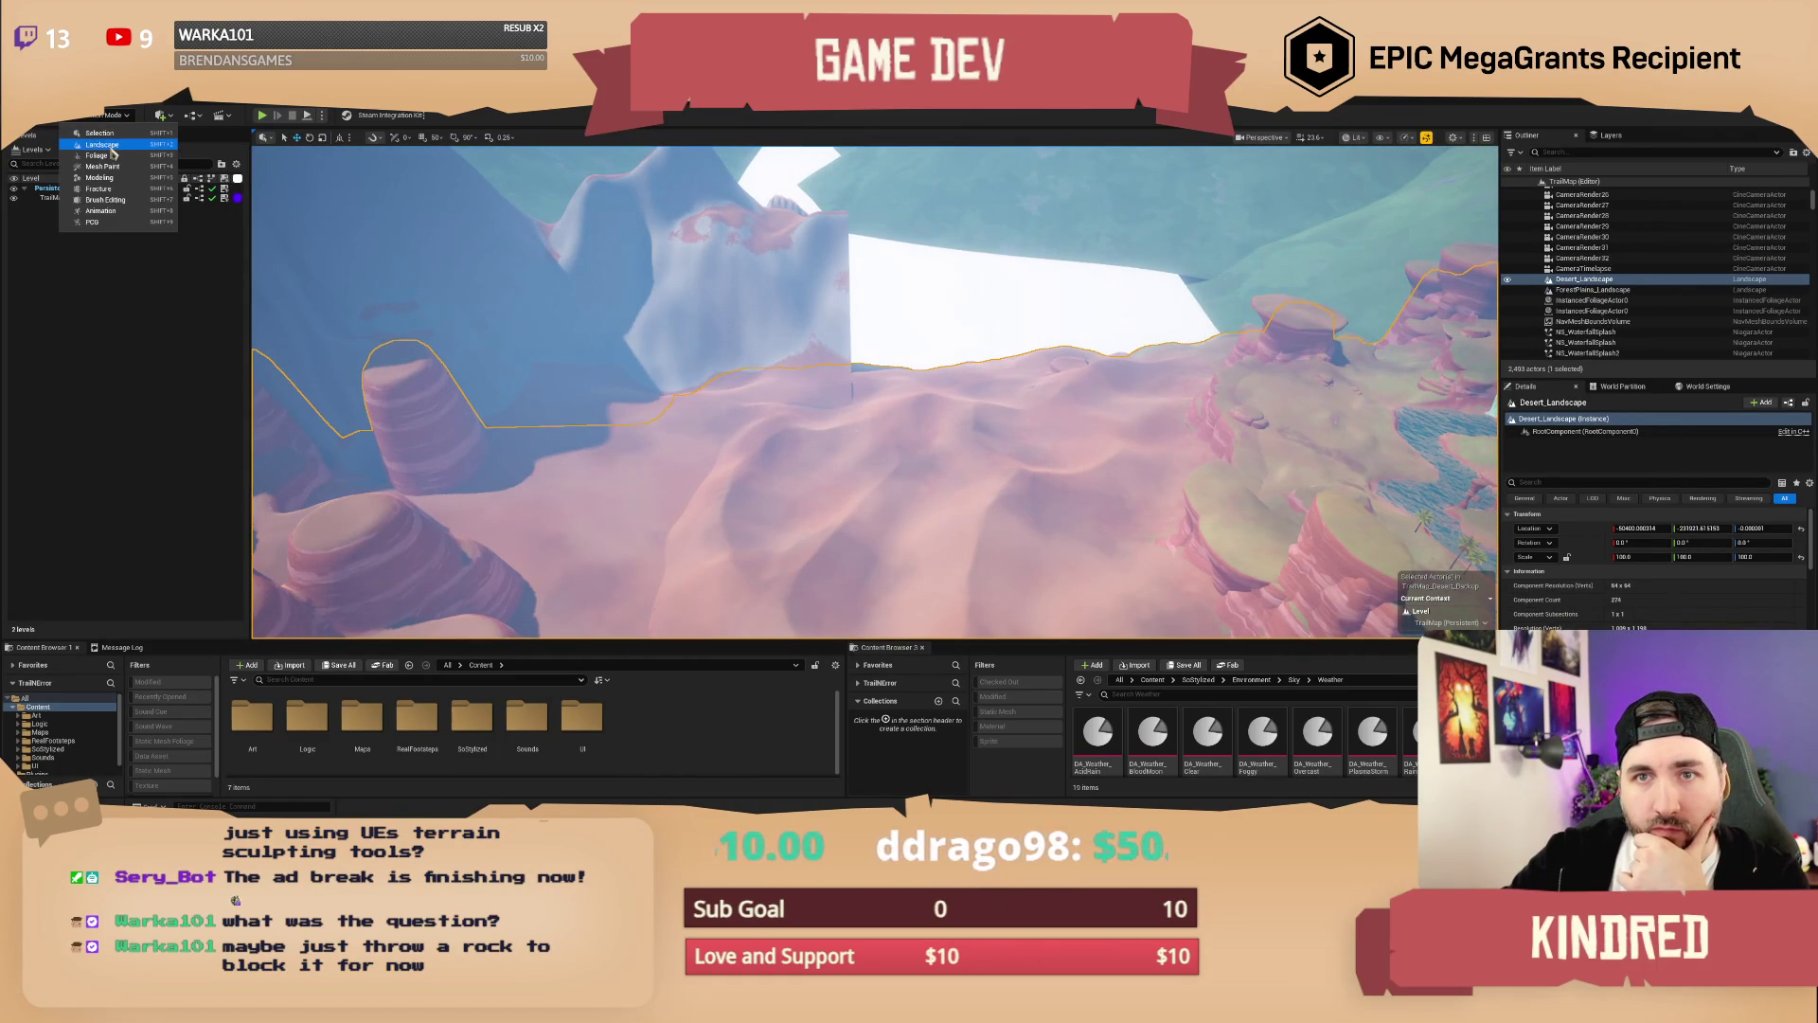
Step: Enter Landscape mode and pick the Flatten tool with an enlarged brush
{"action": "left_click", "coordinate": [111, 147]}
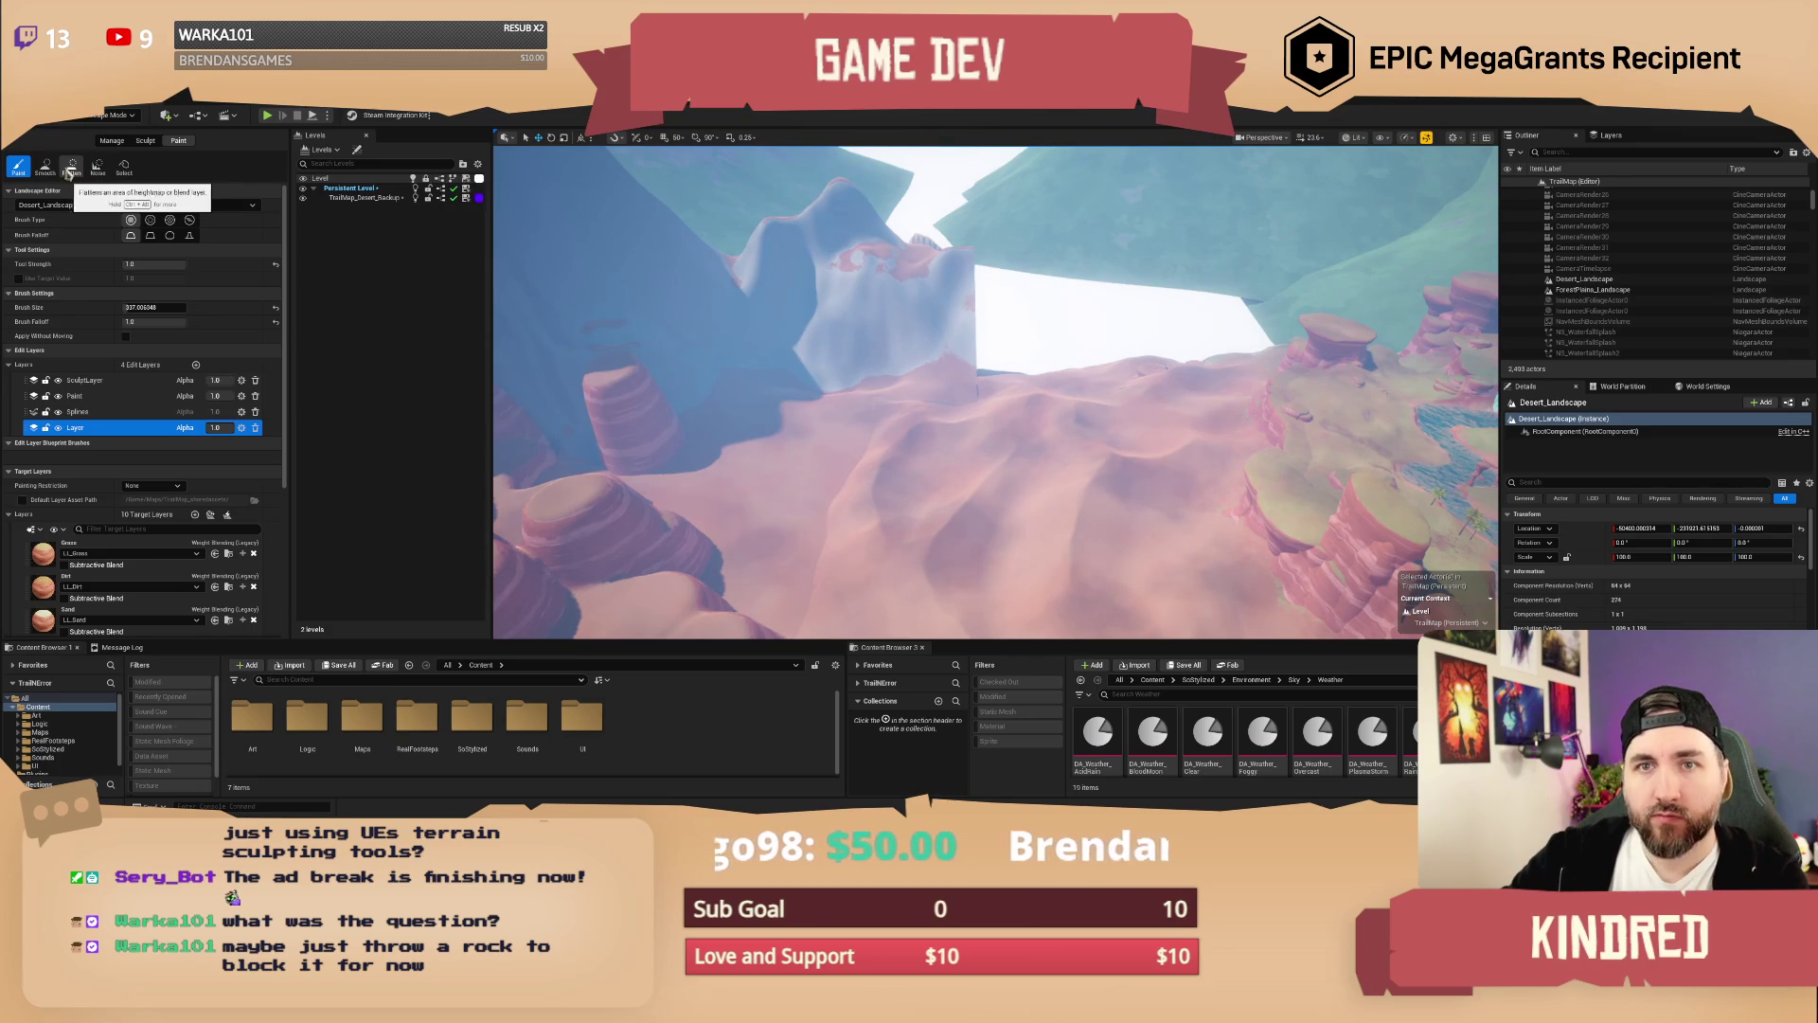
{"action": "mouse_move", "coordinate": [749, 387]}
{"action": "left_mouse_down"}
{"action": "mouse_move", "coordinate": [692, 379]}
{"action": "mouse_move", "coordinate": [749, 387]}
{"action": "left_mouse_up"}
{"action": "scroll", "coordinate": [749, 388], "scroll_direction": "up", "scroll_amount": 3}
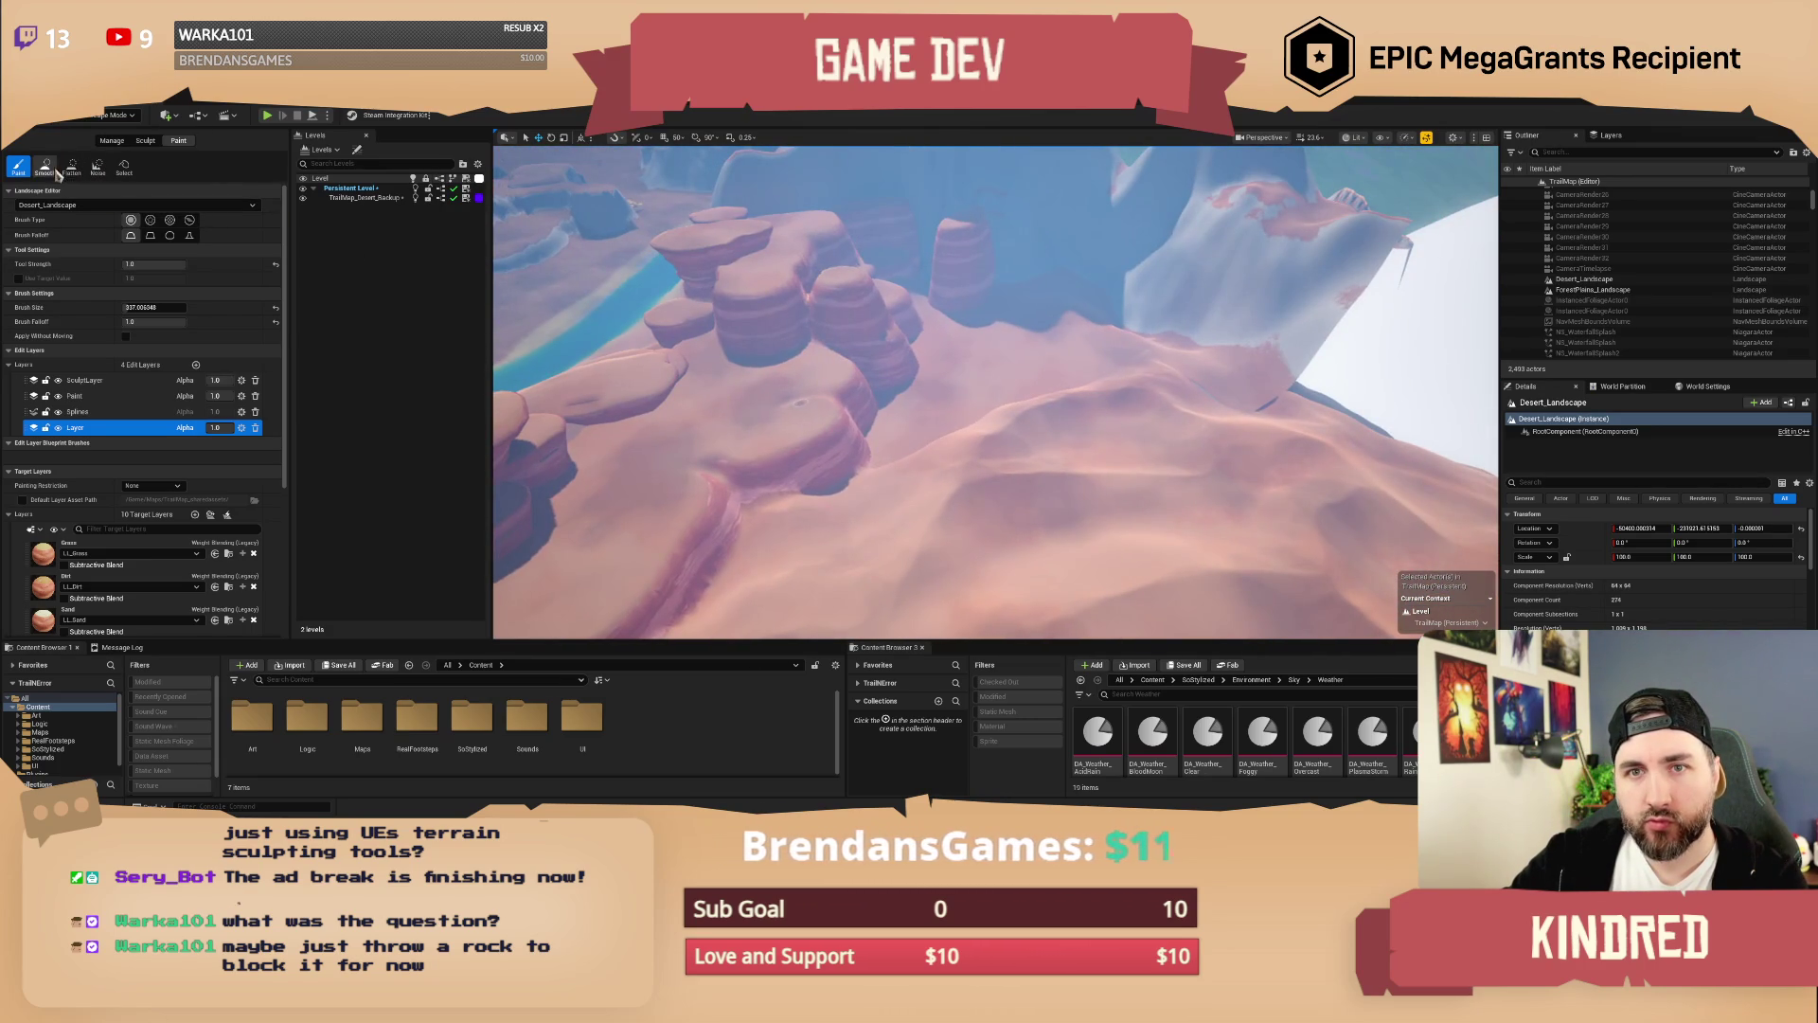
{"action": "left_click", "coordinate": [69, 173]}
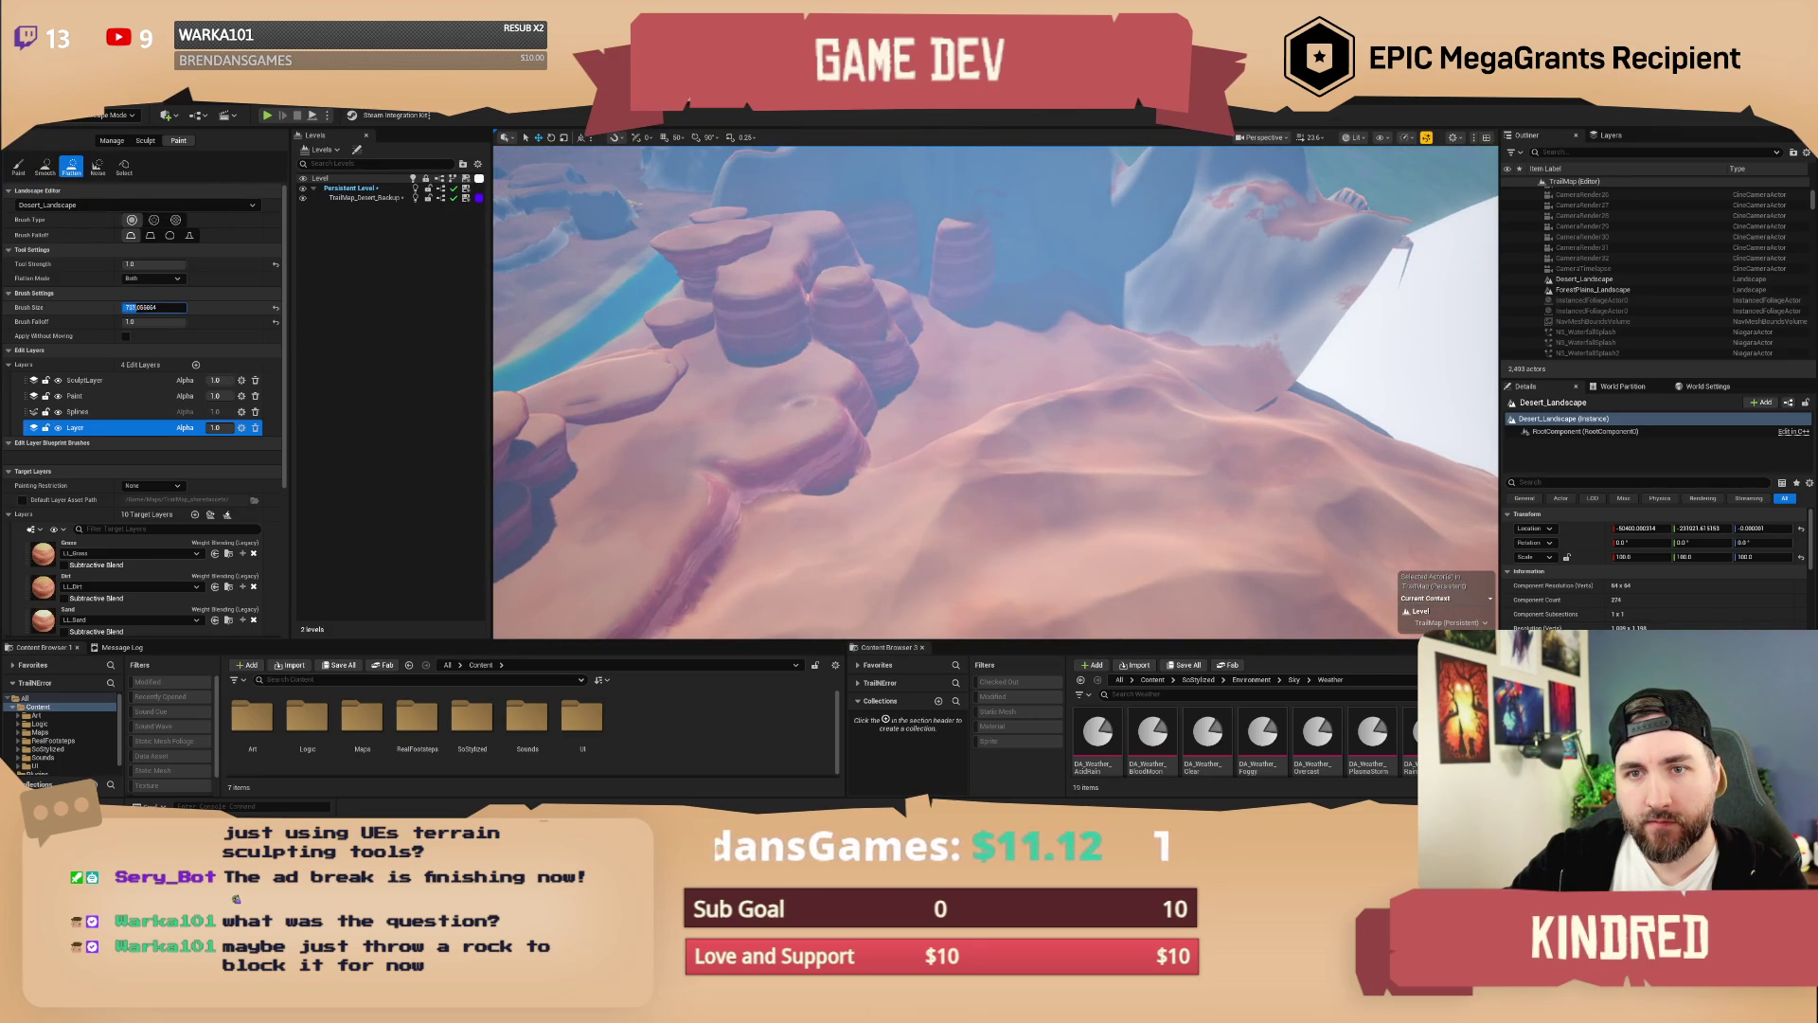
{"action": "key", "text": "bracketright"}
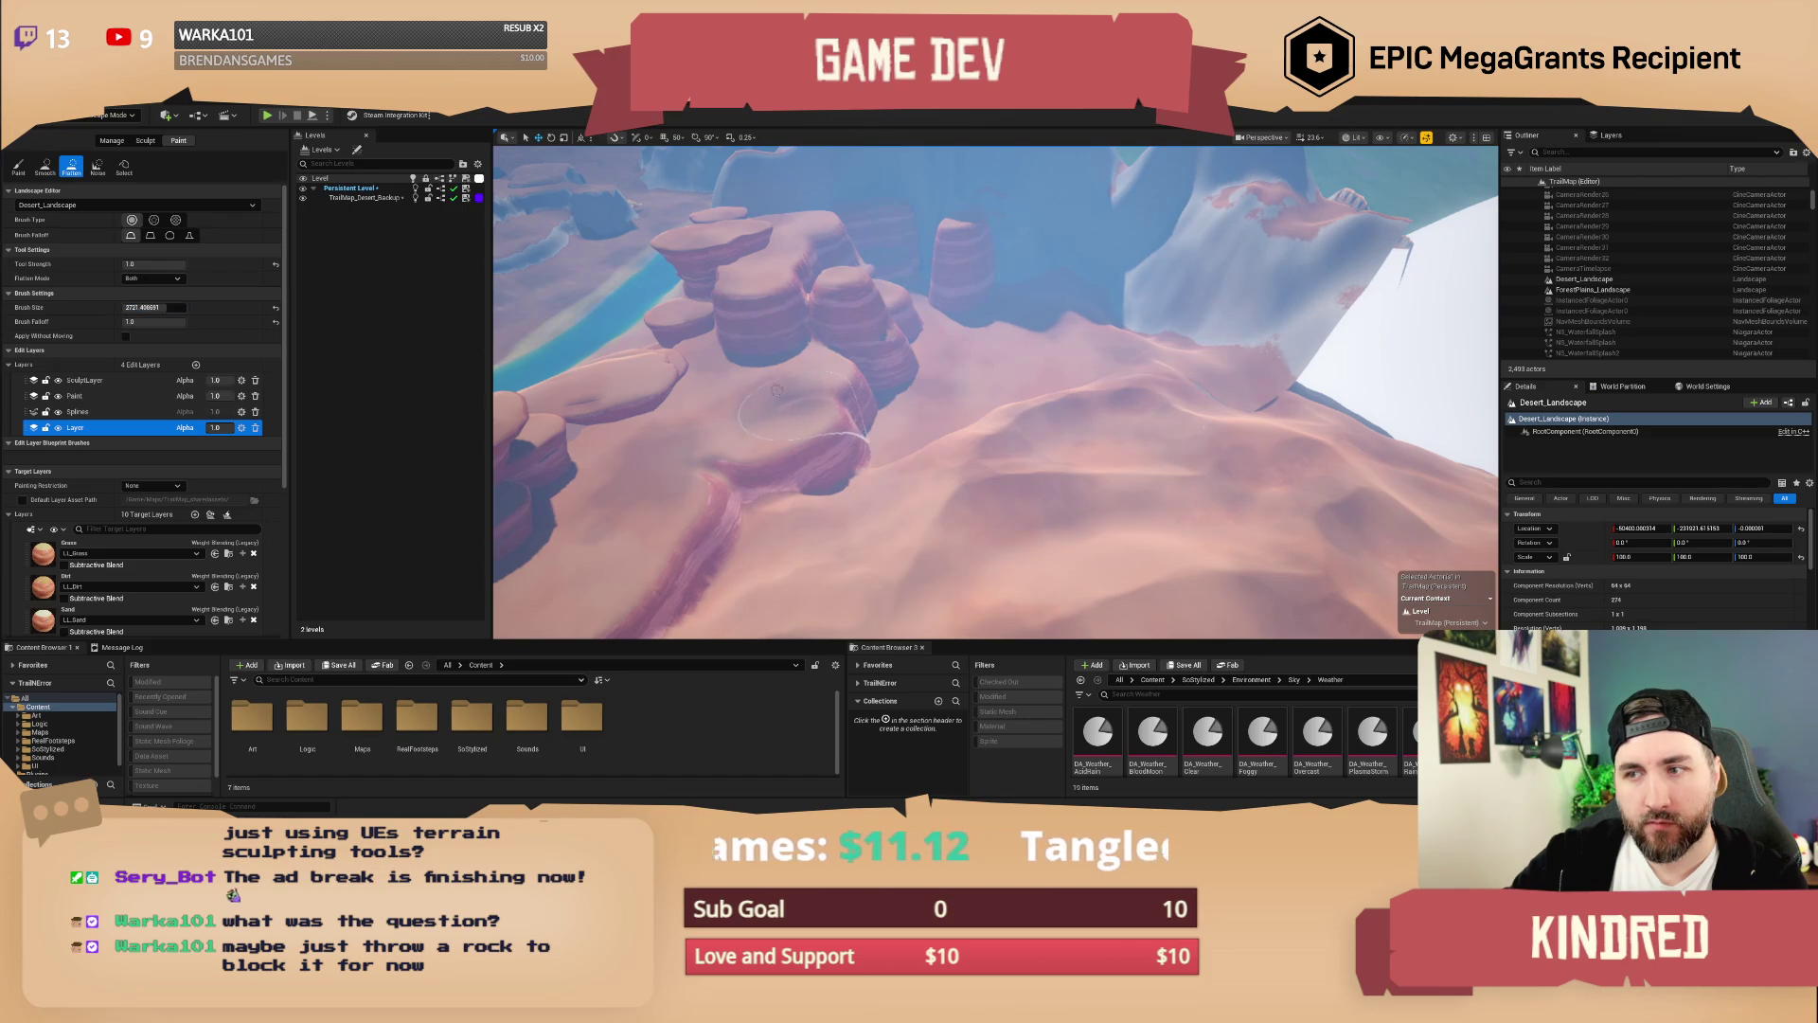
{"action": "mouse_move", "coordinate": [805, 417]}
{"action": "left_mouse_down"}
{"action": "mouse_move", "coordinate": [720, 397]}
{"action": "mouse_move", "coordinate": [869, 337]}
{"action": "left_mouse_up"}
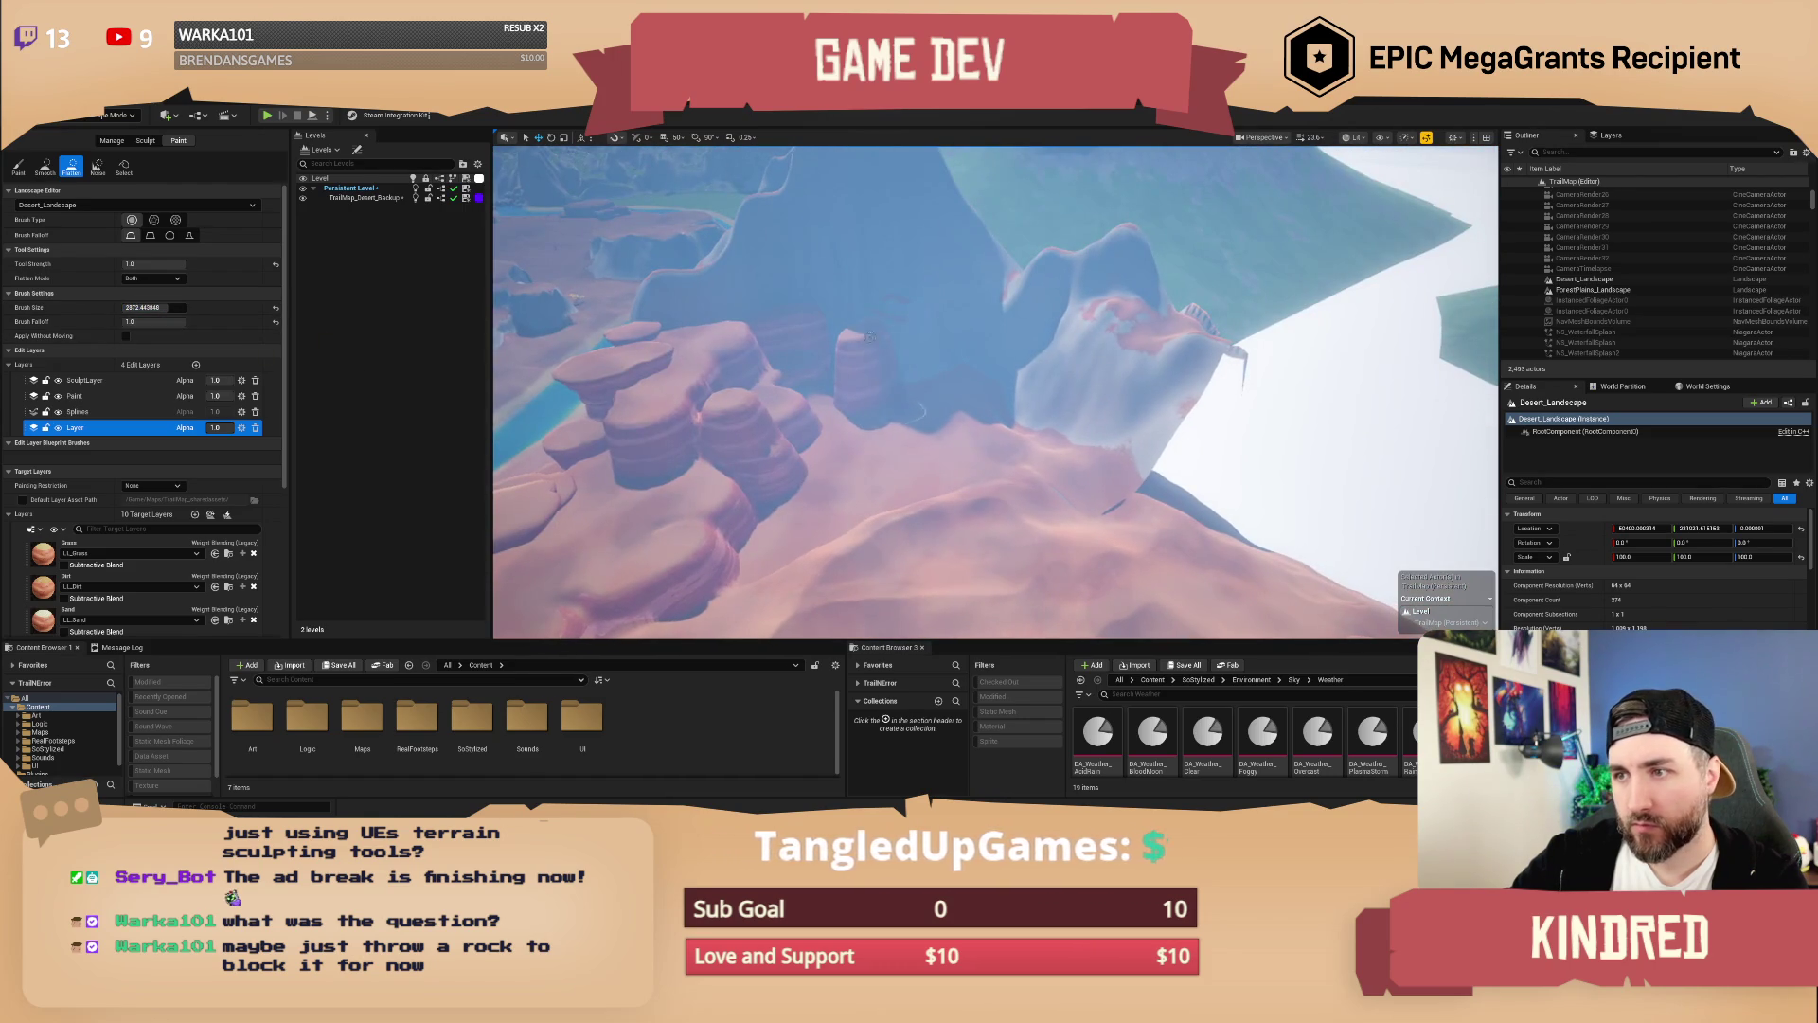
Step: On Desert_Landscape, set the Flatten brush to about 2280 and flatten a raised terrace along the ridge
{"action": "left_click_drag", "start_coordinate": [925, 453], "coordinate": [773, 421]}
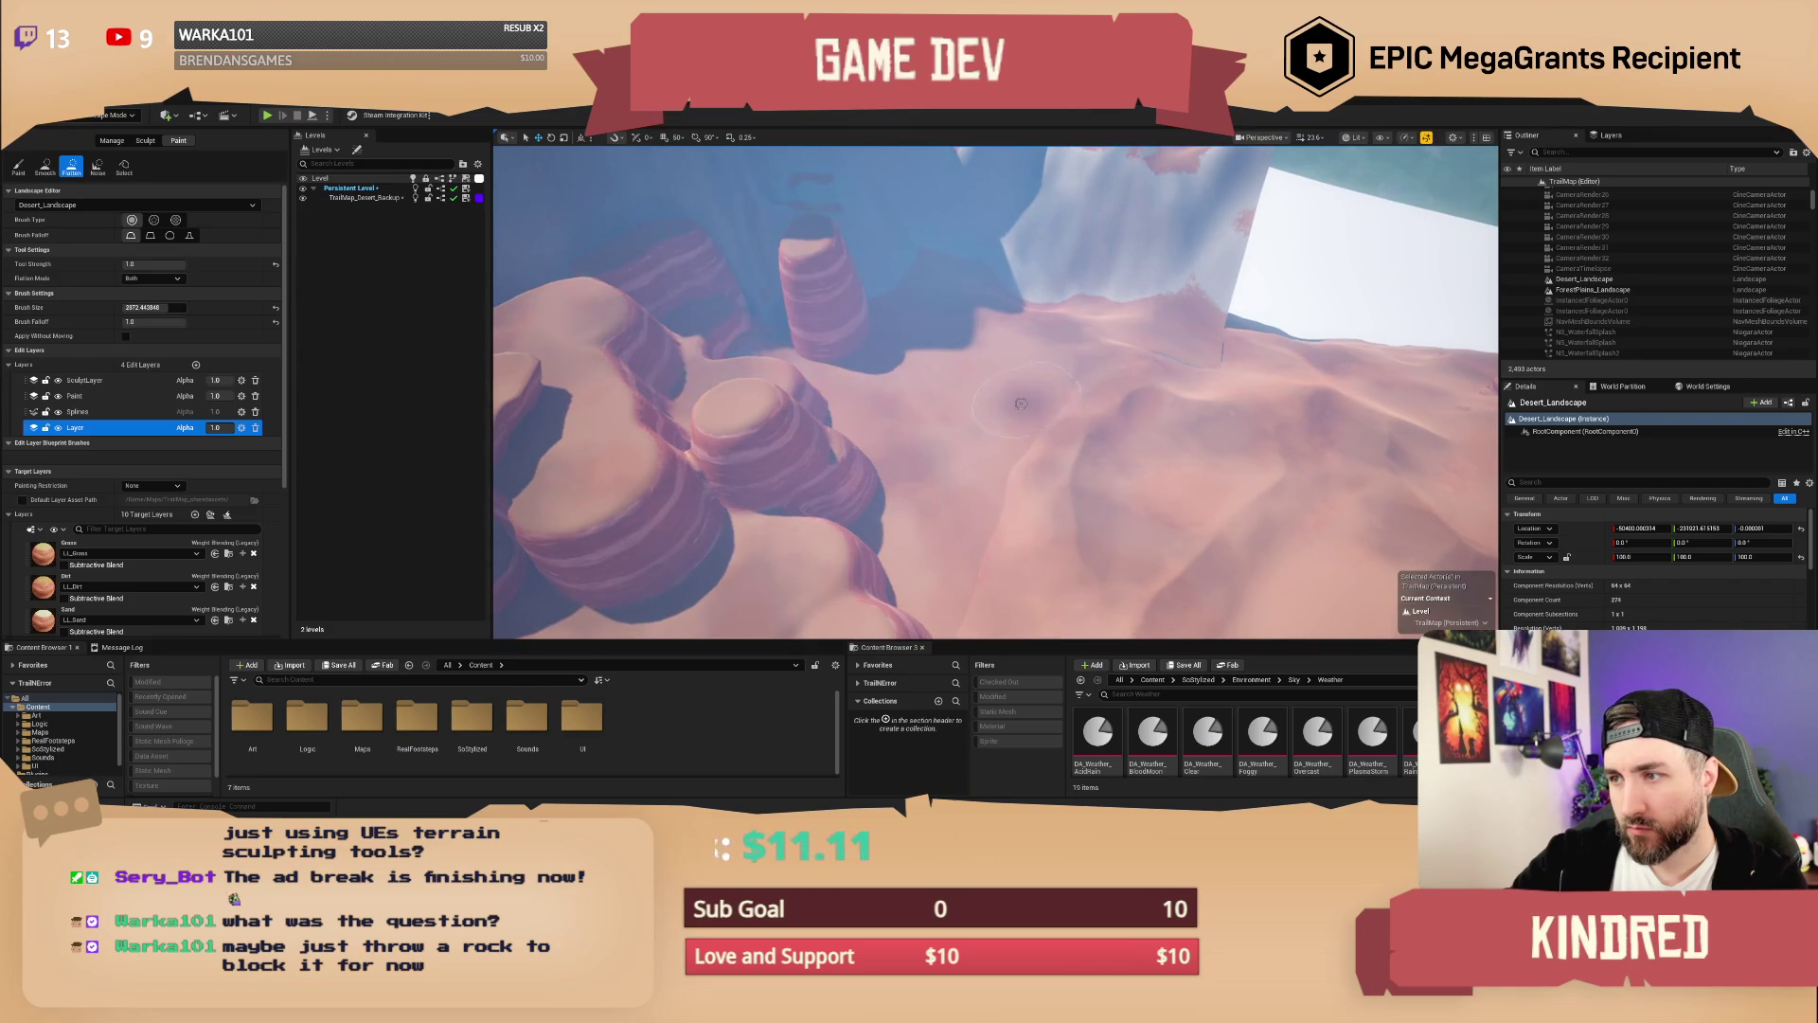
{"action": "left_click", "coordinate": [76, 206]}
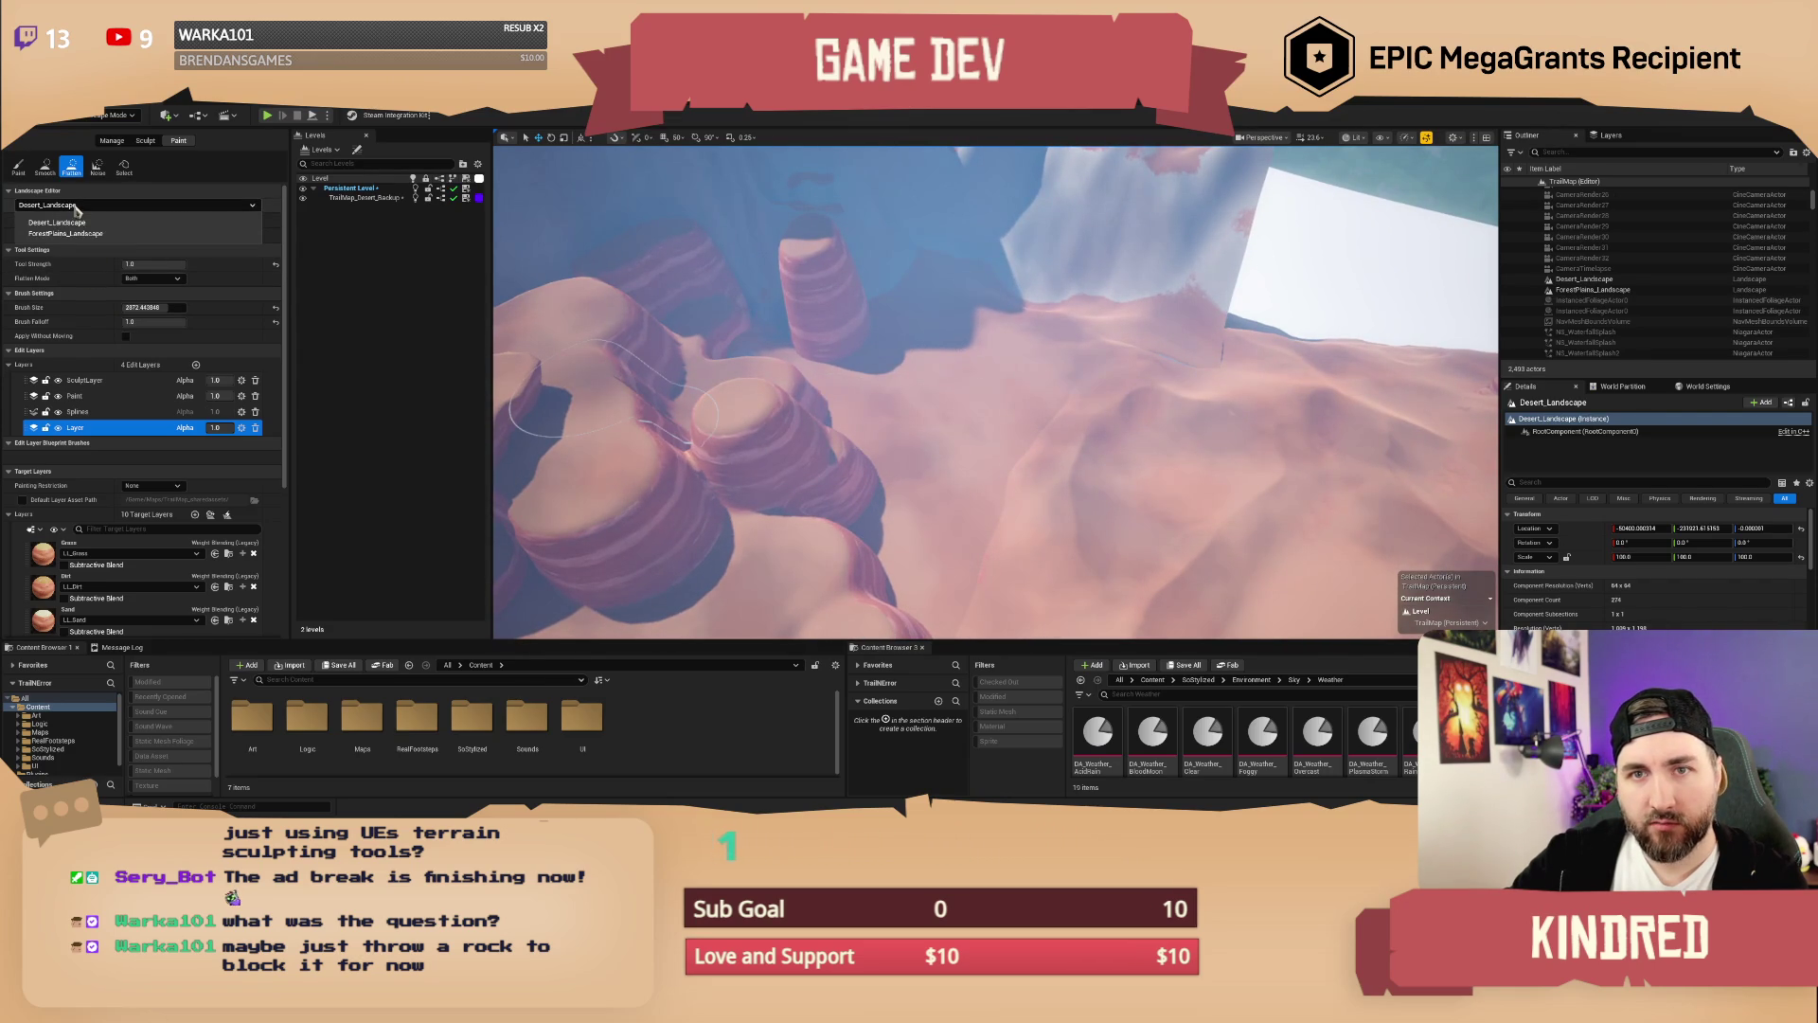
{"action": "left_click", "coordinate": [76, 221]}
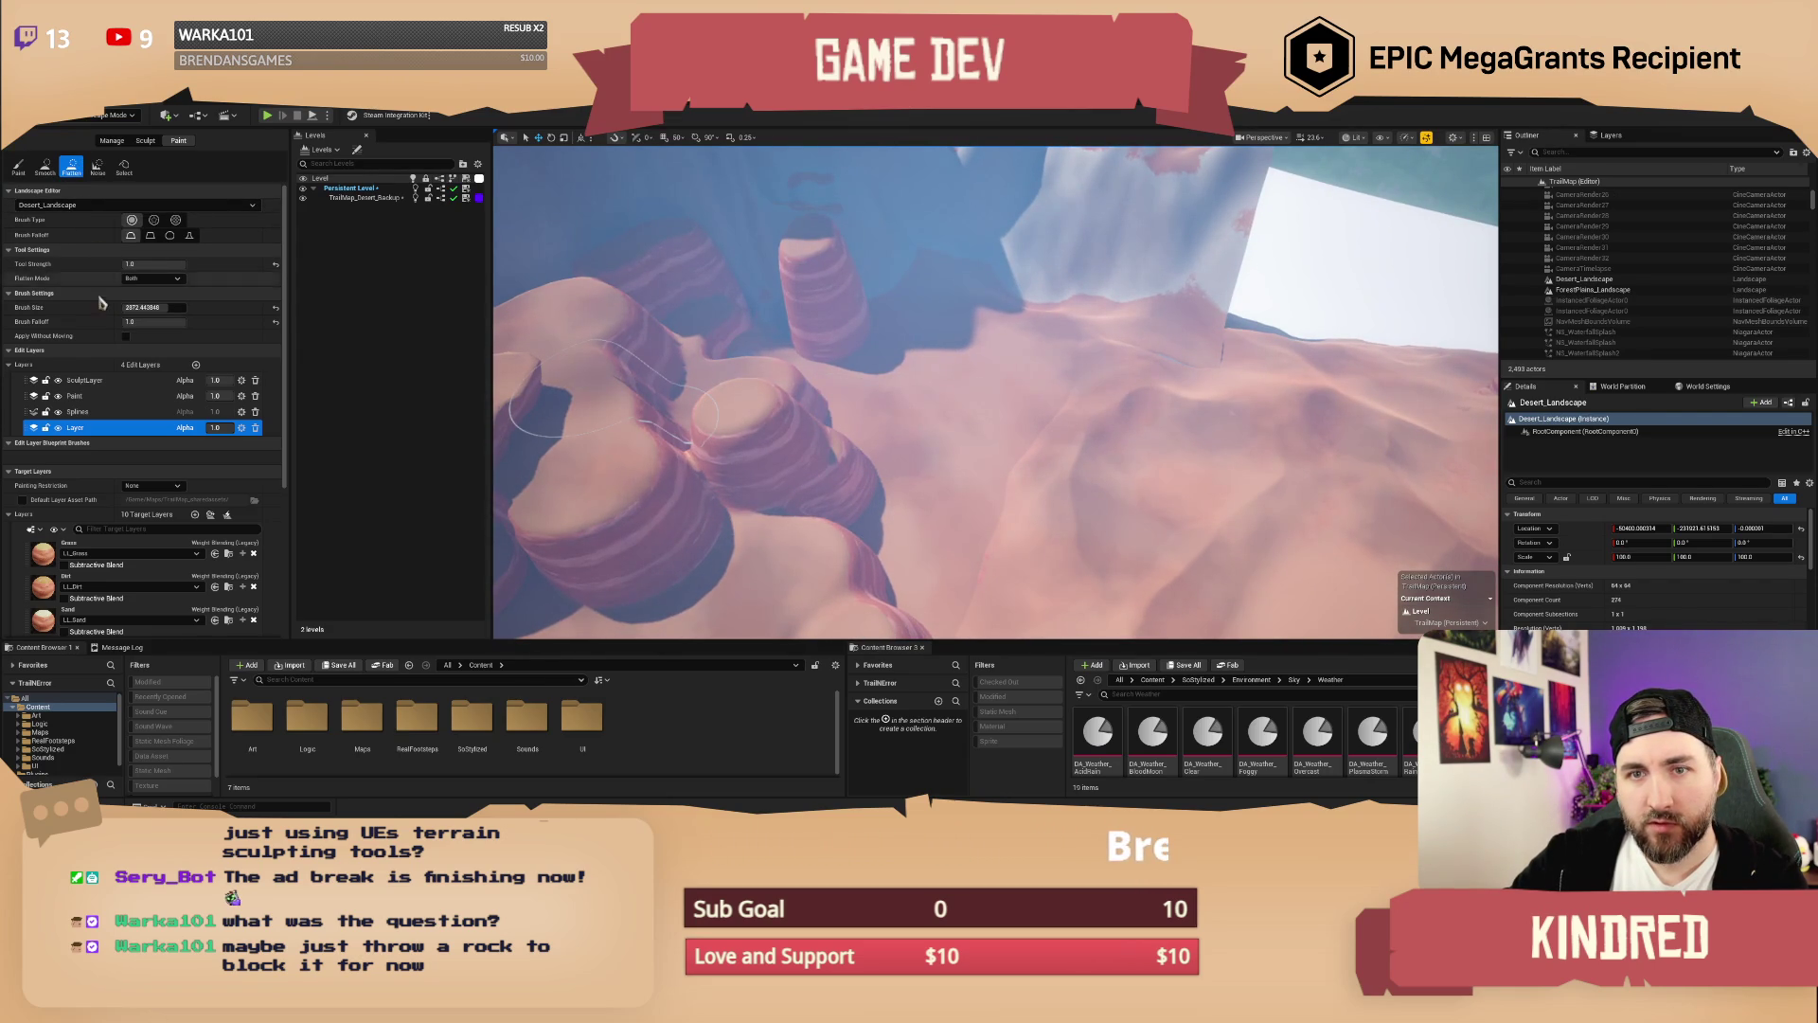
{"action": "left_click", "coordinate": [144, 142]}
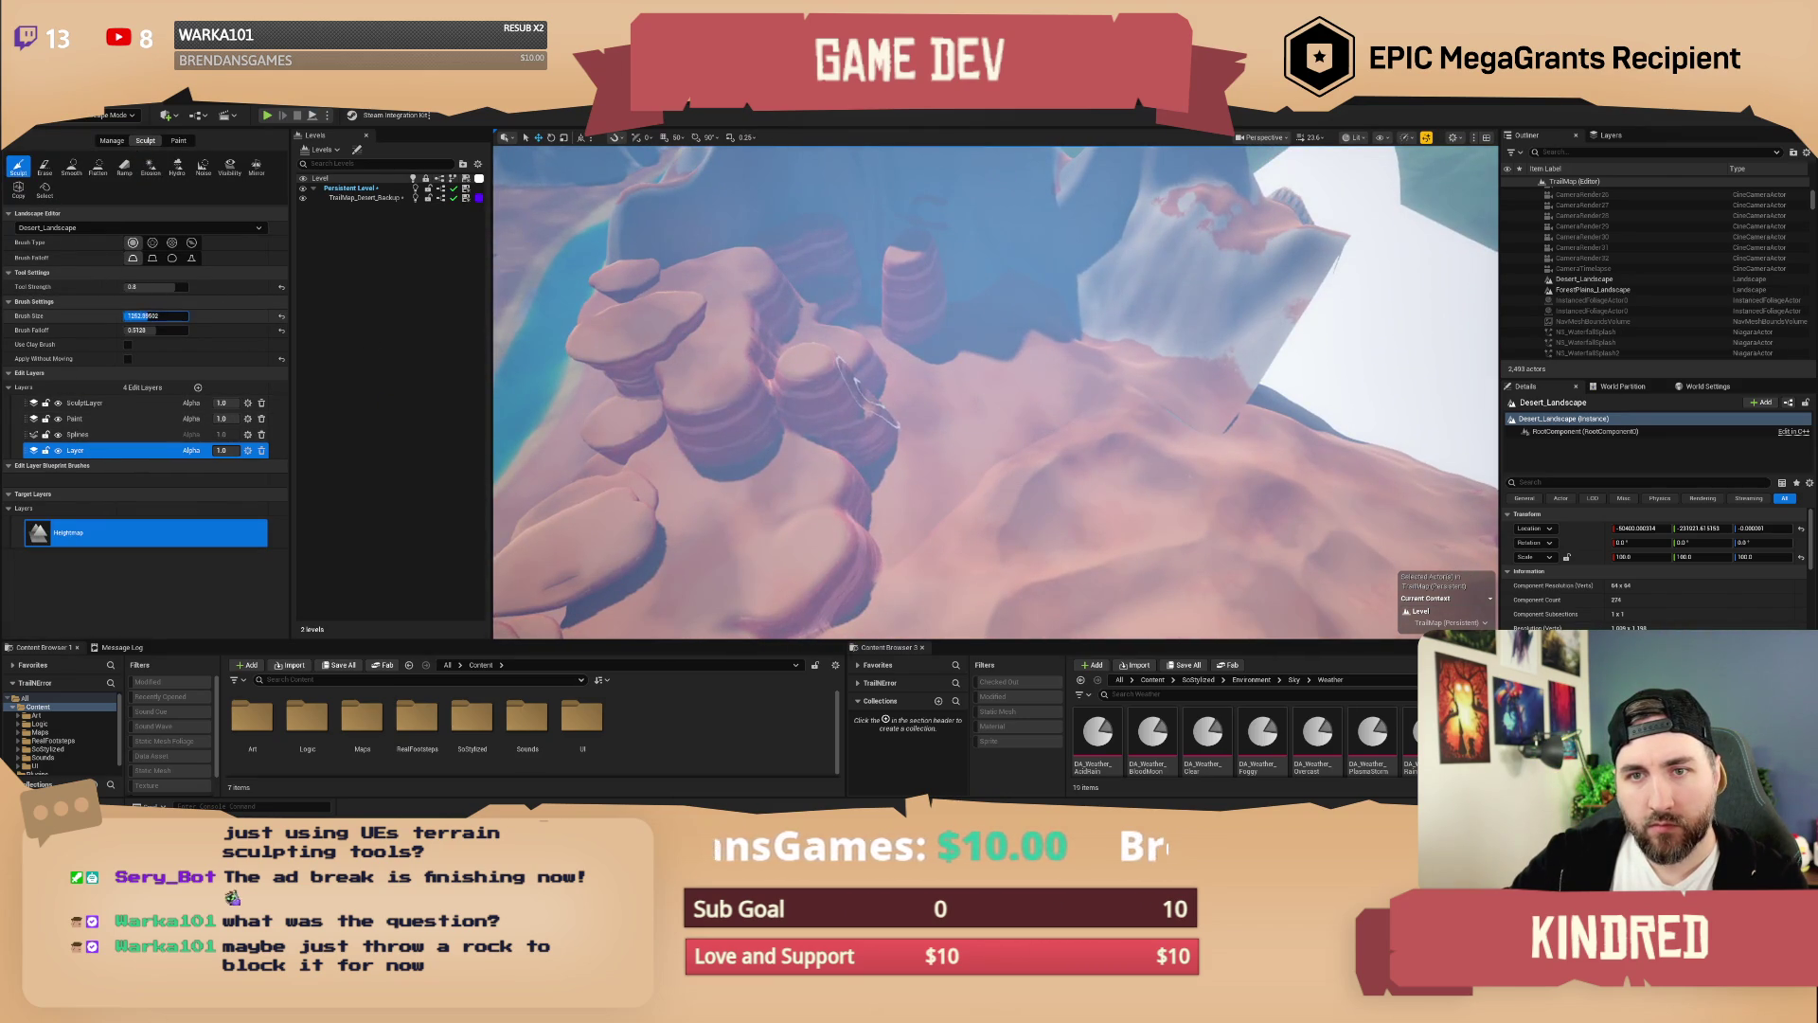
{"action": "left_click_drag", "start_coordinate": [156, 316], "coordinate": [166, 315]}
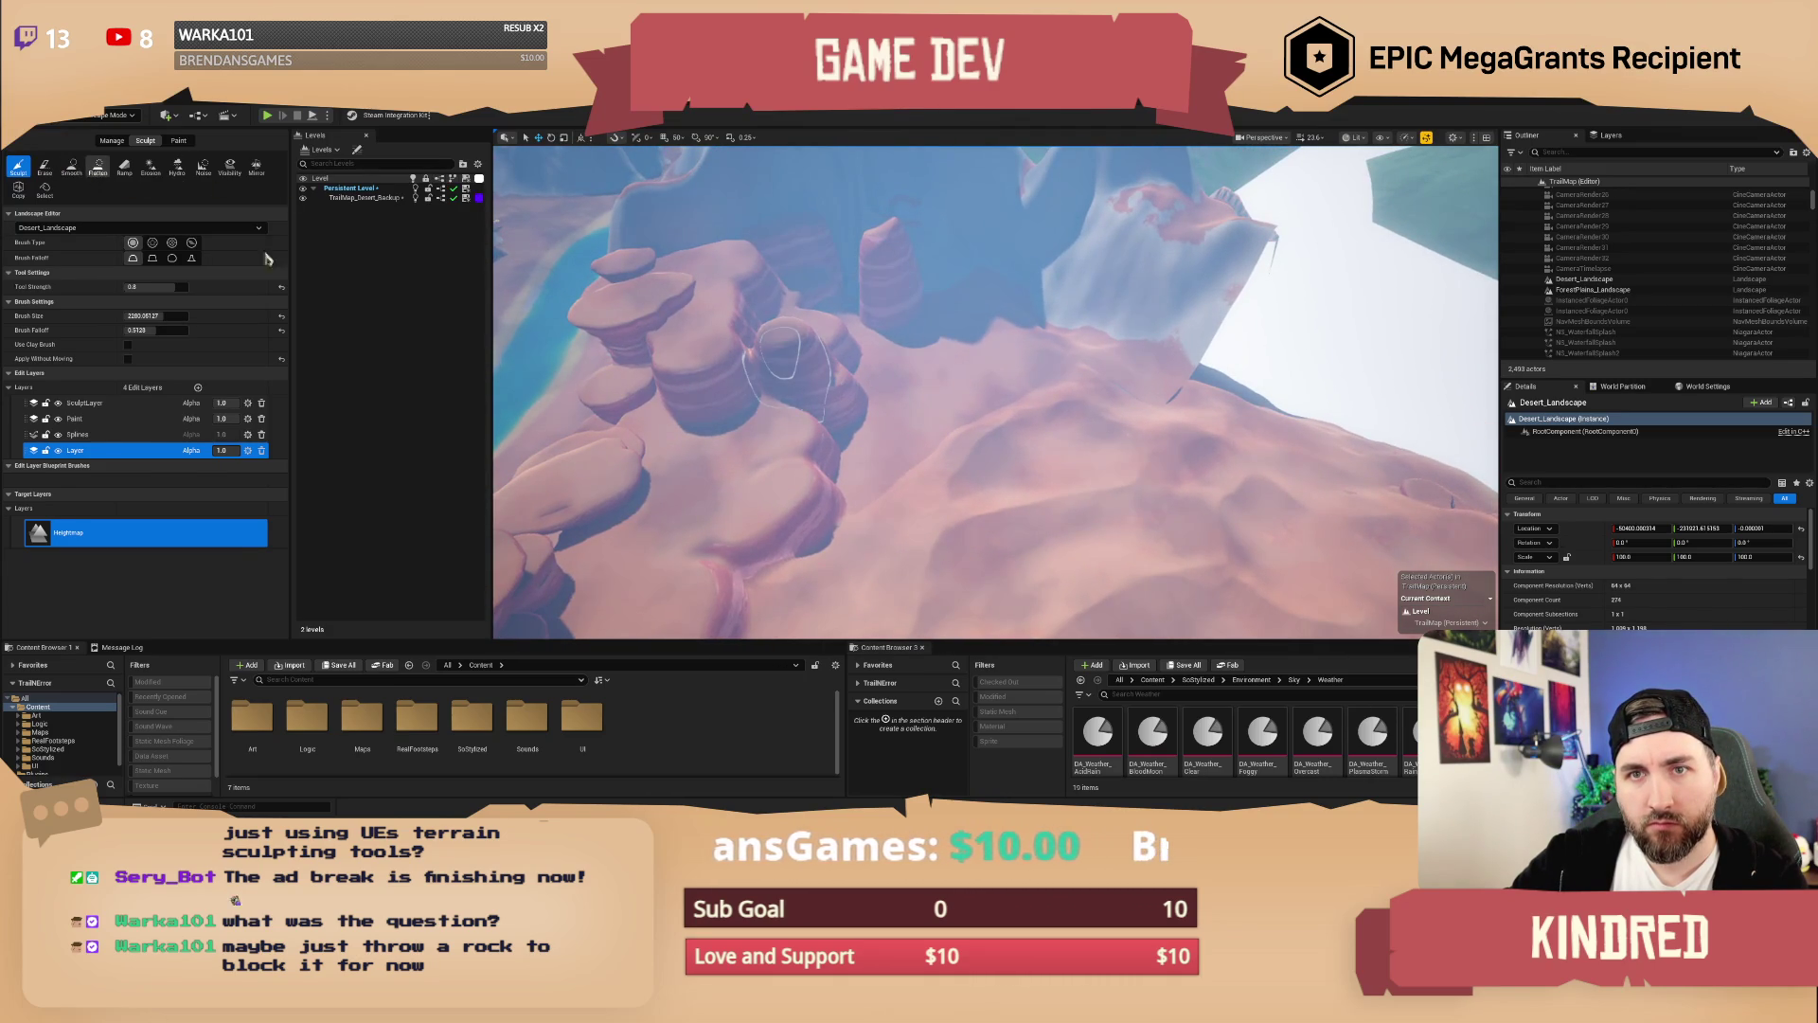
{"action": "left_click", "coordinate": [98, 167]}
{"action": "mouse_move", "coordinate": [1001, 306]}
{"action": "left_mouse_down"}
{"action": "mouse_move", "coordinate": [1136, 341]}
{"action": "mouse_move", "coordinate": [1193, 417]}
{"action": "mouse_move", "coordinate": [1295, 433]}
{"action": "mouse_move", "coordinate": [1174, 416]}
{"action": "mouse_move", "coordinate": [1127, 329]}
{"action": "mouse_move", "coordinate": [1099, 369]}
{"action": "mouse_move", "coordinate": [1041, 393]}
{"action": "mouse_move", "coordinate": [966, 388]}
{"action": "mouse_move", "coordinate": [888, 351]}
{"action": "mouse_move", "coordinate": [777, 379]}
{"action": "mouse_move", "coordinate": [730, 416]}
{"action": "mouse_move", "coordinate": [986, 439]}
{"action": "mouse_move", "coordinate": [871, 445]}
{"action": "mouse_move", "coordinate": [890, 455]}
{"action": "mouse_move", "coordinate": [1115, 417]}
{"action": "left_mouse_up"}
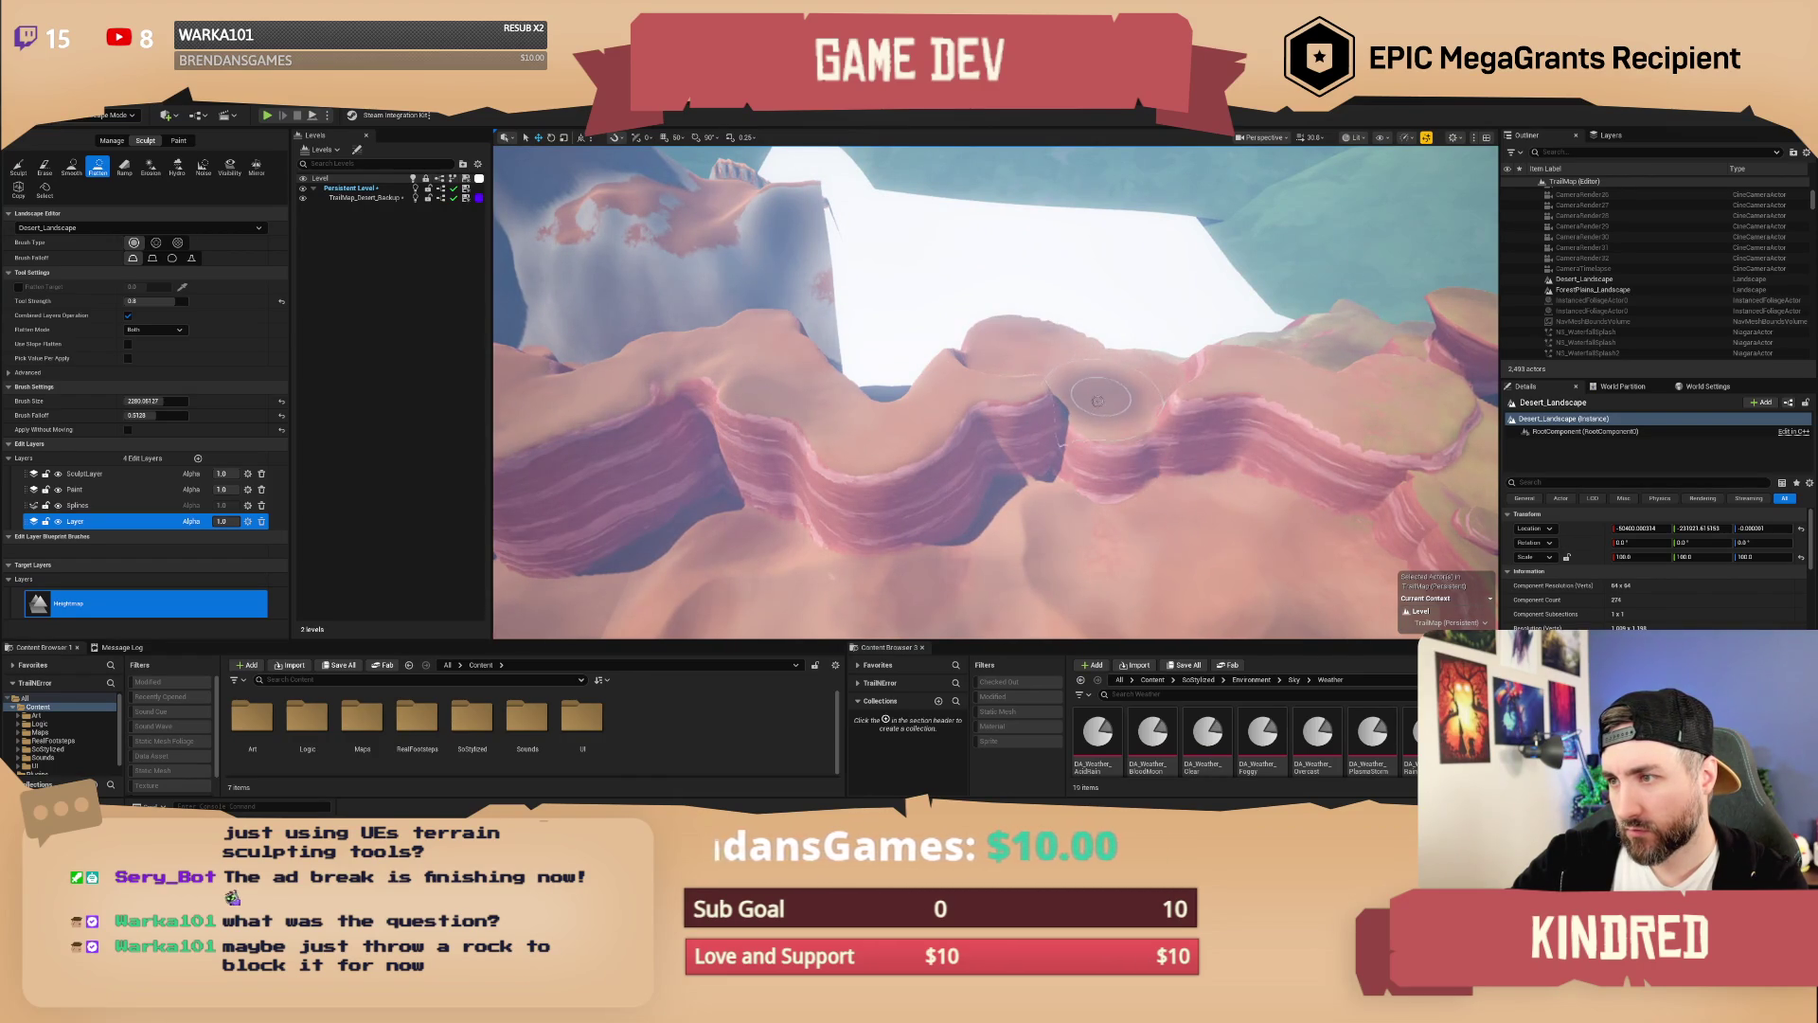
Step: Flatten a depression into the mesa wall, then switch to the Smooth tool at lower camera speed
{"action": "mouse_move", "coordinate": [909, 397]}
{"action": "left_mouse_down"}
{"action": "mouse_move", "coordinate": [809, 459]}
{"action": "mouse_move", "coordinate": [833, 502]}
{"action": "mouse_move", "coordinate": [893, 484]}
{"action": "mouse_move", "coordinate": [866, 362]}
{"action": "mouse_move", "coordinate": [833, 436]}
{"action": "mouse_move", "coordinate": [886, 374]}
{"action": "mouse_move", "coordinate": [1013, 424]}
{"action": "mouse_move", "coordinate": [980, 294]}
{"action": "mouse_move", "coordinate": [957, 341]}
{"action": "left_mouse_up"}
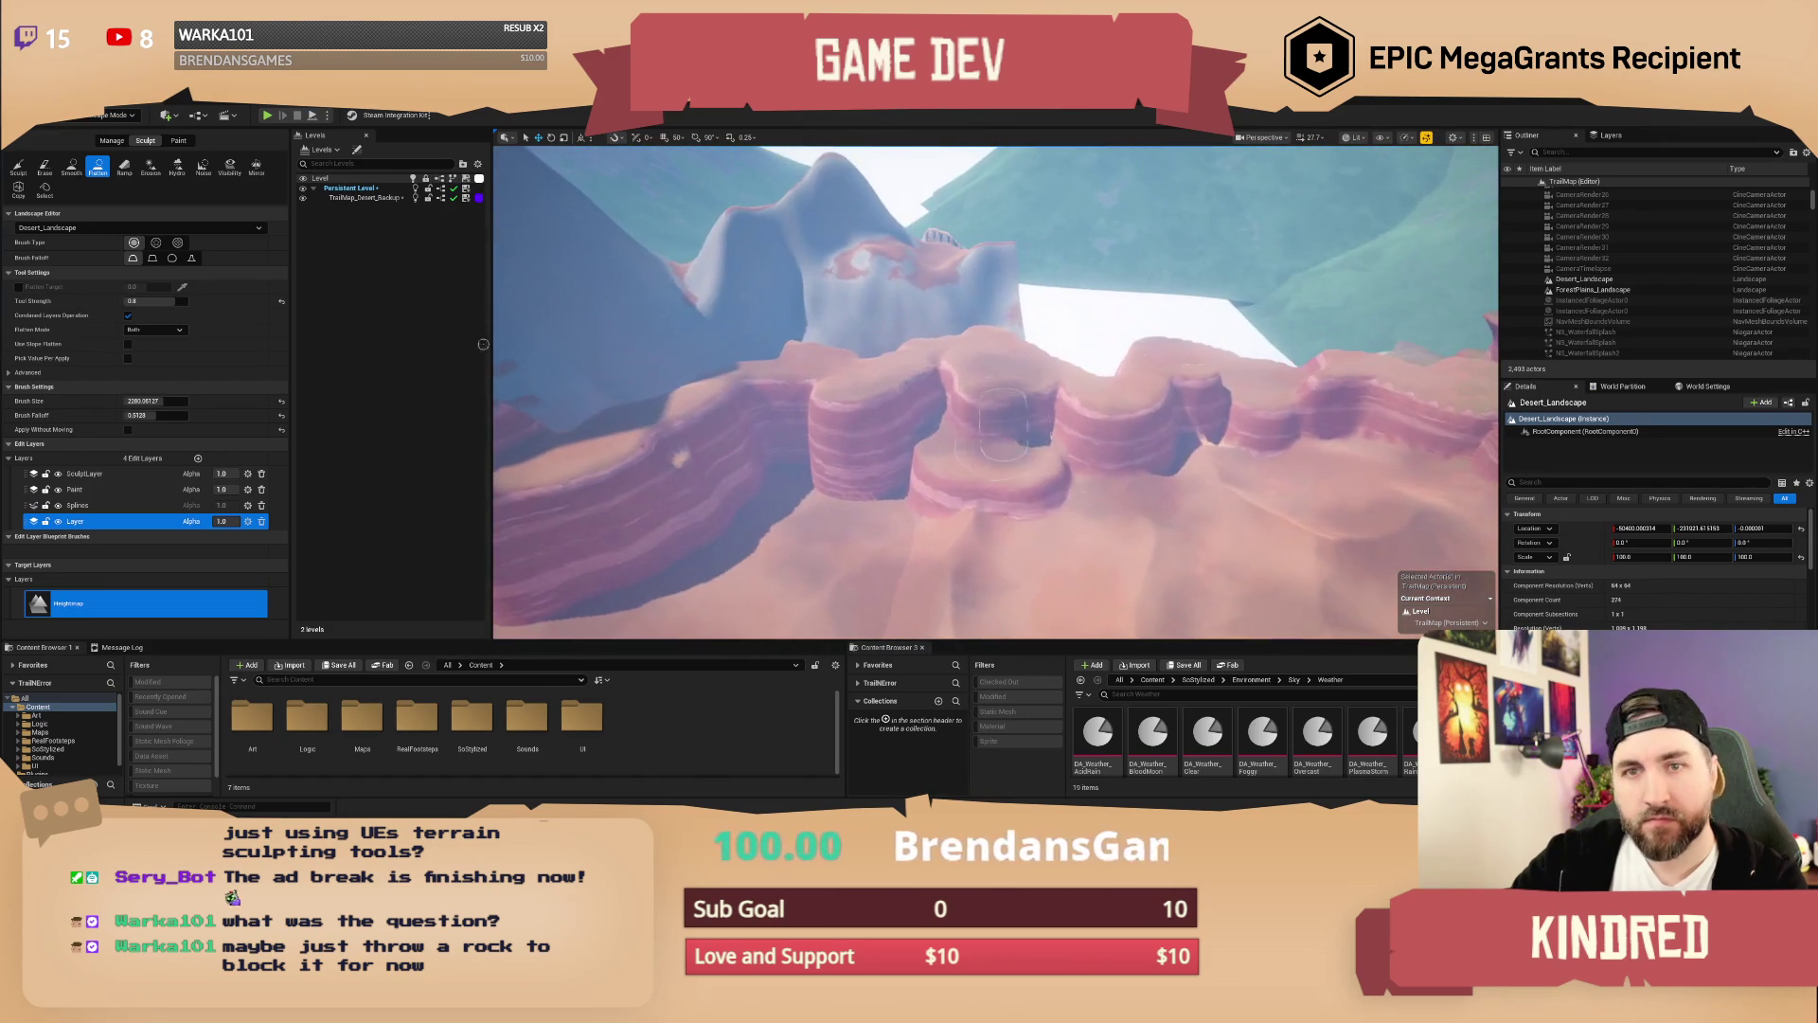
{"action": "left_click", "coordinate": [18, 166]}
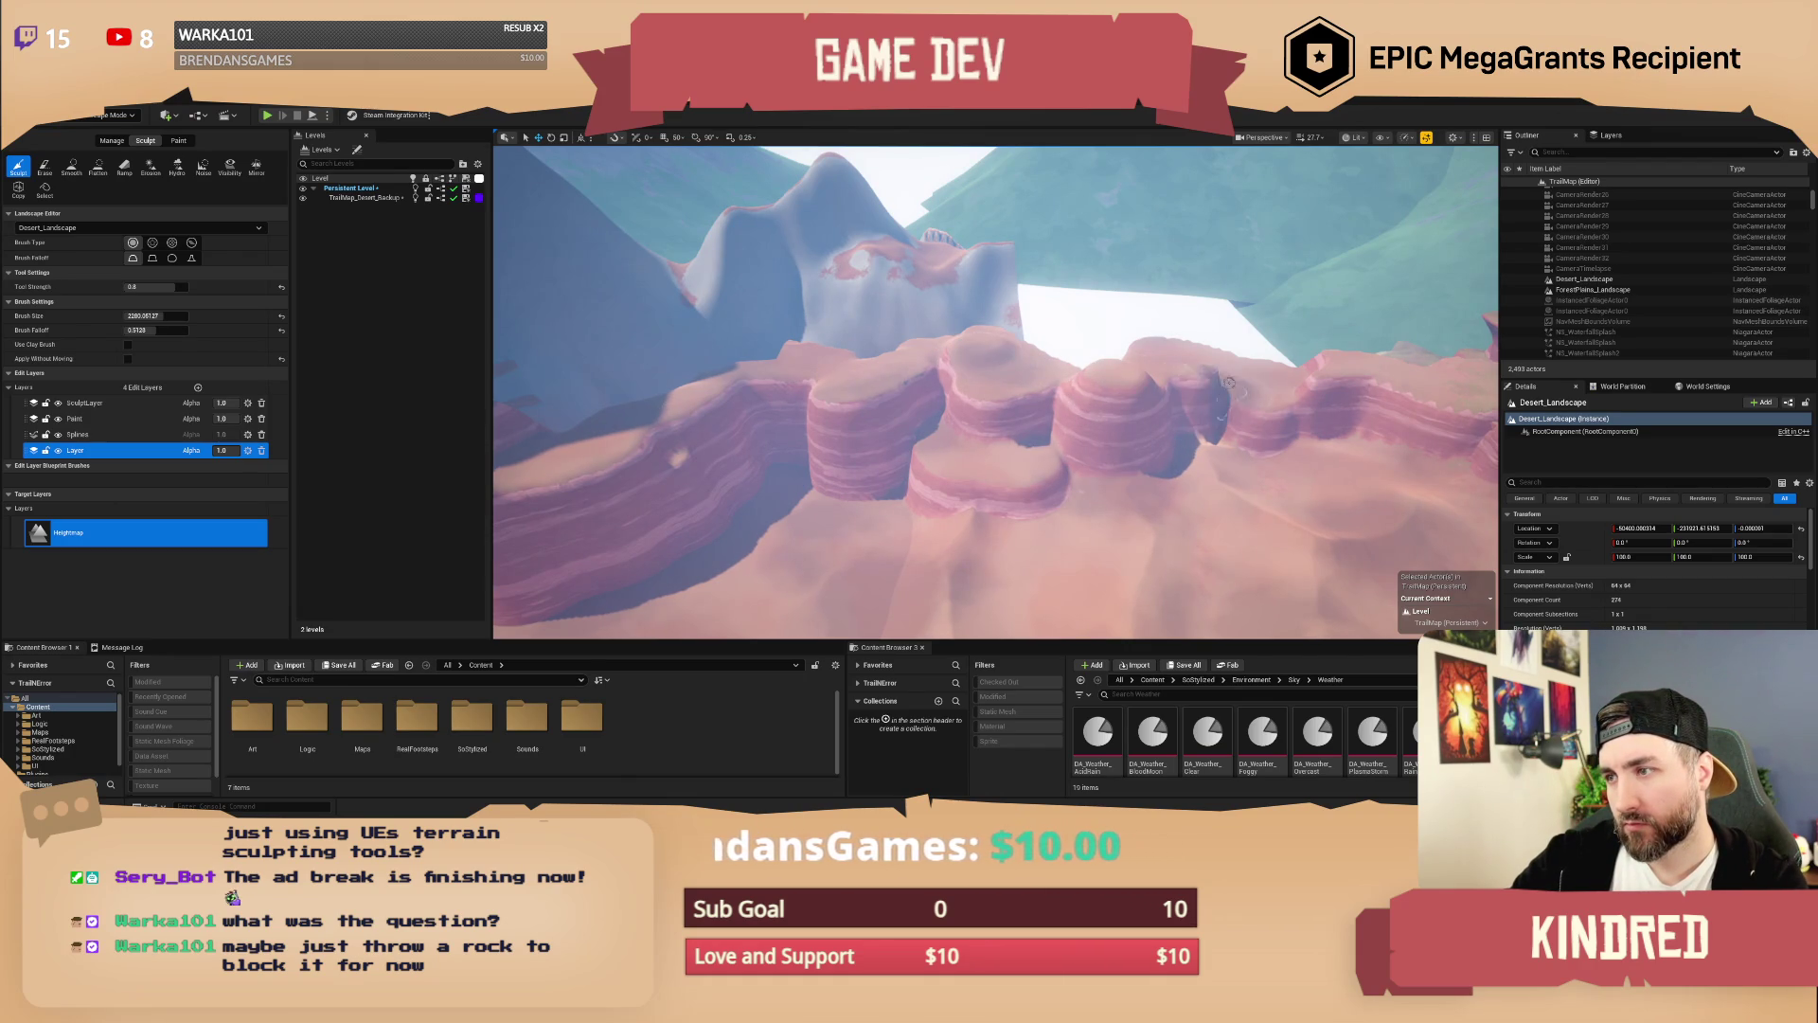
{"action": "scroll", "coordinate": [1269, 384], "scroll_direction": "down", "scroll_amount": 3}
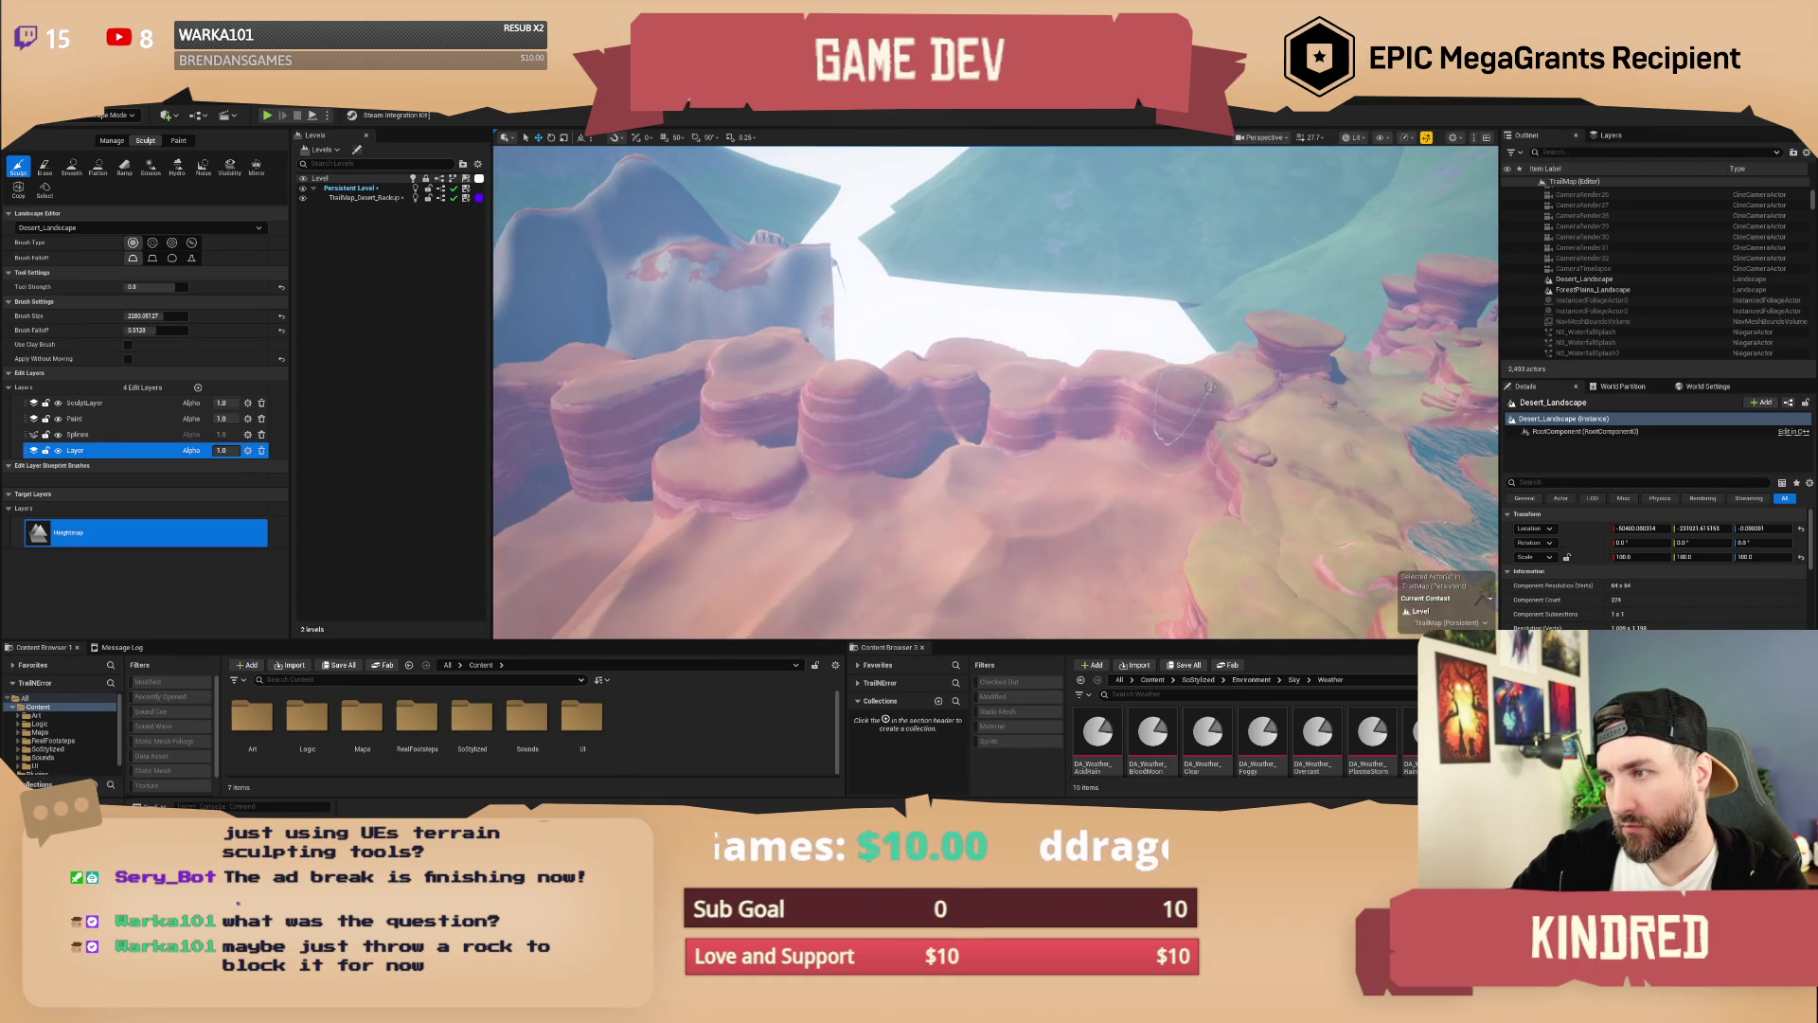
{"action": "scroll", "coordinate": [1250, 384], "scroll_direction": "up", "scroll_amount": 2}
{"action": "scroll", "coordinate": [970, 422], "scroll_direction": "up", "scroll_amount": 2}
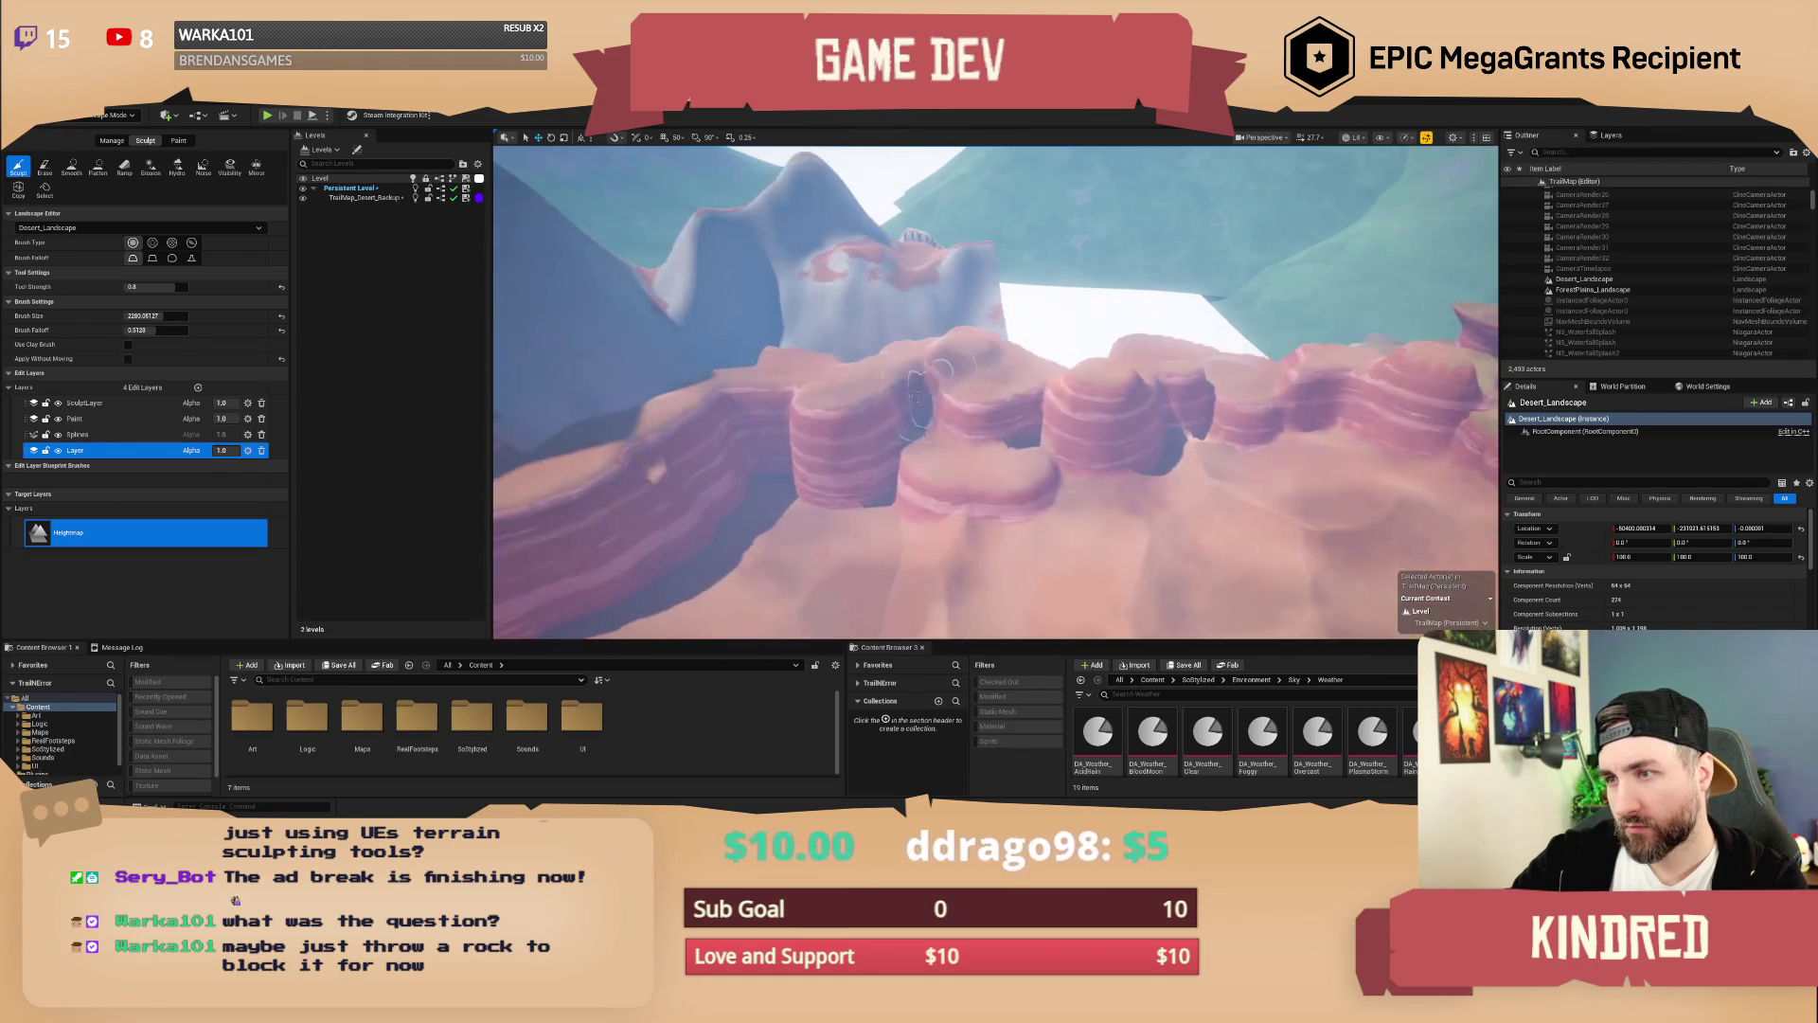
{"action": "scroll", "coordinate": [920, 432], "scroll_direction": "down", "scroll_amount": 3}
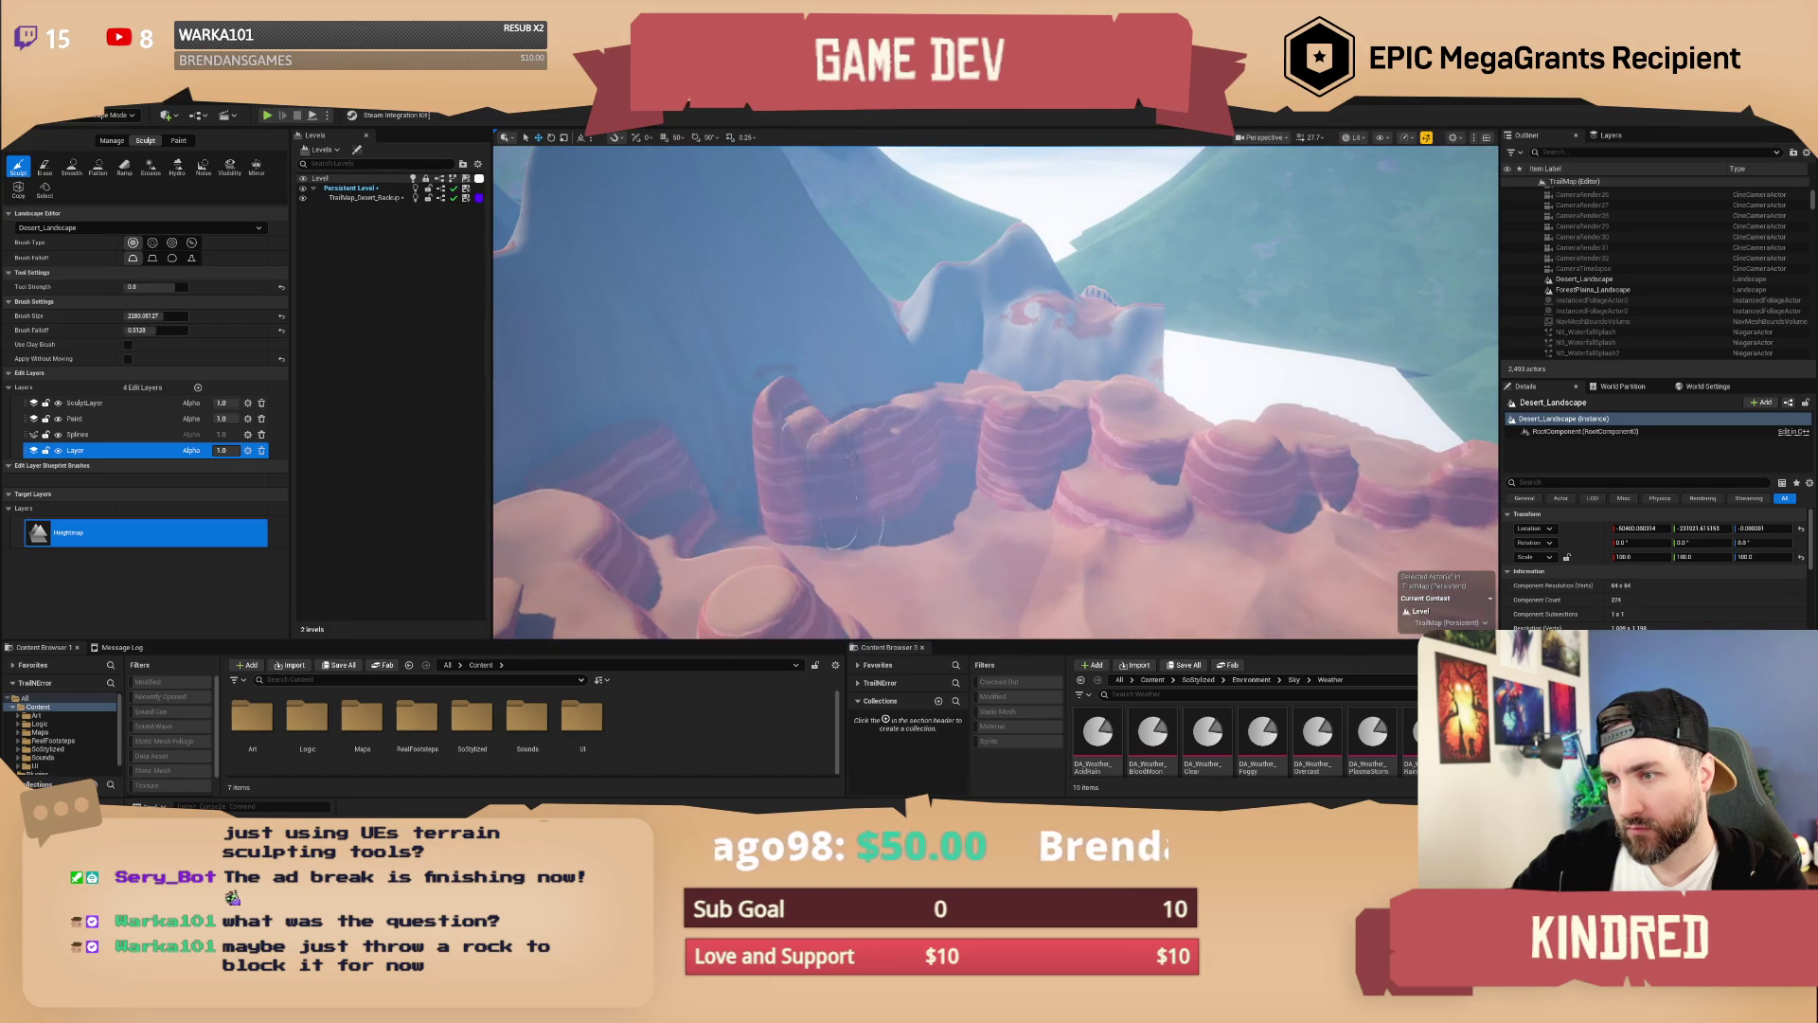
{"action": "left_click", "coordinate": [71, 168]}
{"action": "scroll", "coordinate": [971, 418], "scroll_direction": "up", "scroll_amount": 3}
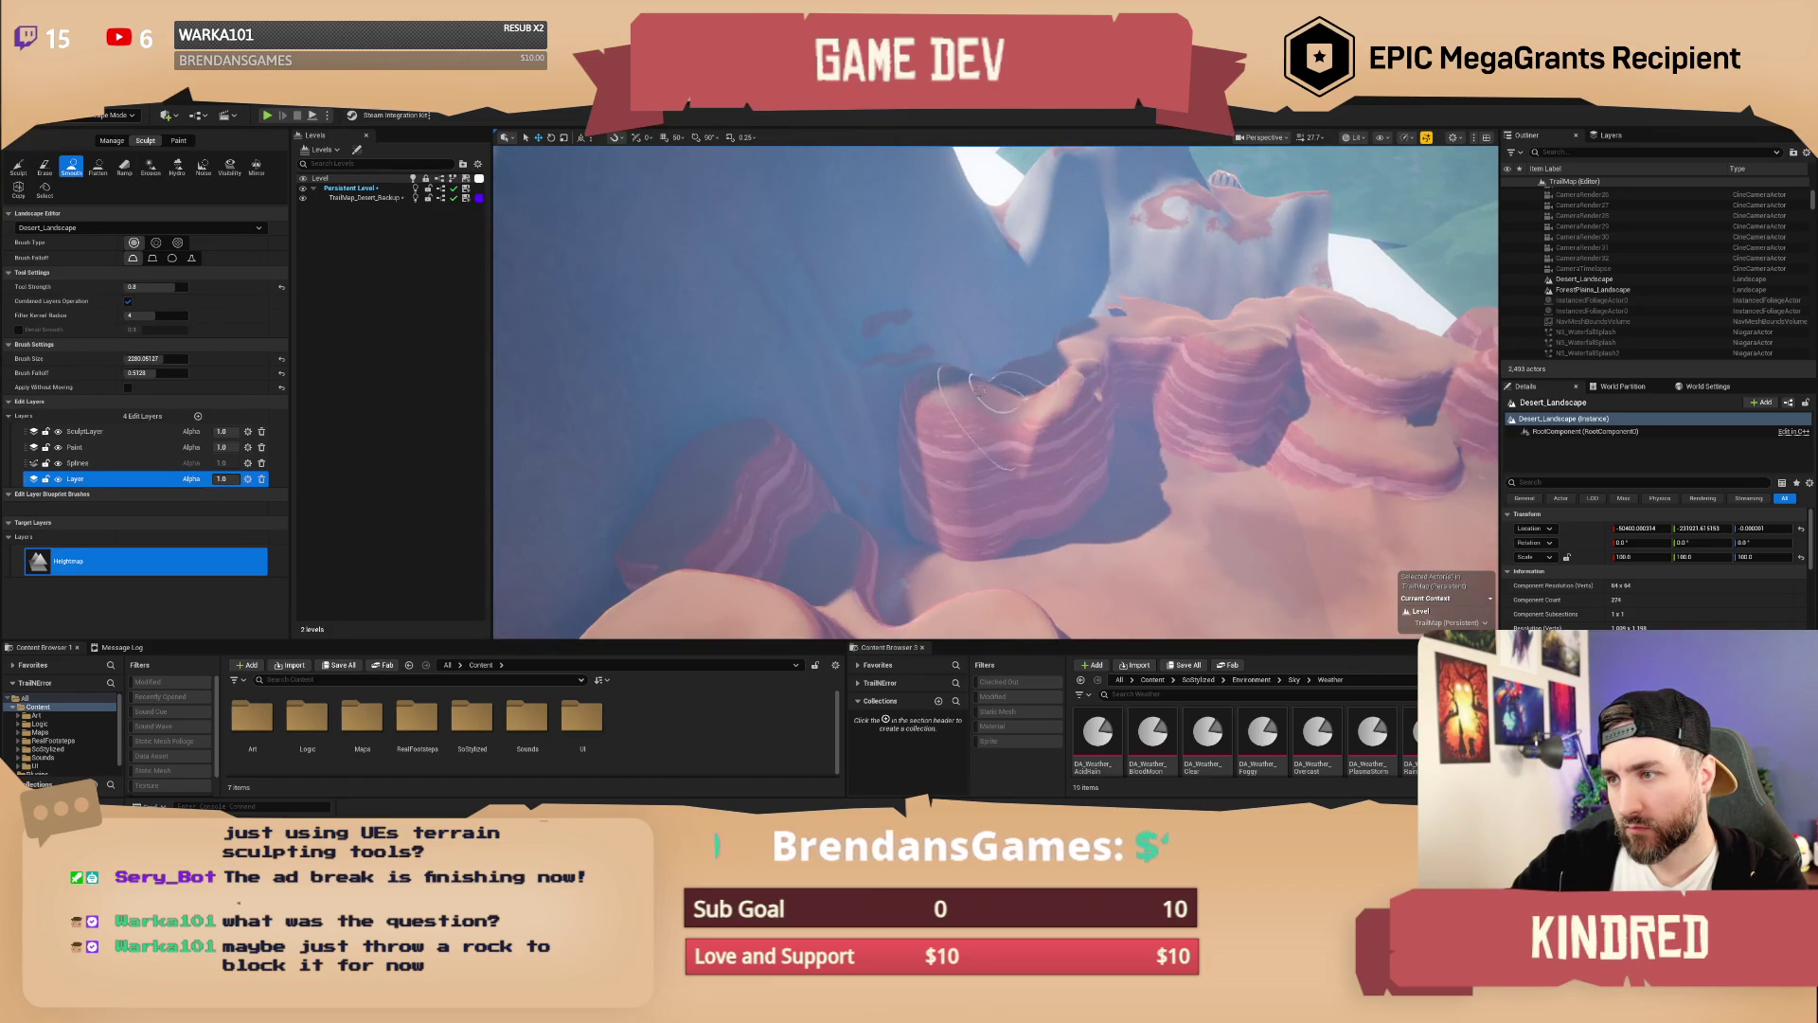
Step: Fly the camera up and over the pink mesas, levelling the view
{"action": "mouse_move", "coordinate": [1113, 399]}
{"action": "left_mouse_down"}
{"action": "mouse_move", "coordinate": [1042, 332]}
{"action": "mouse_move", "coordinate": [1045, 464]}
{"action": "left_mouse_up"}
{"action": "left_click_drag", "start_coordinate": [875, 388], "coordinate": [828, 402]}
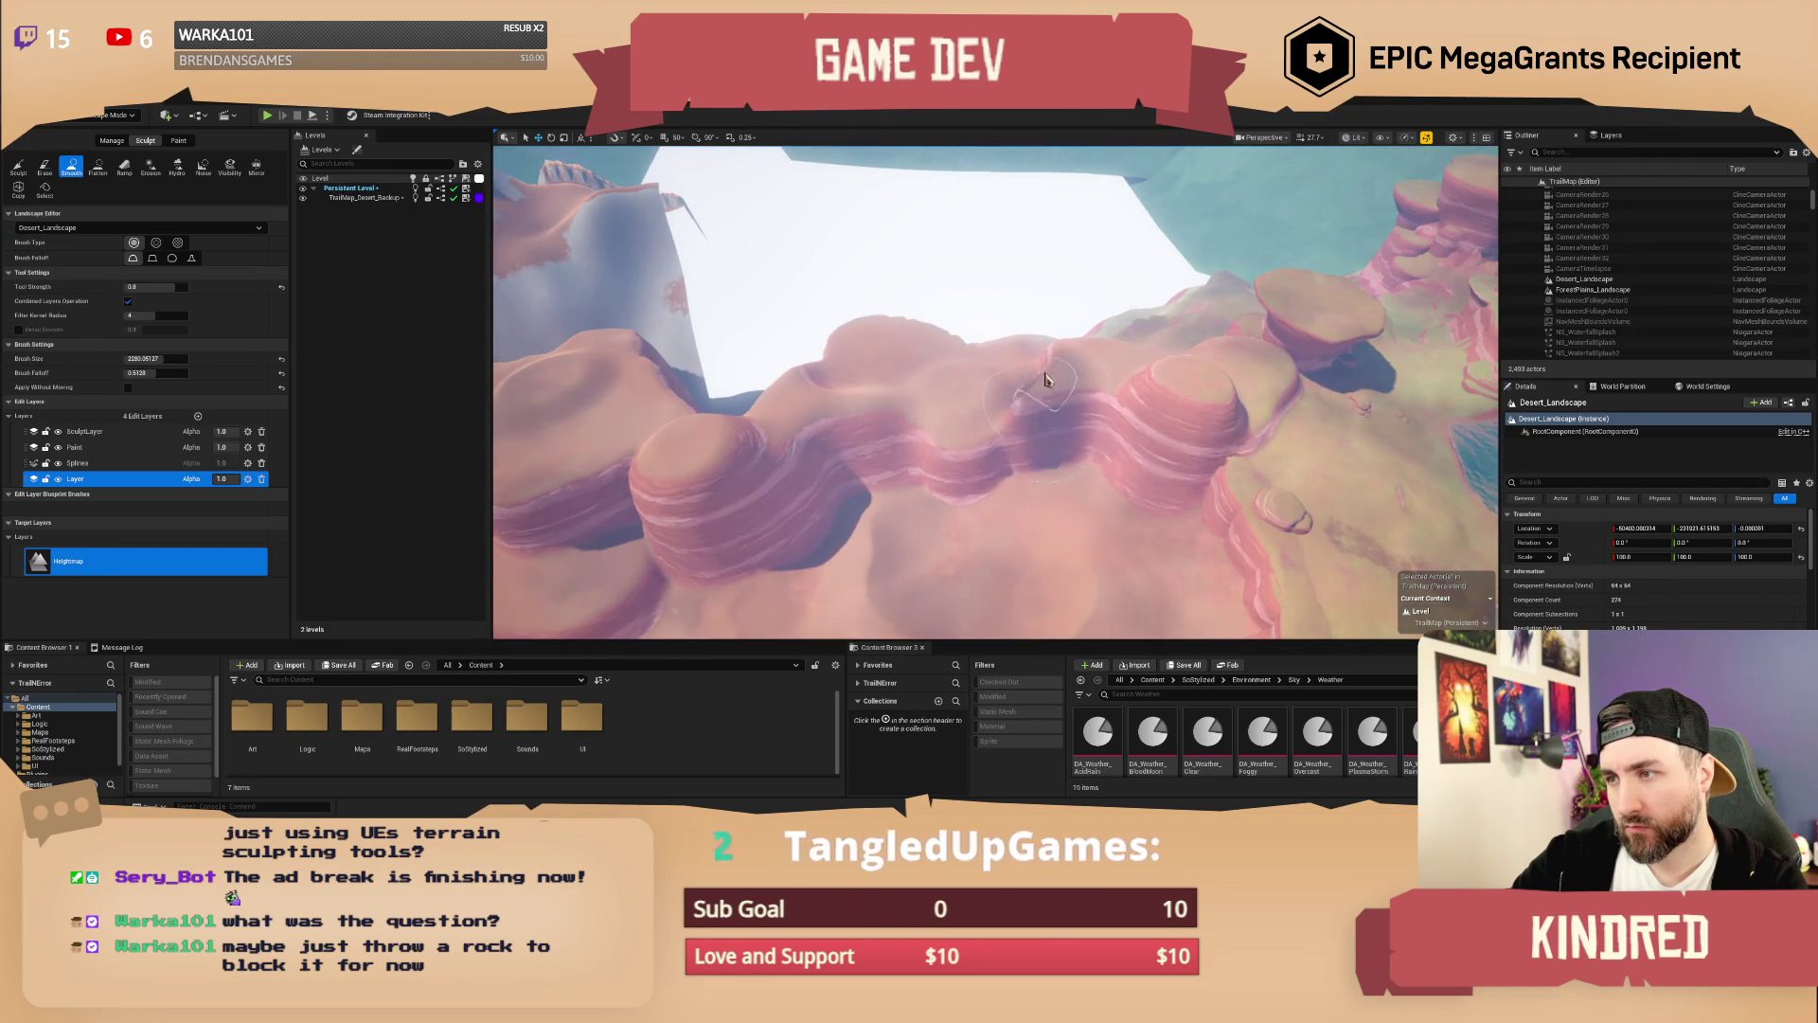
{"action": "mouse_move", "coordinate": [1197, 380]}
{"action": "left_mouse_down"}
{"action": "mouse_move", "coordinate": [1191, 483]}
{"action": "mouse_move", "coordinate": [1147, 455]}
{"action": "left_mouse_up"}
{"action": "scroll", "coordinate": [1155, 459], "scroll_direction": "down", "scroll_amount": 1}
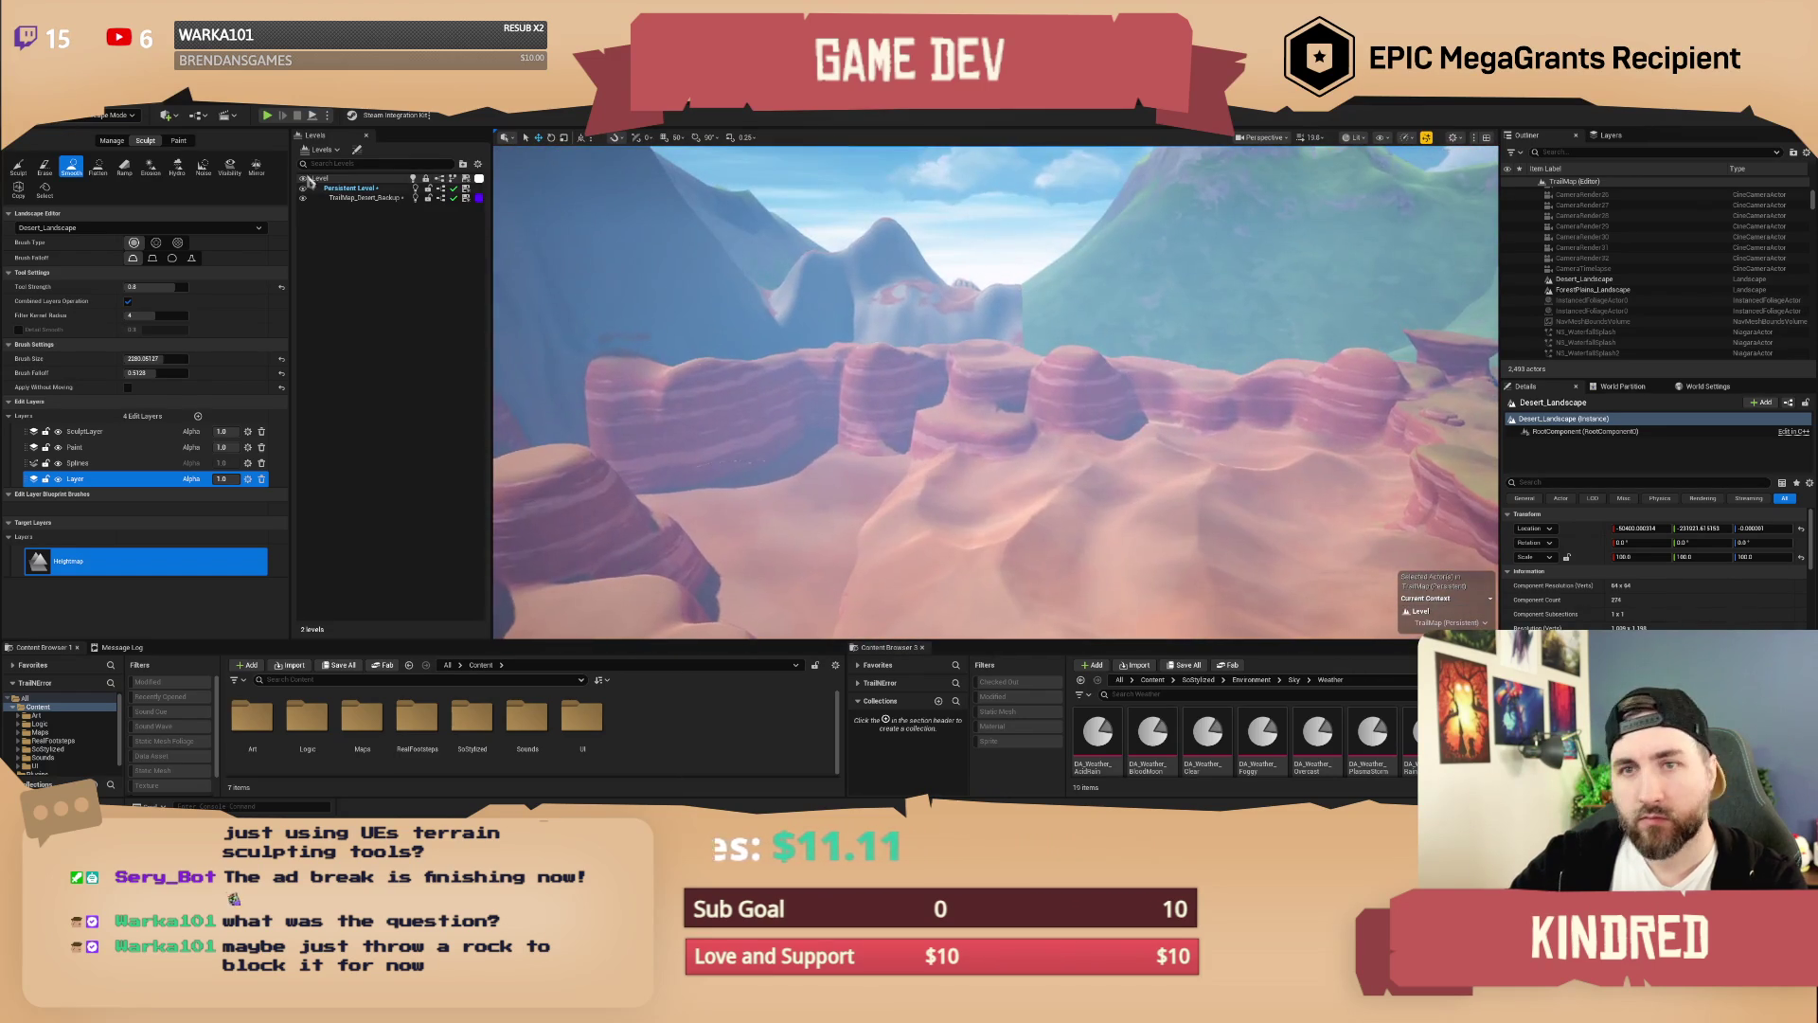
{"action": "left_click", "coordinate": [131, 114]}
Step: Switch to Selection mode and reposition the first hoodoo rock on the canyon floor
{"action": "left_click", "coordinate": [108, 137]}
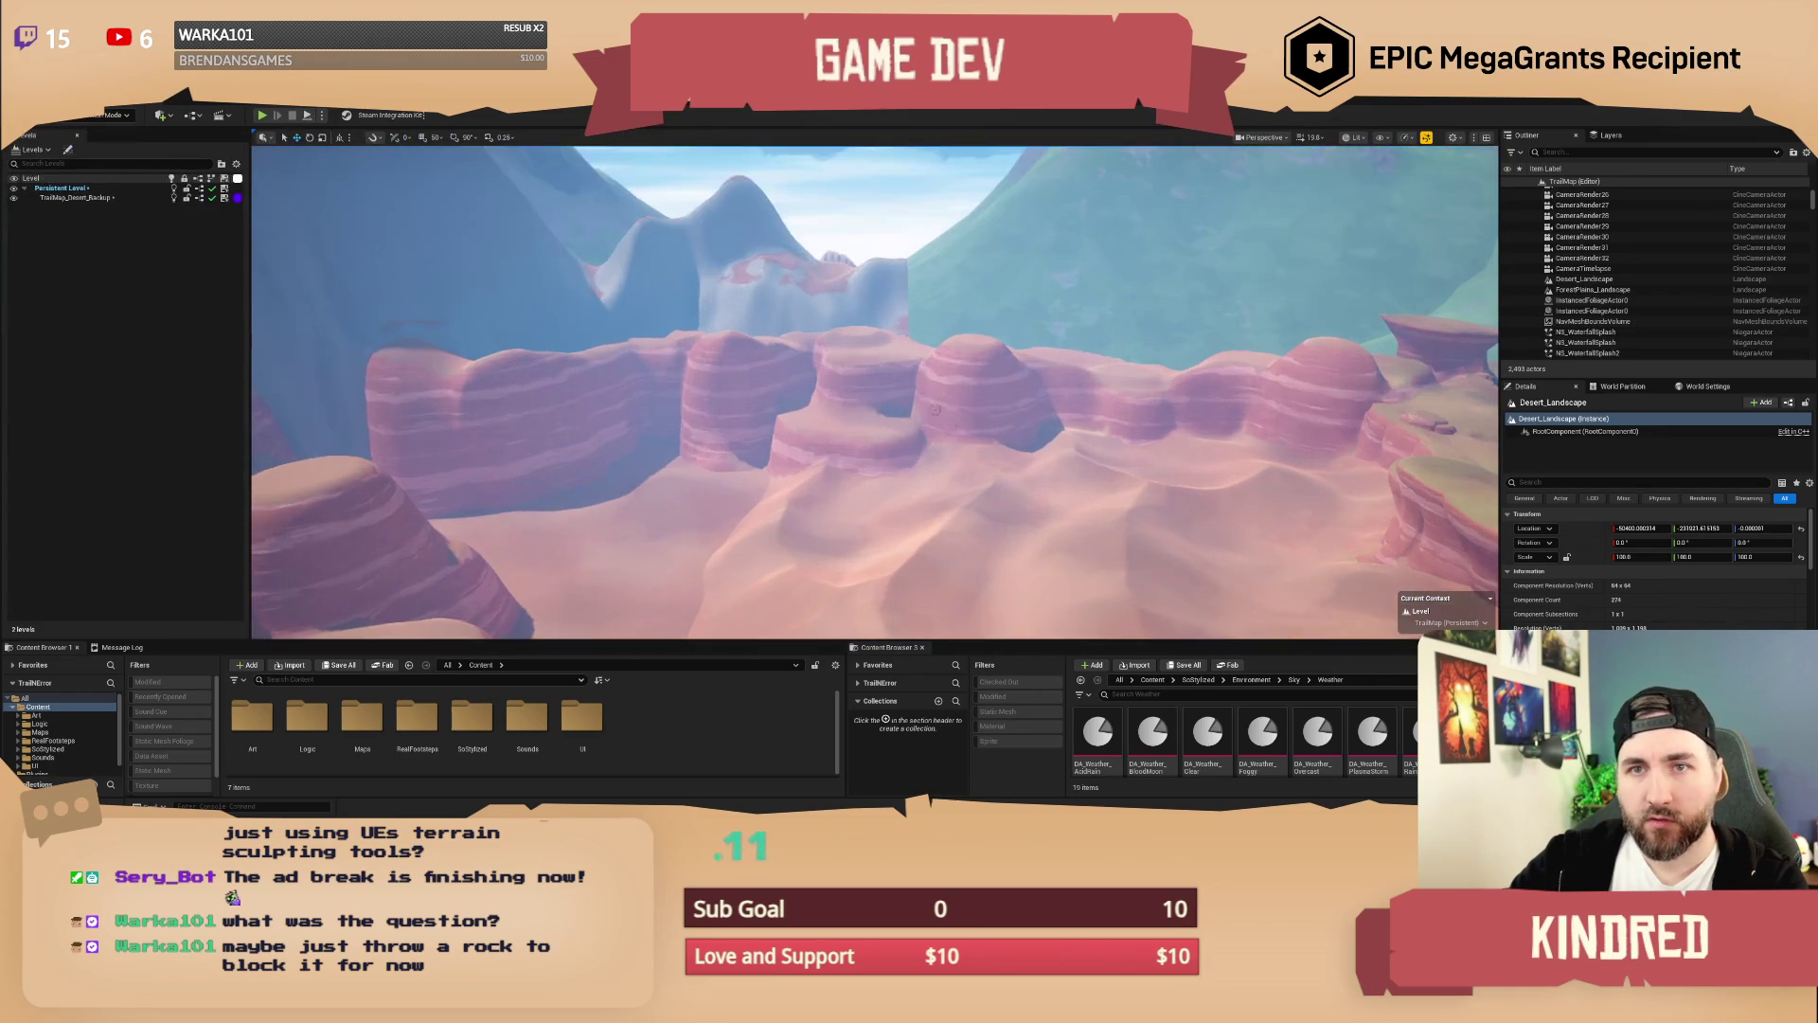
{"action": "left_click_drag", "start_coordinate": [1148, 455], "coordinate": [1133, 418]}
{"action": "left_click", "coordinate": [1115, 417]}
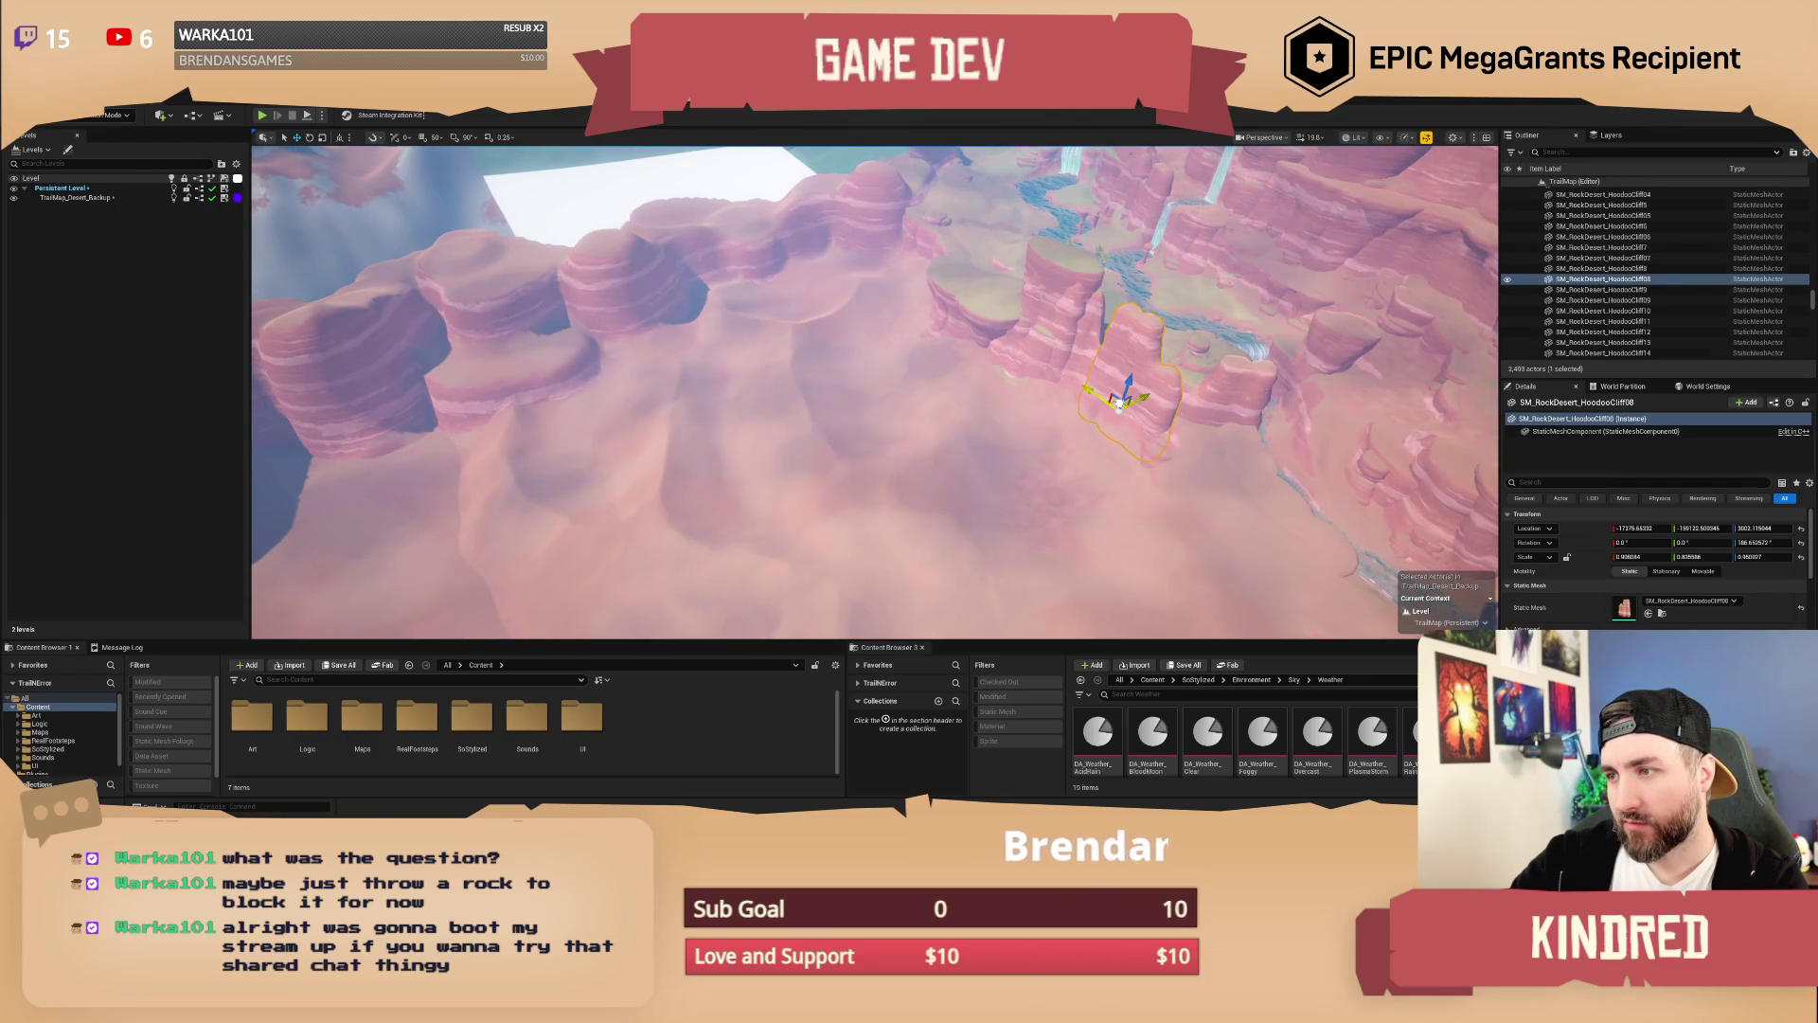
{"action": "key", "text": "f"}
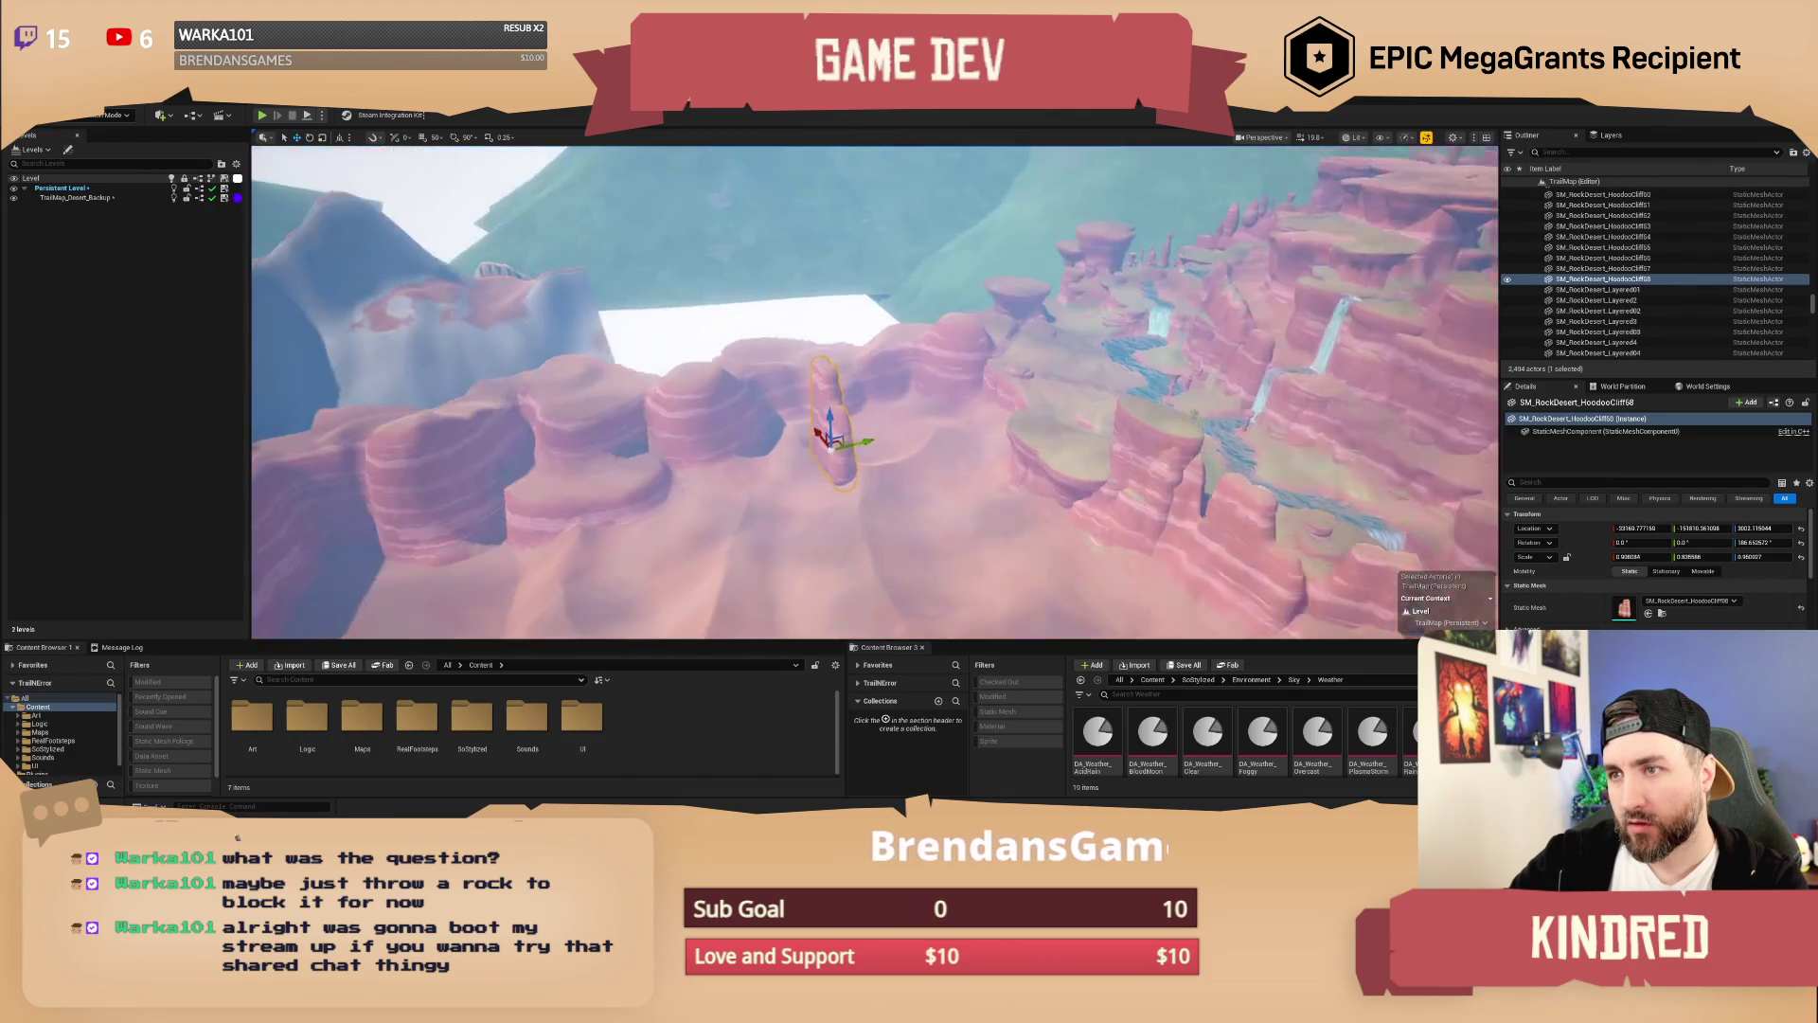
{"action": "mouse_move", "coordinate": [864, 471]}
{"action": "left_mouse_down"}
{"action": "mouse_move", "coordinate": [858, 330]}
{"action": "mouse_move", "coordinate": [888, 346]}
{"action": "mouse_move", "coordinate": [811, 284]}
{"action": "mouse_move", "coordinate": [852, 312]}
{"action": "left_mouse_up"}
{"action": "key", "text": "f"}
{"action": "key", "text": "w"}
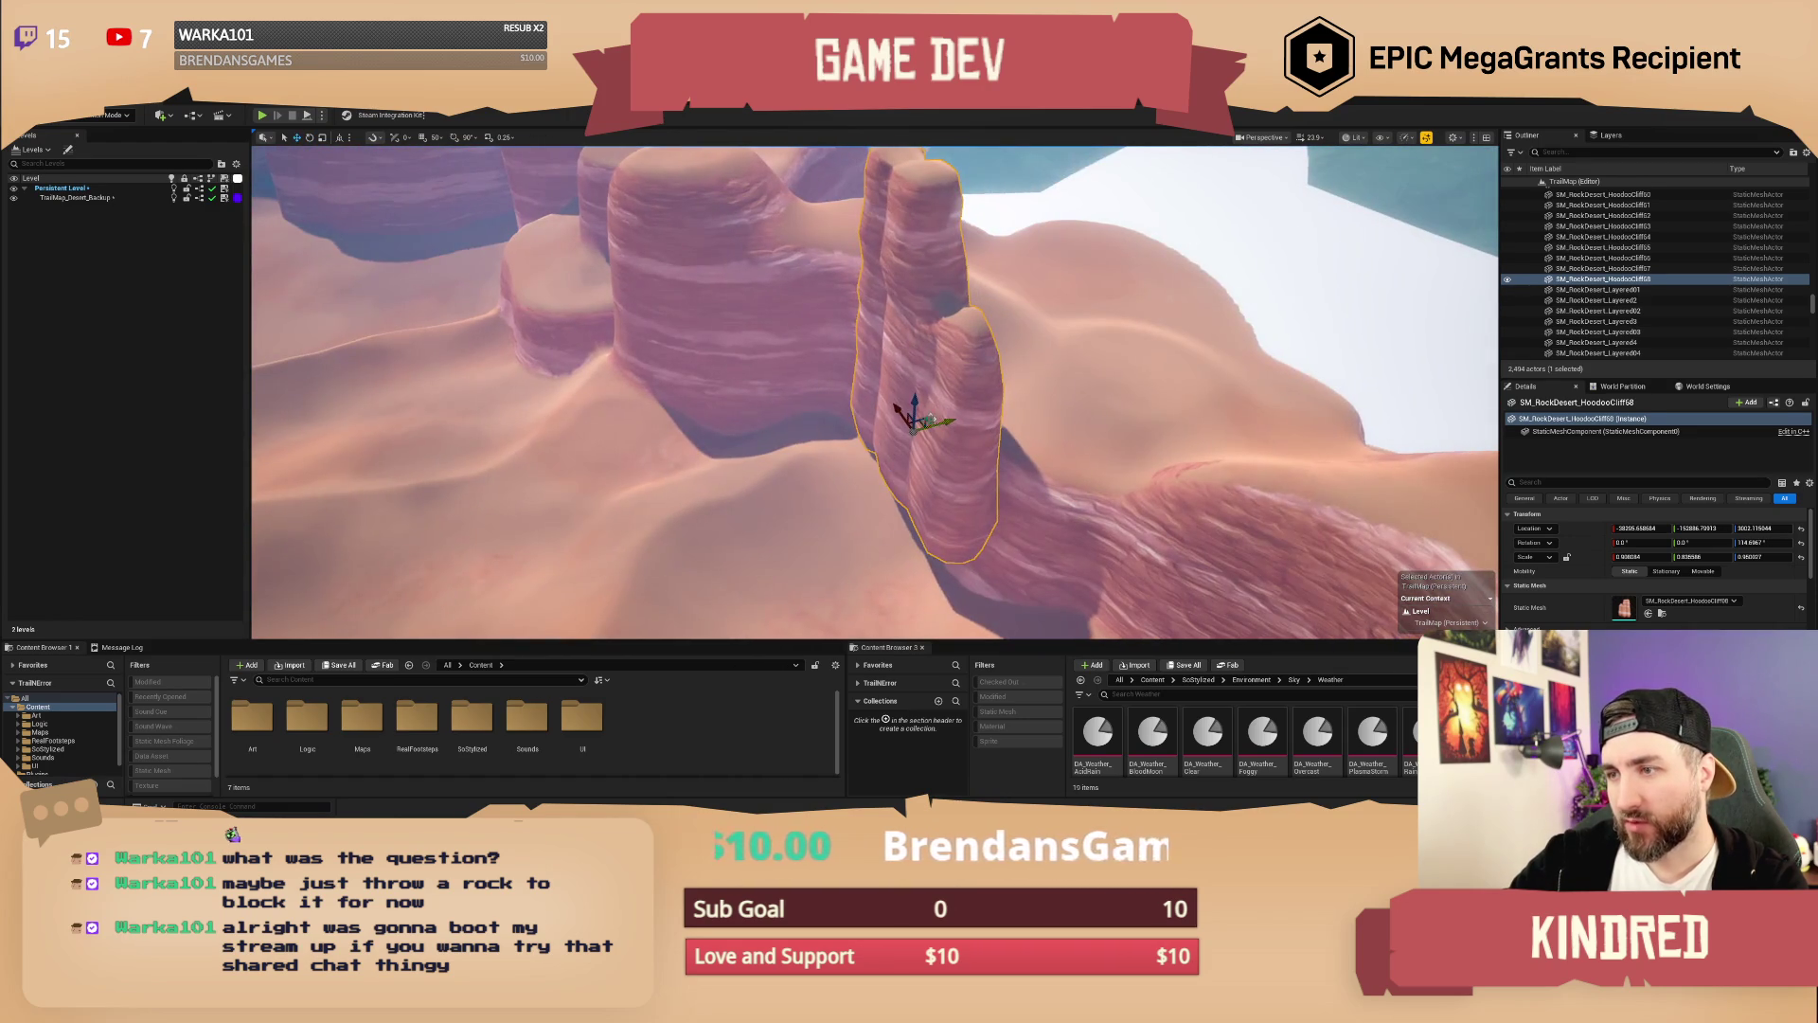
{"action": "mouse_move", "coordinate": [921, 421]}
{"action": "left_mouse_down"}
{"action": "mouse_move", "coordinate": [917, 393]}
{"action": "mouse_move", "coordinate": [925, 441]}
{"action": "mouse_move", "coordinate": [920, 405]}
{"action": "mouse_move", "coordinate": [994, 419]}
{"action": "mouse_move", "coordinate": [1069, 380]}
{"action": "mouse_move", "coordinate": [1015, 424]}
{"action": "left_mouse_up"}
{"action": "key", "text": "Escape"}
Step: Alt-drag a copy of another hoodoo to the left, enlarge, rotate and nudge it
{"action": "left_click", "coordinate": [1092, 376]}
{"action": "mouse_move", "coordinate": [686, 451]}
{"action": "left_mouse_down"}
{"action": "mouse_move", "coordinate": [654, 435]}
{"action": "mouse_move", "coordinate": [486, 461]}
{"action": "mouse_move", "coordinate": [492, 428]}
{"action": "mouse_move", "coordinate": [527, 411]}
{"action": "left_mouse_up"}
{"action": "key", "text": "e"}
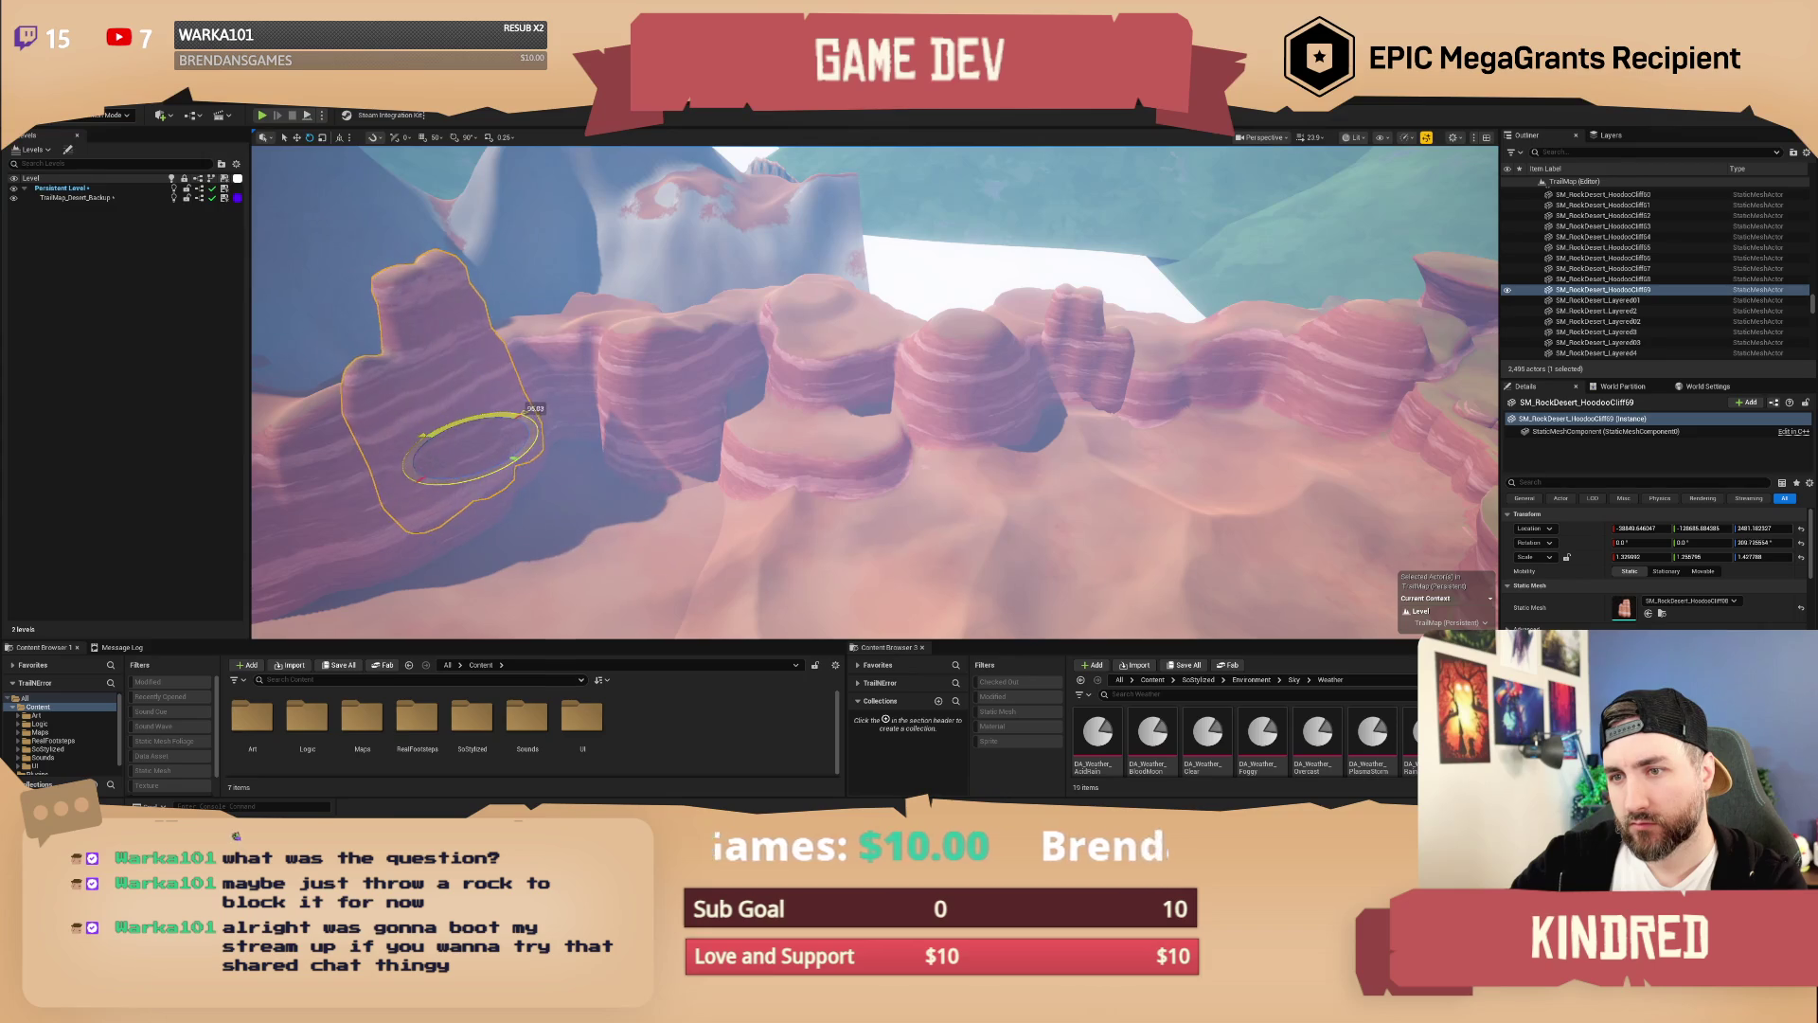
{"action": "key", "text": "w"}
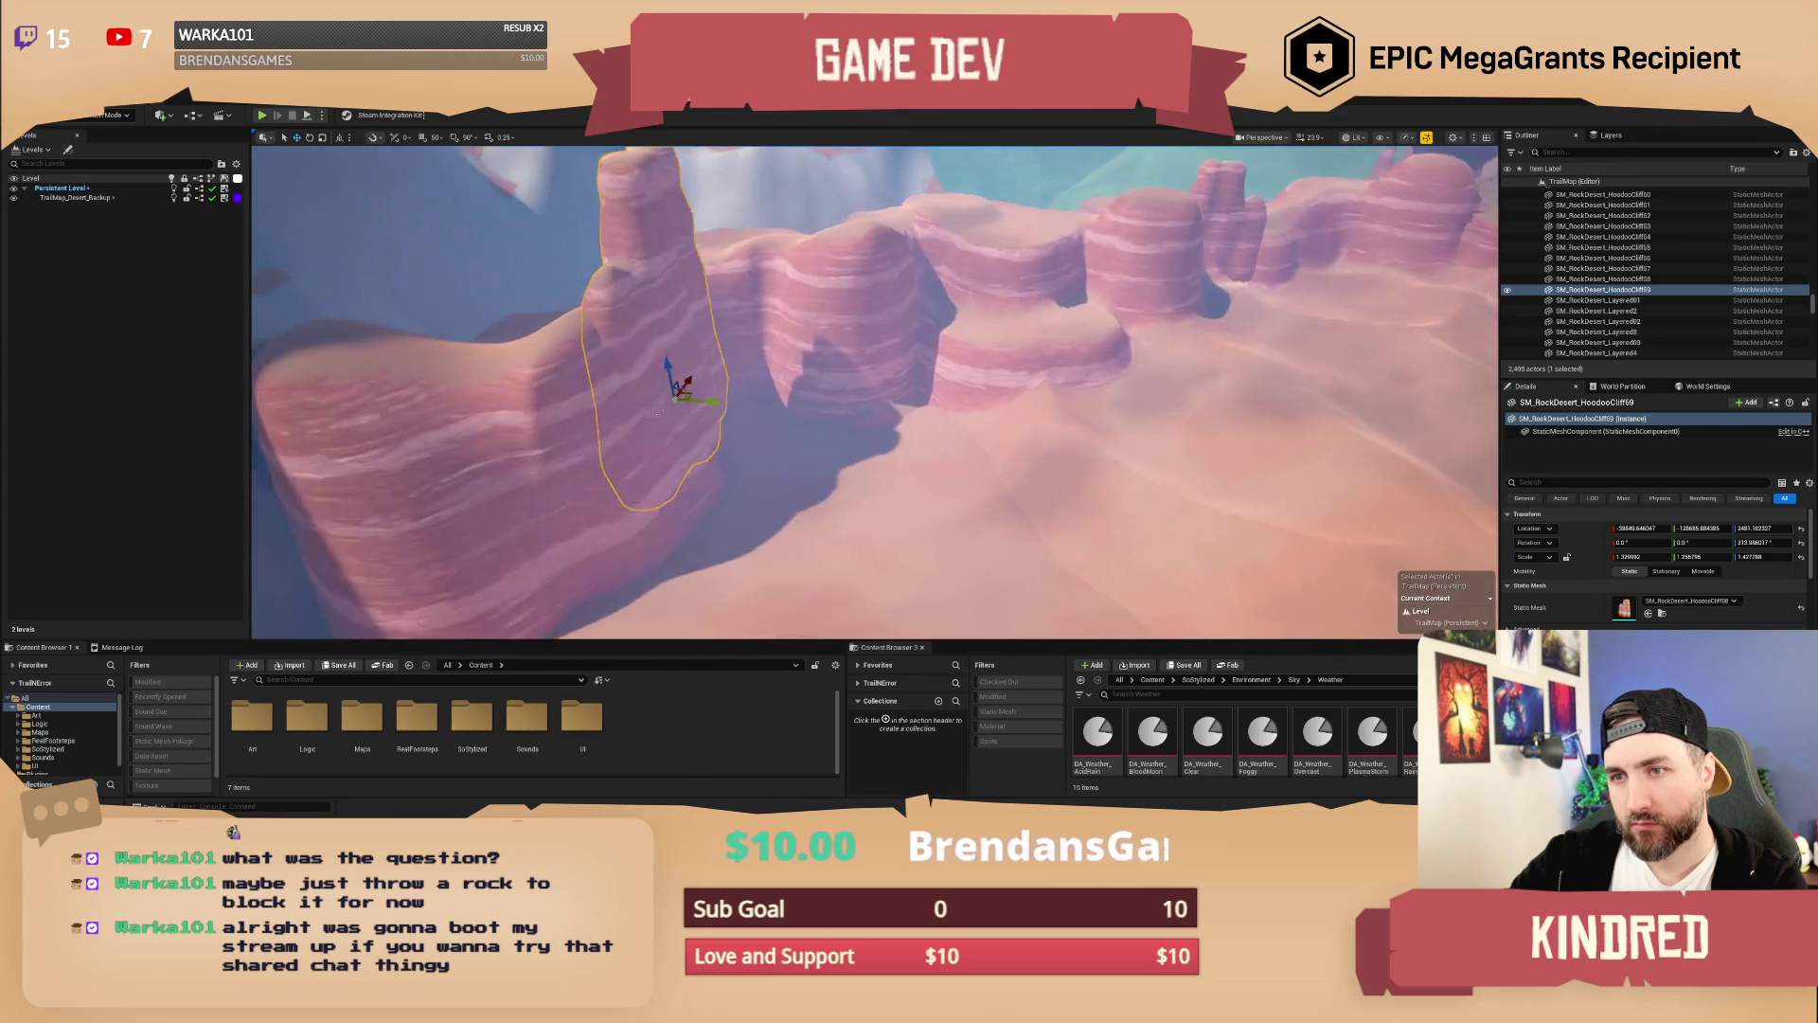
{"action": "mouse_move", "coordinate": [693, 381]}
{"action": "left_mouse_down"}
{"action": "mouse_move", "coordinate": [698, 418]}
{"action": "mouse_move", "coordinate": [712, 389]}
{"action": "mouse_move", "coordinate": [719, 416]}
{"action": "mouse_move", "coordinate": [663, 430]}
{"action": "mouse_move", "coordinate": [691, 445]}
{"action": "mouse_move", "coordinate": [625, 455]}
{"action": "mouse_move", "coordinate": [850, 429]}
{"action": "mouse_move", "coordinate": [859, 355]}
{"action": "mouse_move", "coordinate": [814, 407]}
{"action": "mouse_move", "coordinate": [850, 374]}
{"action": "mouse_move", "coordinate": [1032, 431]}
{"action": "left_mouse_up"}
{"action": "key", "text": "Escape"}
Step: Raise, rotate and rescale a third hoodoo into a taller pillar
{"action": "left_click", "coordinate": [616, 416]}
{"action": "key", "text": "e"}
{"action": "key", "text": "w"}
{"action": "key", "text": "r"}
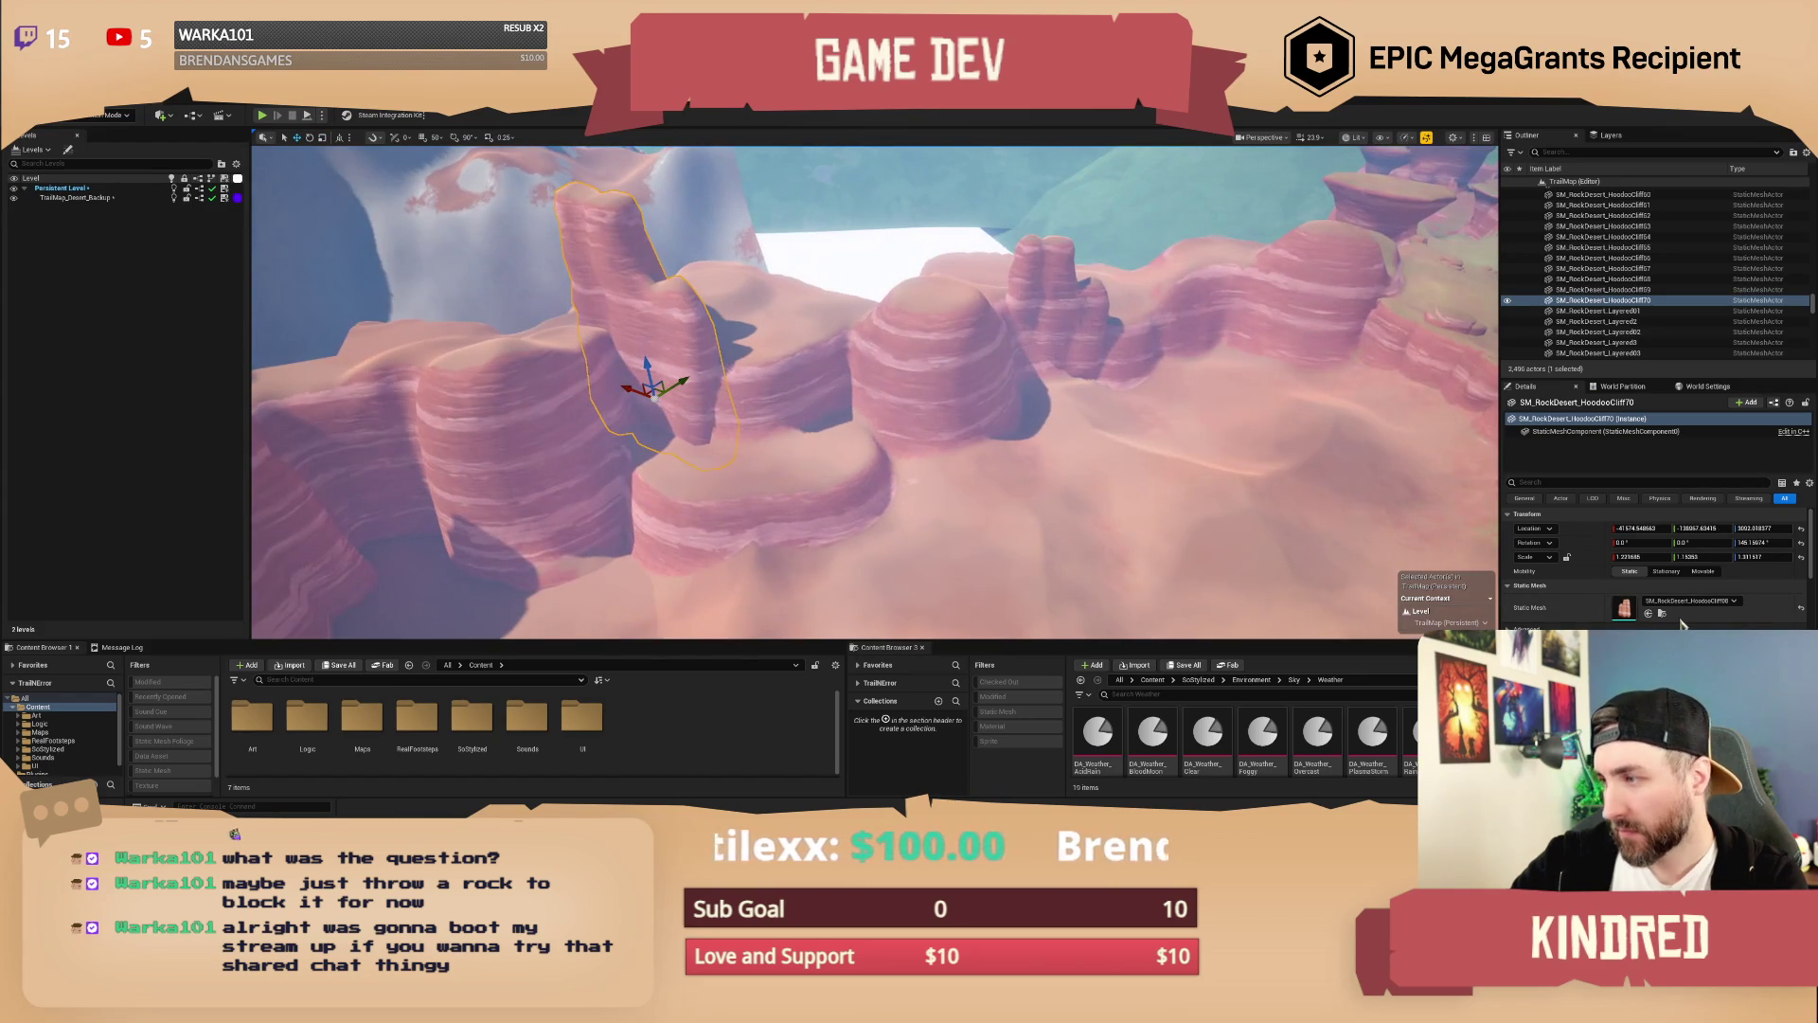
{"action": "right_click", "coordinate": [689, 374]}
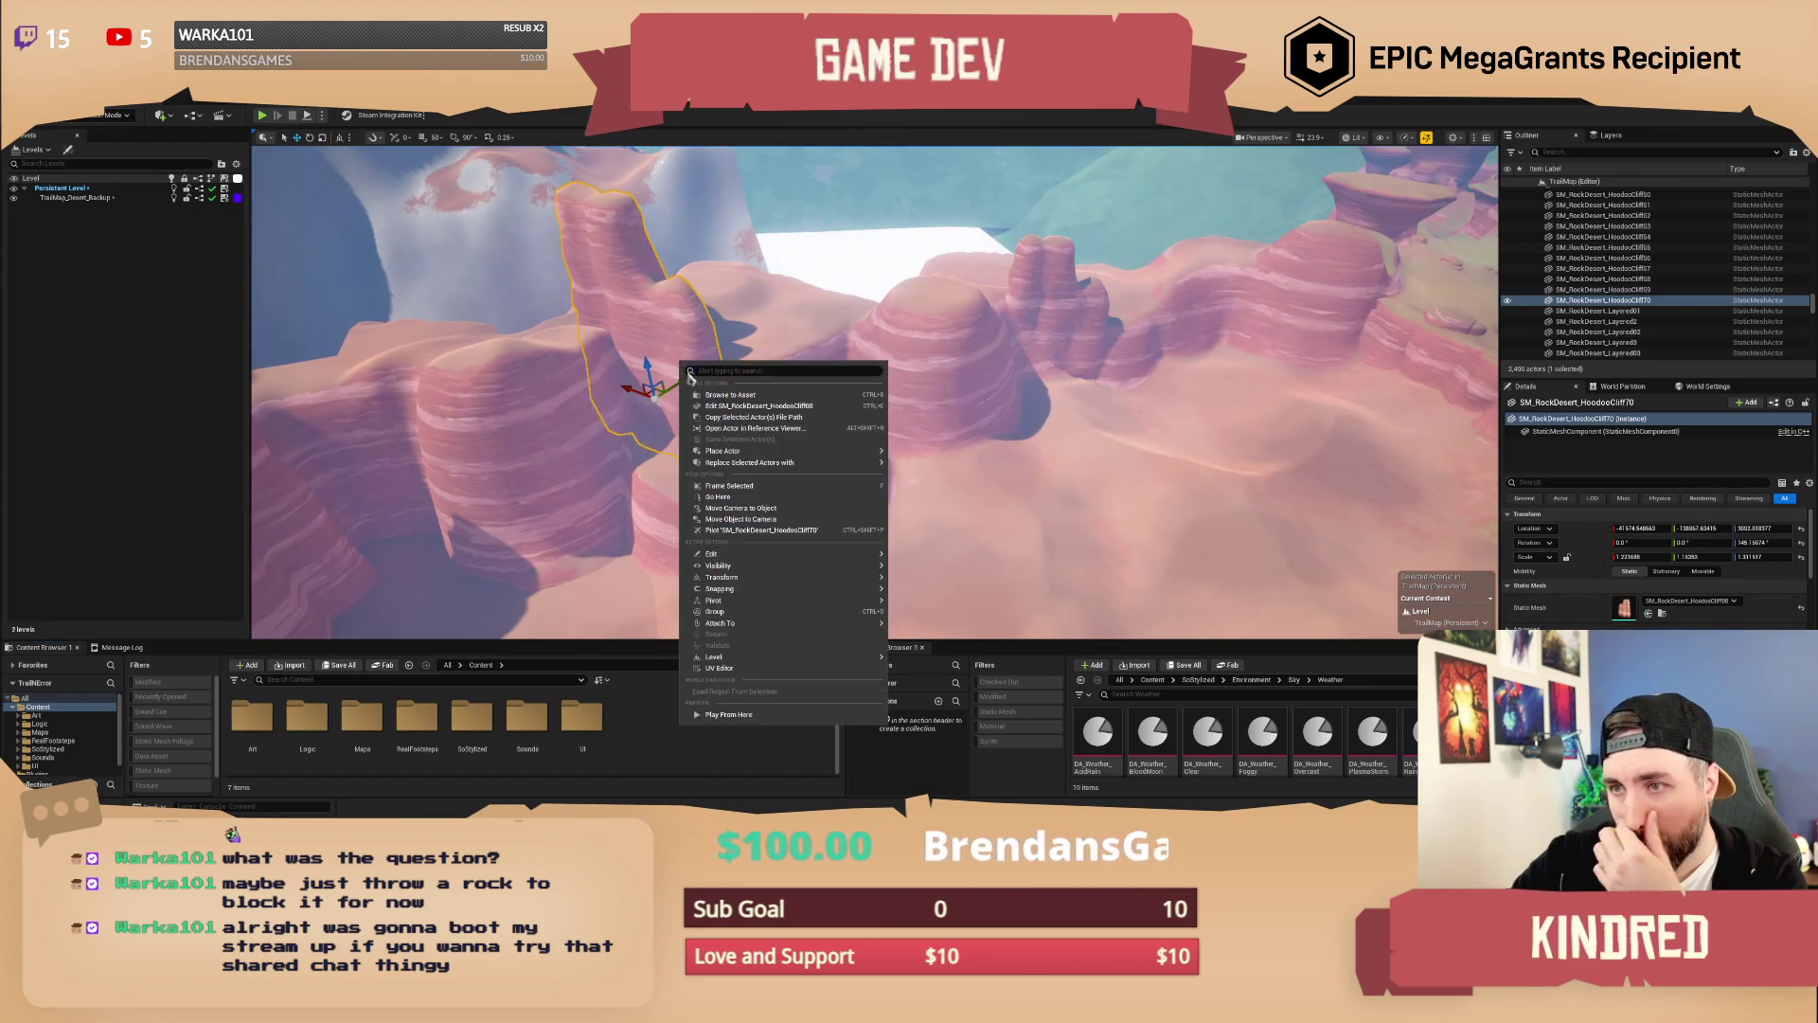
Step: Replace the selected hoodoo with the HoodooCliff07 mesh
{"action": "left_click", "coordinate": [720, 396]}
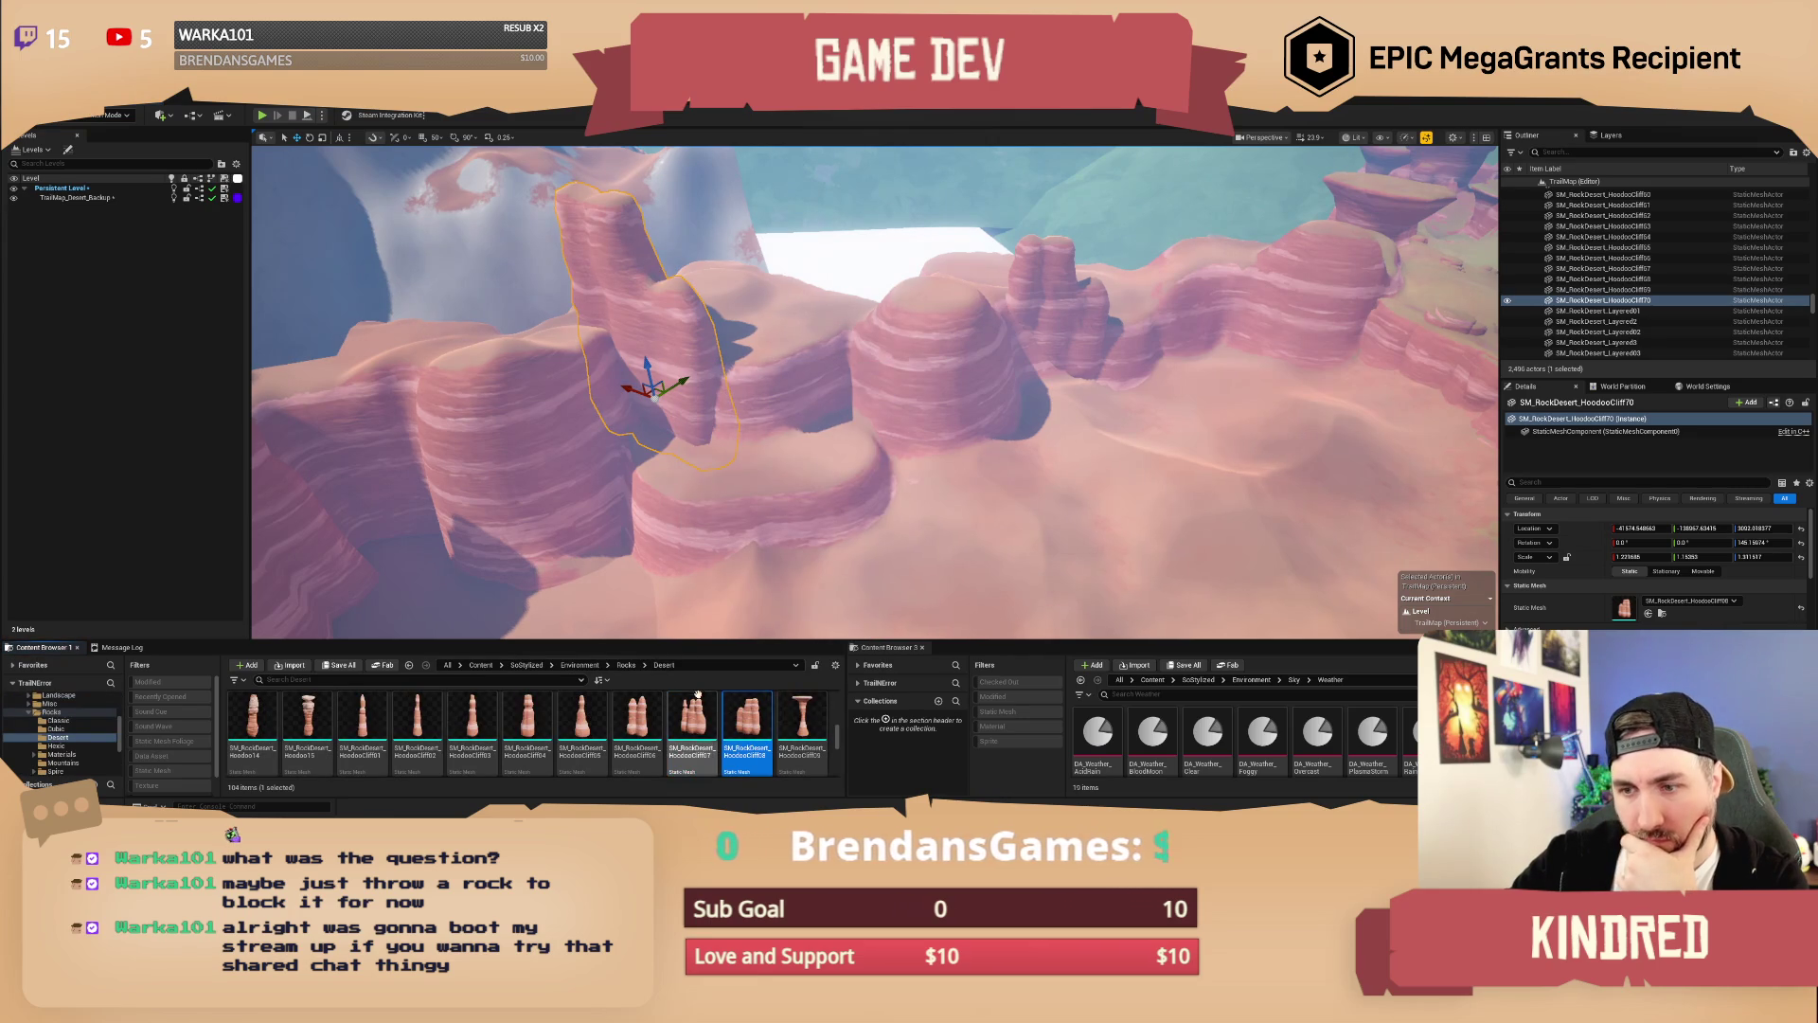
{"action": "right_click", "coordinate": [648, 351]}
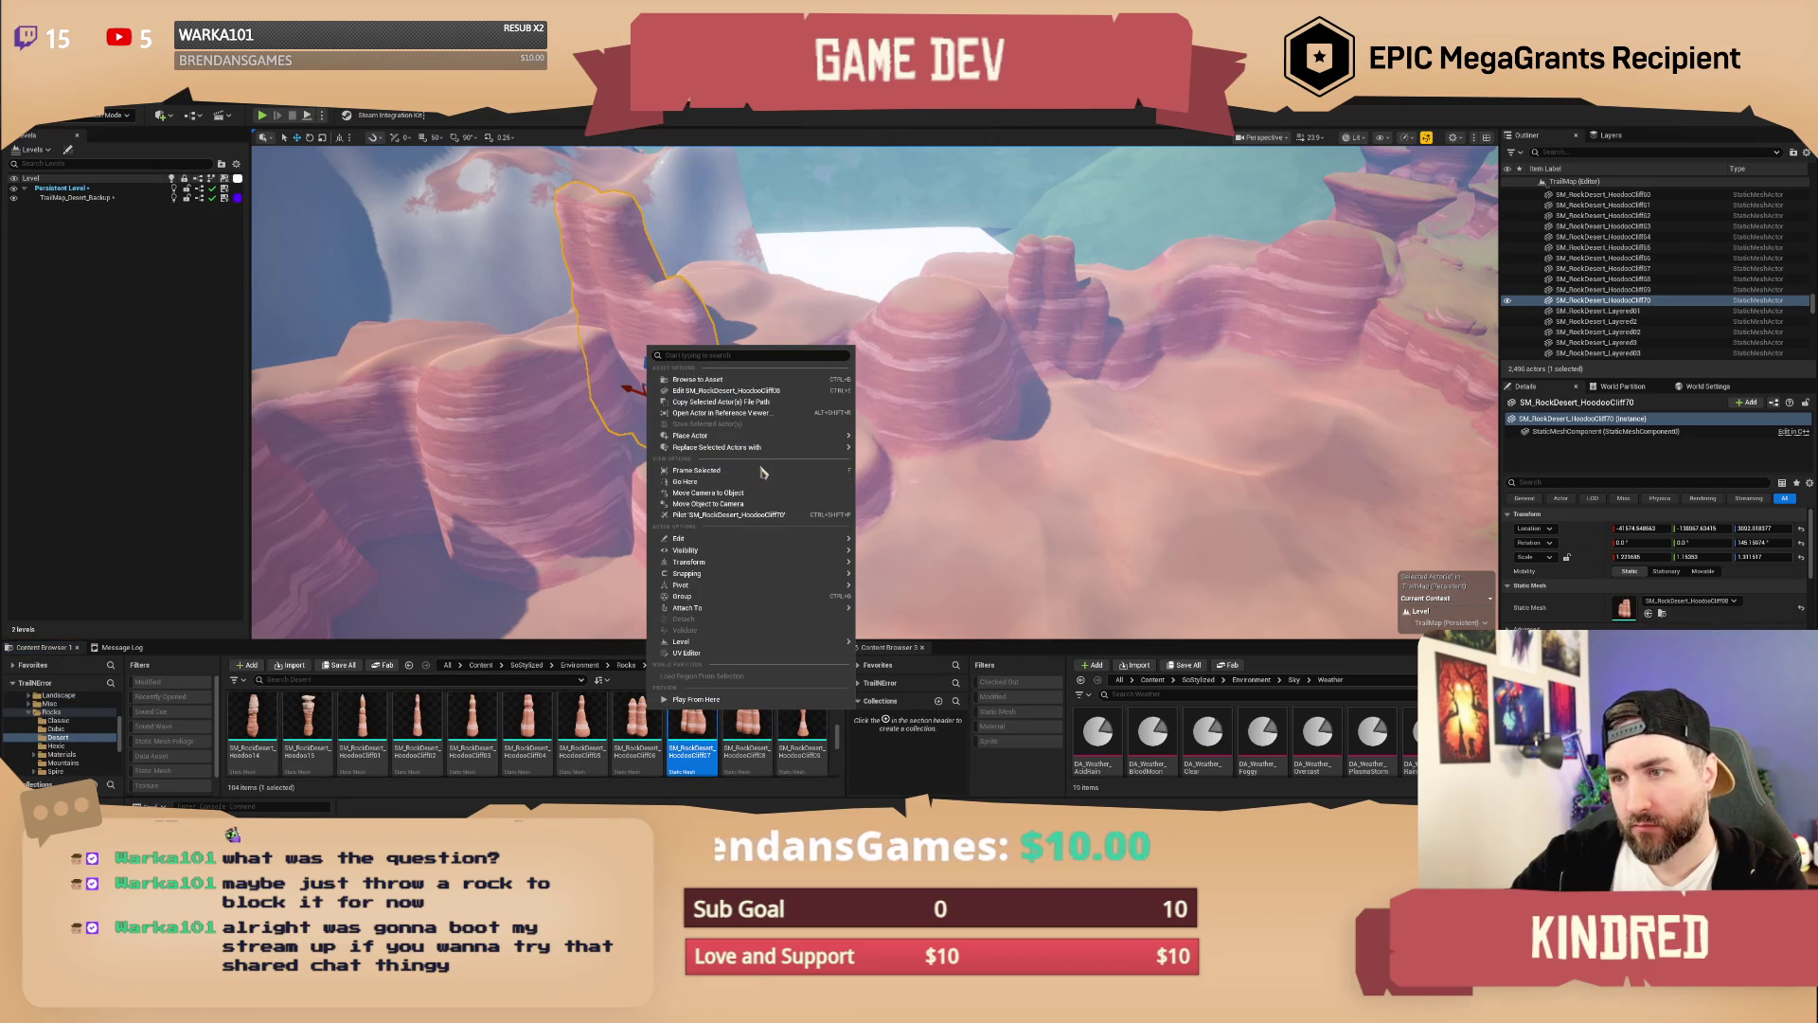
{"action": "mouse_move", "coordinate": [782, 449]}
{"action": "left_click", "coordinate": [938, 500]}
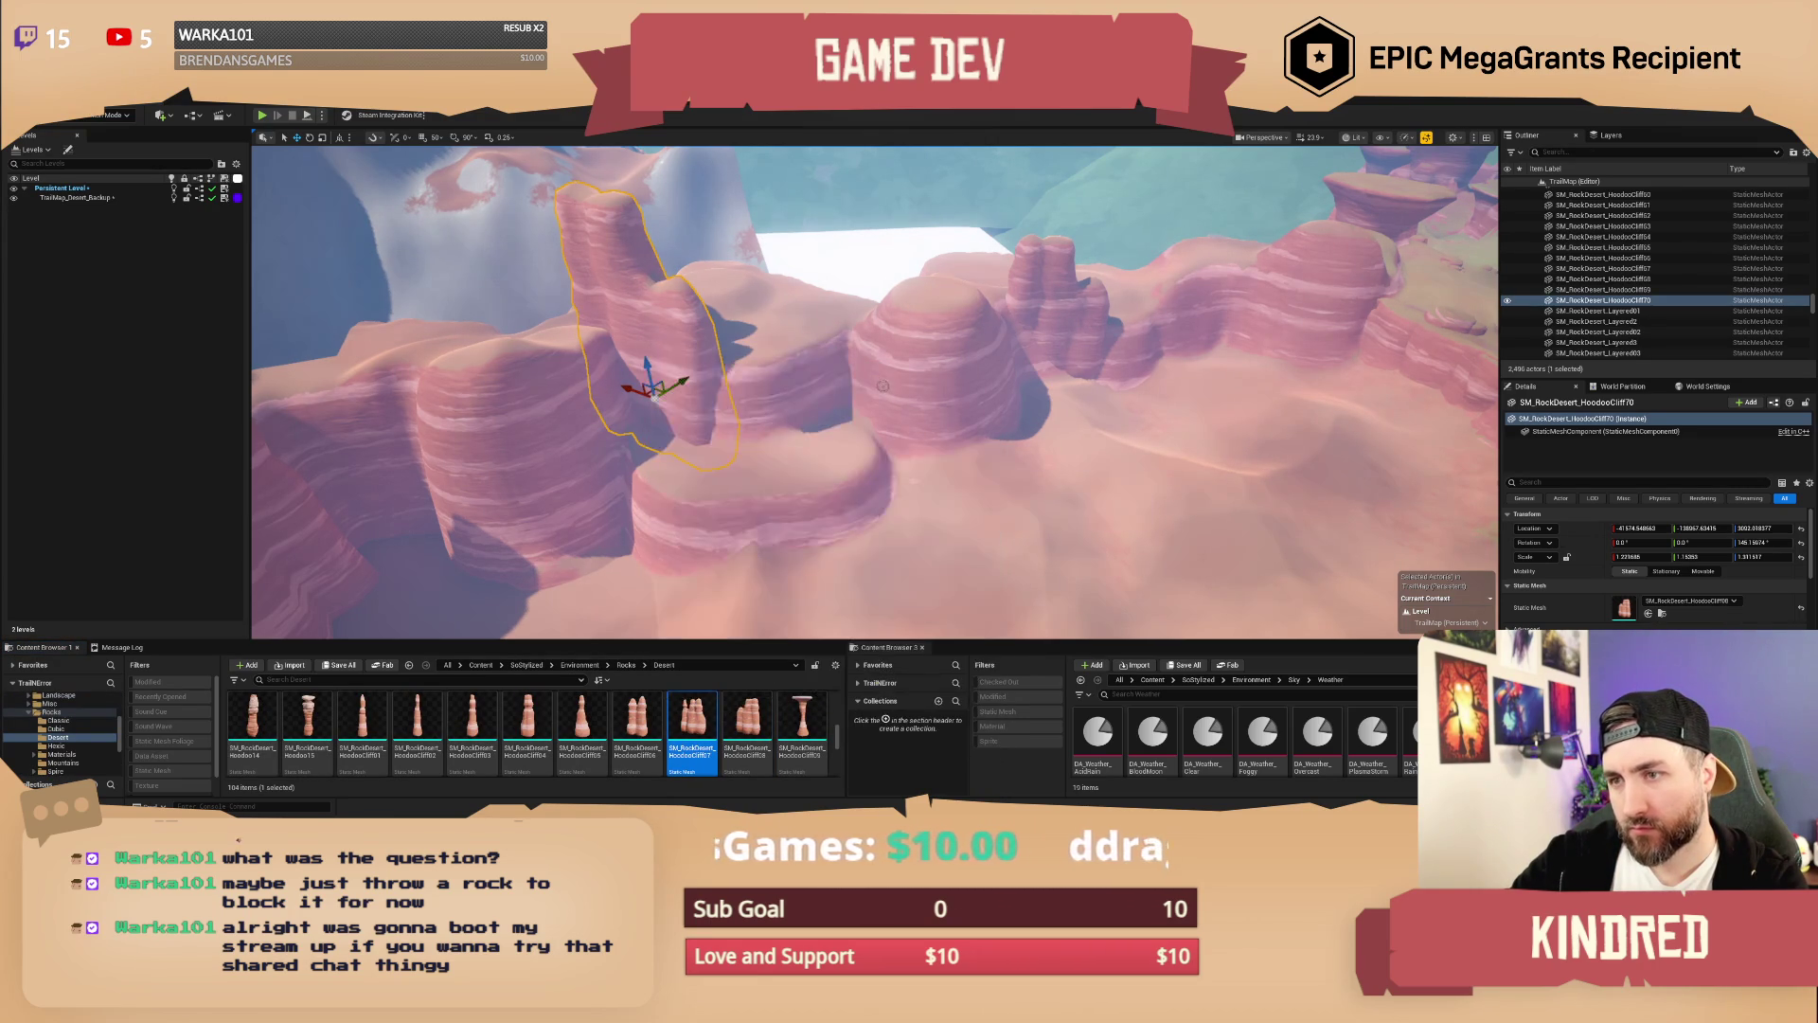
{"action": "key", "text": "s"}
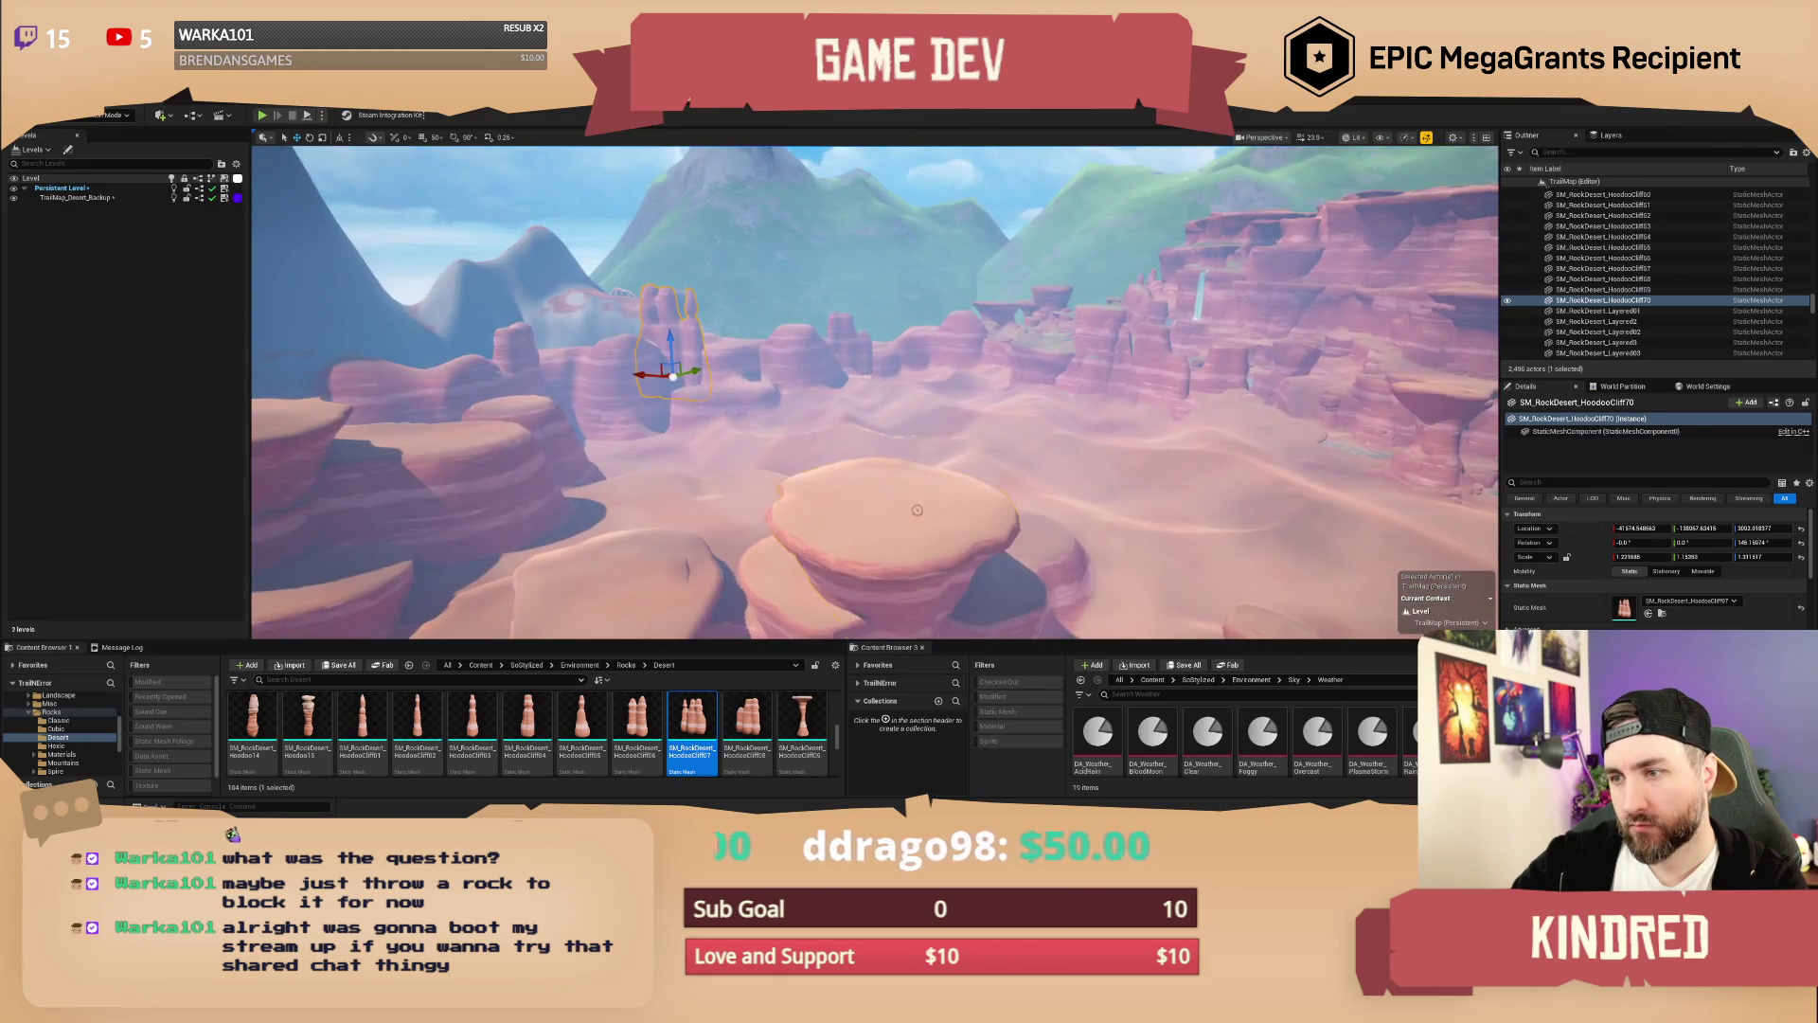
Step: Duplicate the flat-topped CliffHalf114 rock and move the copy up onto the ridge
{"action": "left_click", "coordinate": [592, 497]}
{"action": "key", "text": "s"}
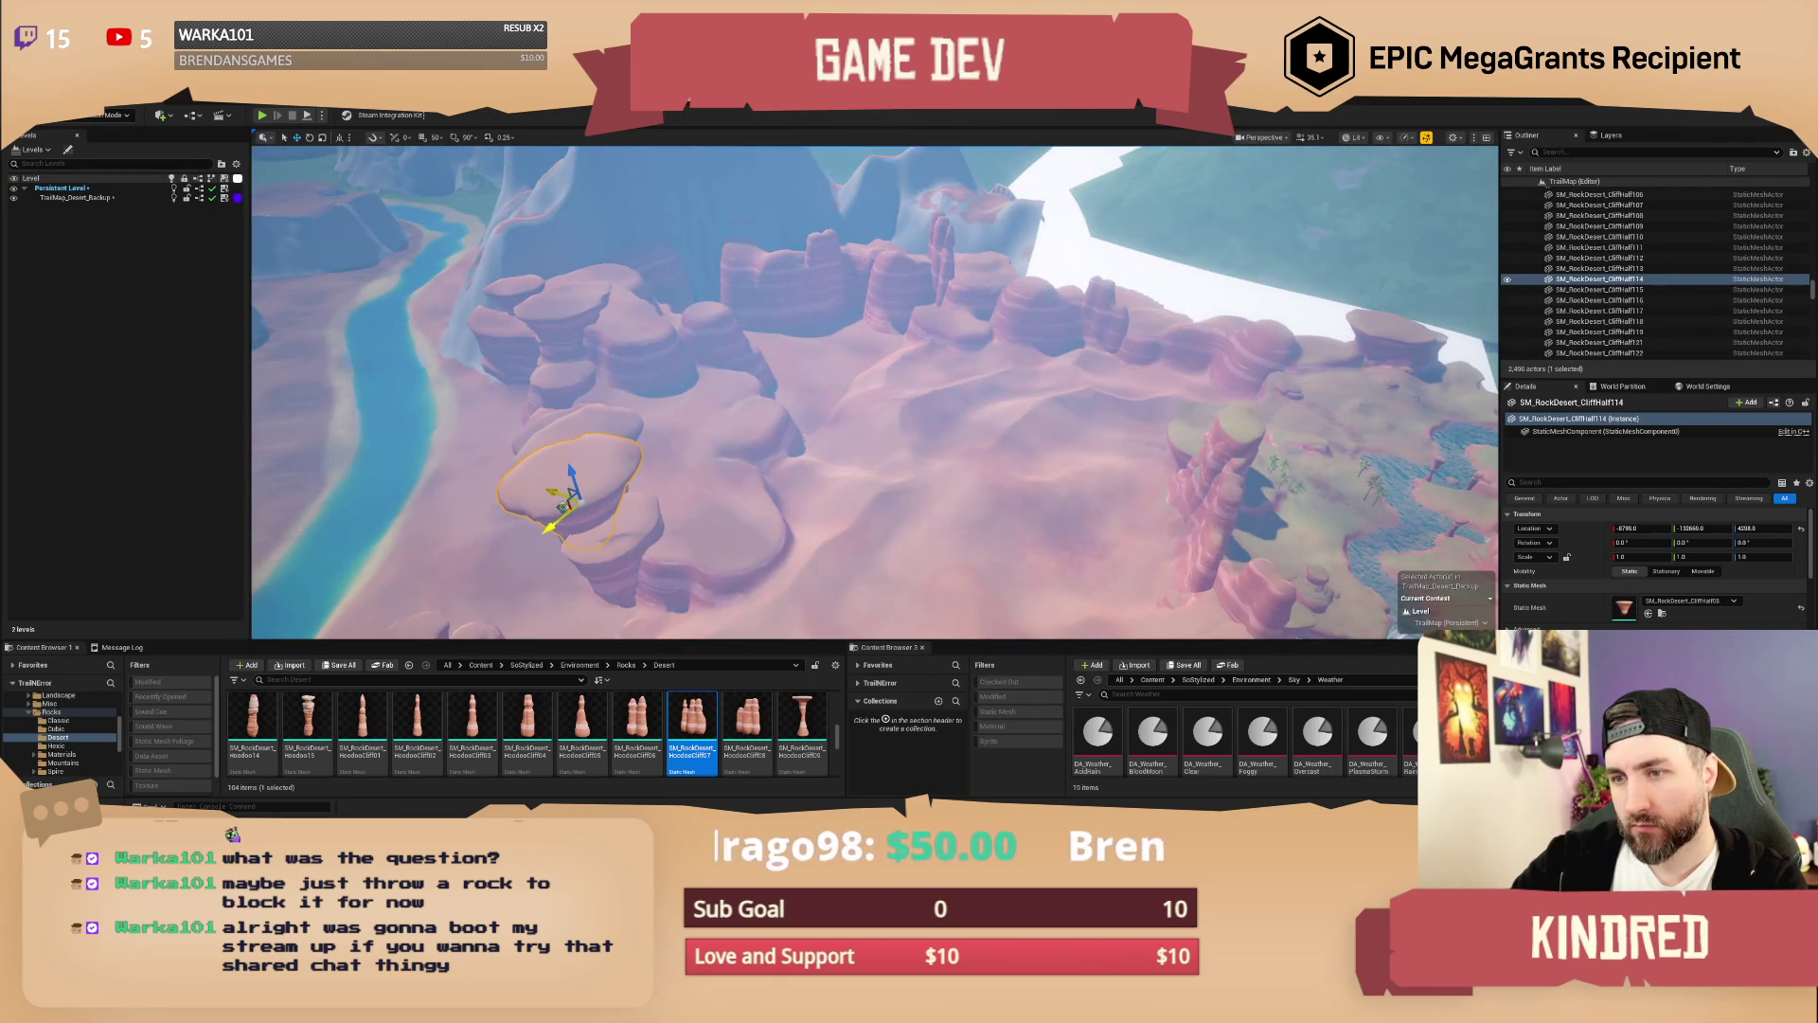
{"action": "key", "text": "ctrl+d"}
{"action": "left_click_drag", "start_coordinate": [563, 508], "coordinate": [890, 438]}
{"action": "left_click_drag", "start_coordinate": [1174, 356], "coordinate": [1210, 337]}
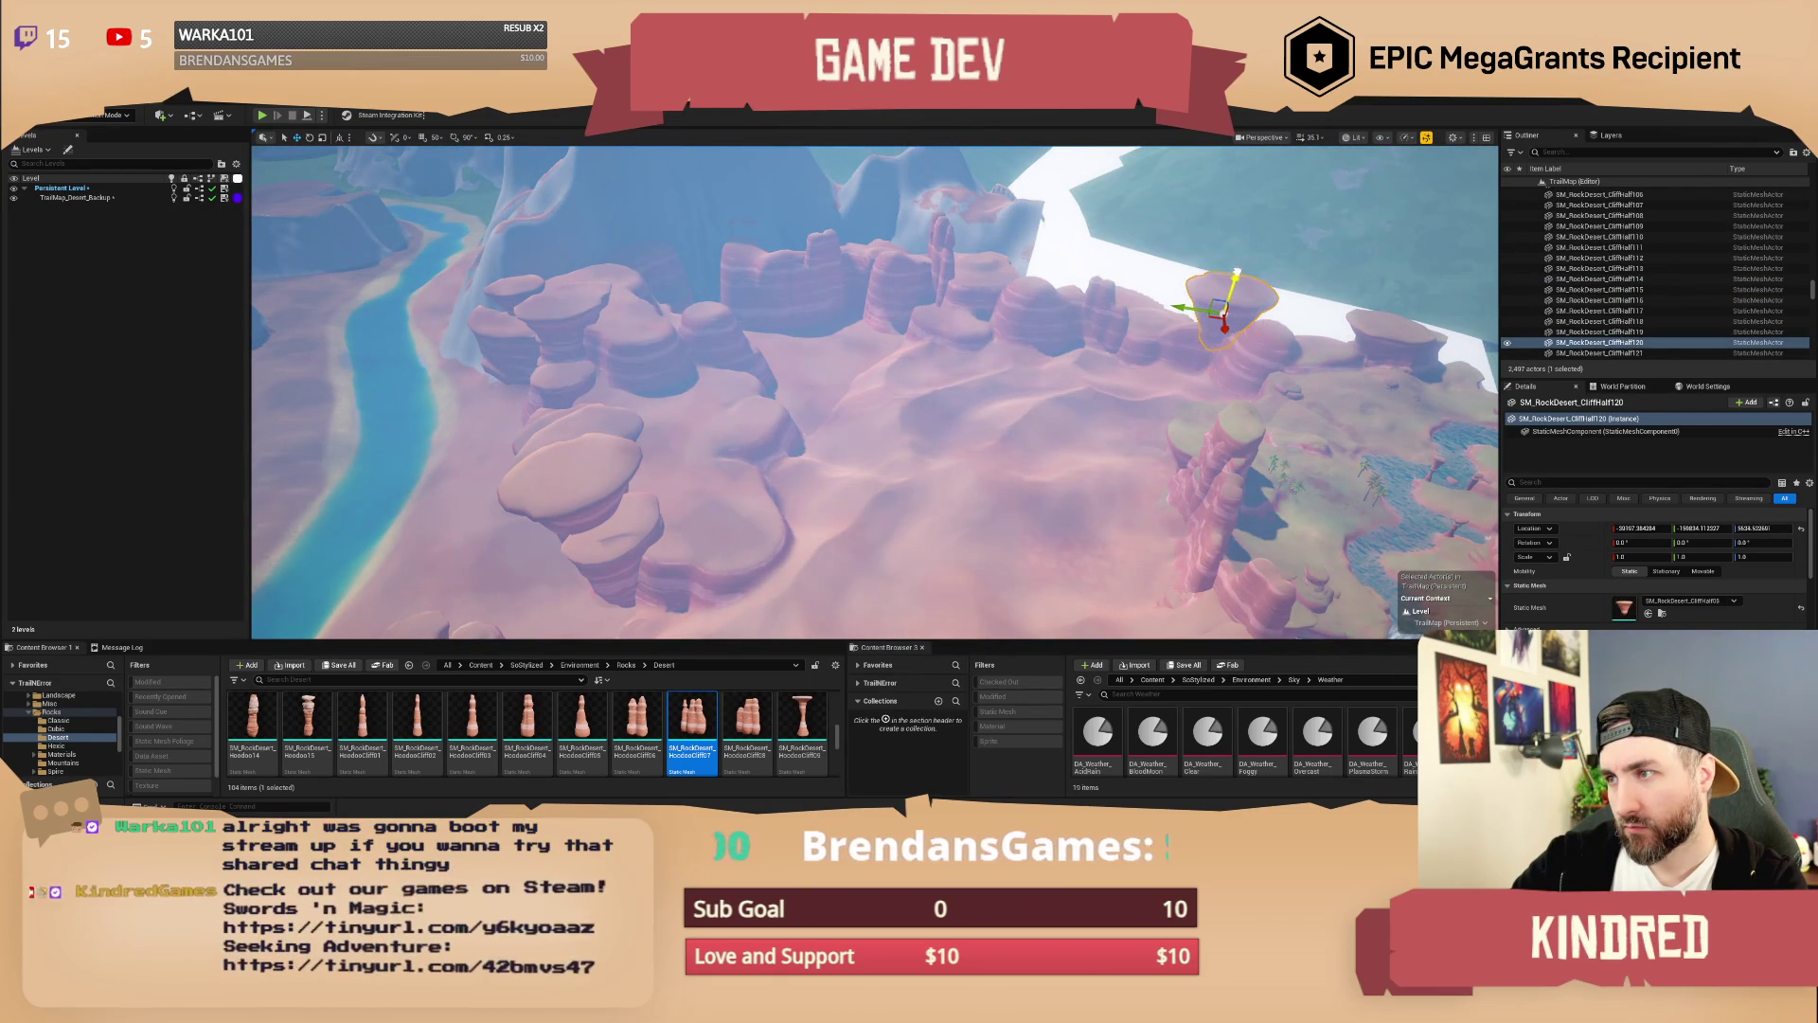
{"action": "left_click_drag", "start_coordinate": [875, 392], "coordinate": [875, 331]}
{"action": "left_click_drag", "start_coordinate": [1073, 441], "coordinate": [1076, 431]}
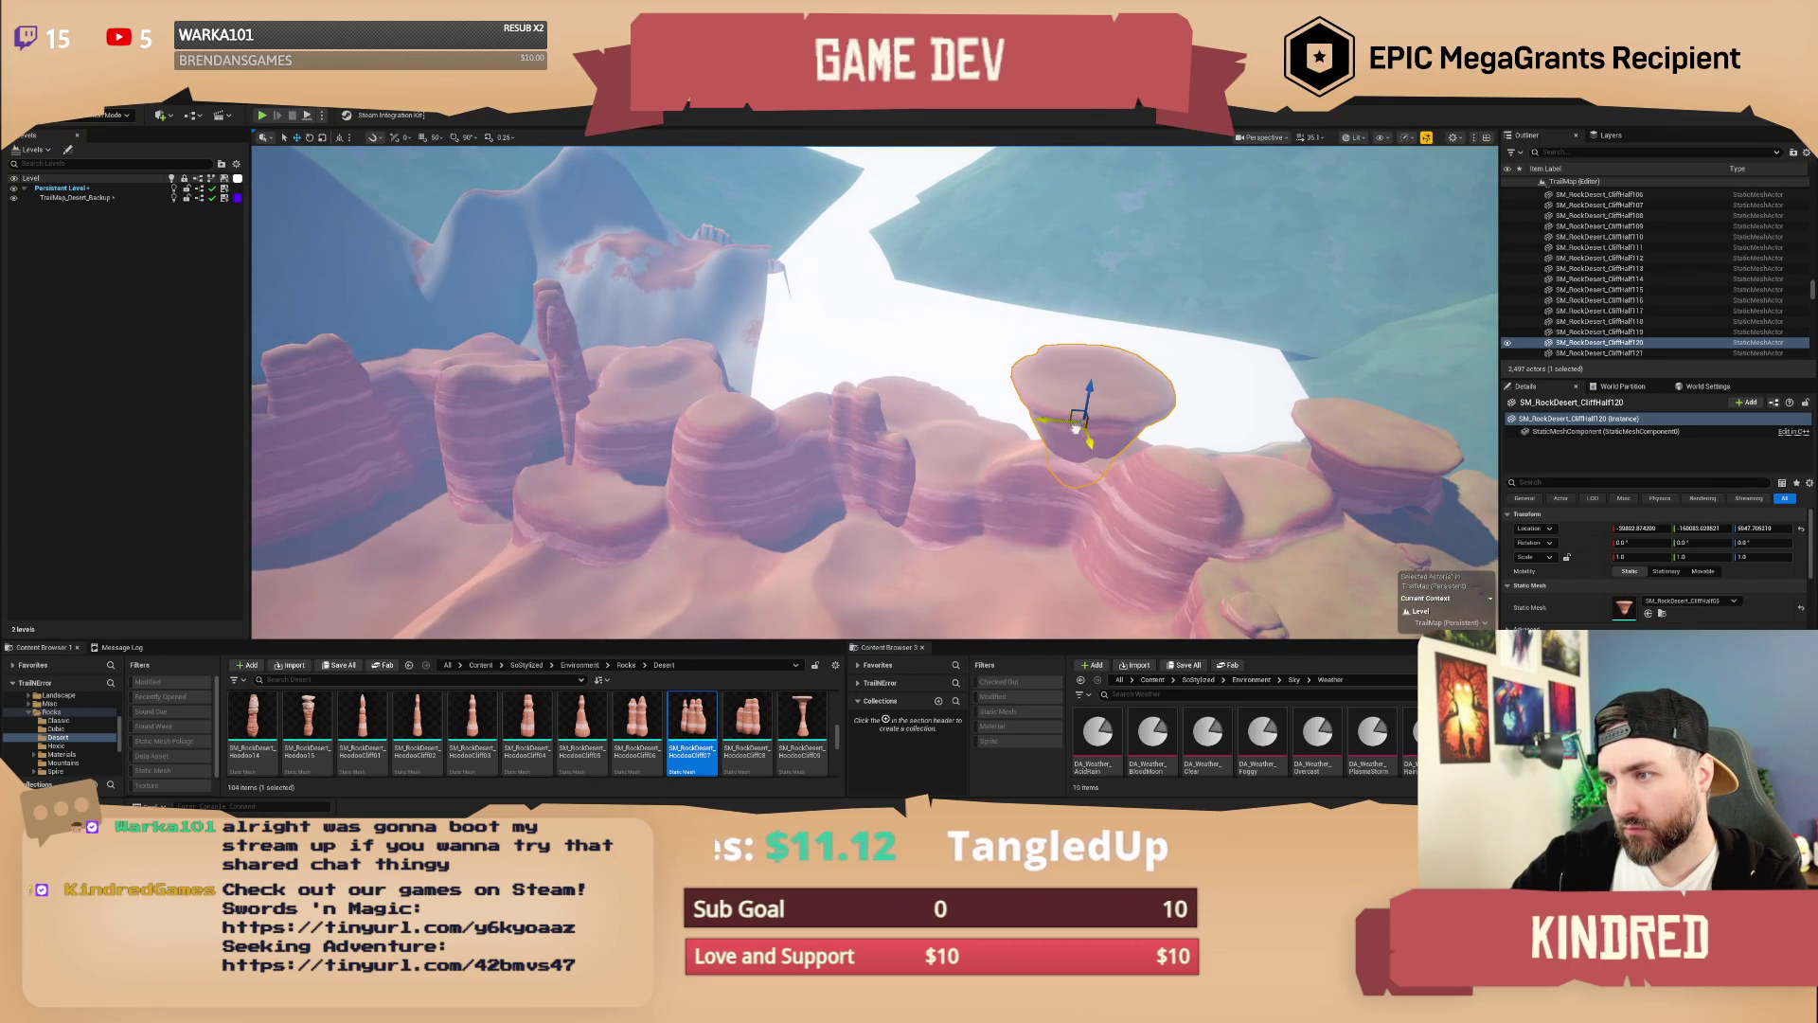
Step: Add another CliffHalf114 copy to the left and rotate it to a new heading
{"action": "left_click_drag", "start_coordinate": [1075, 429], "coordinate": [898, 445], "text": "alt"}
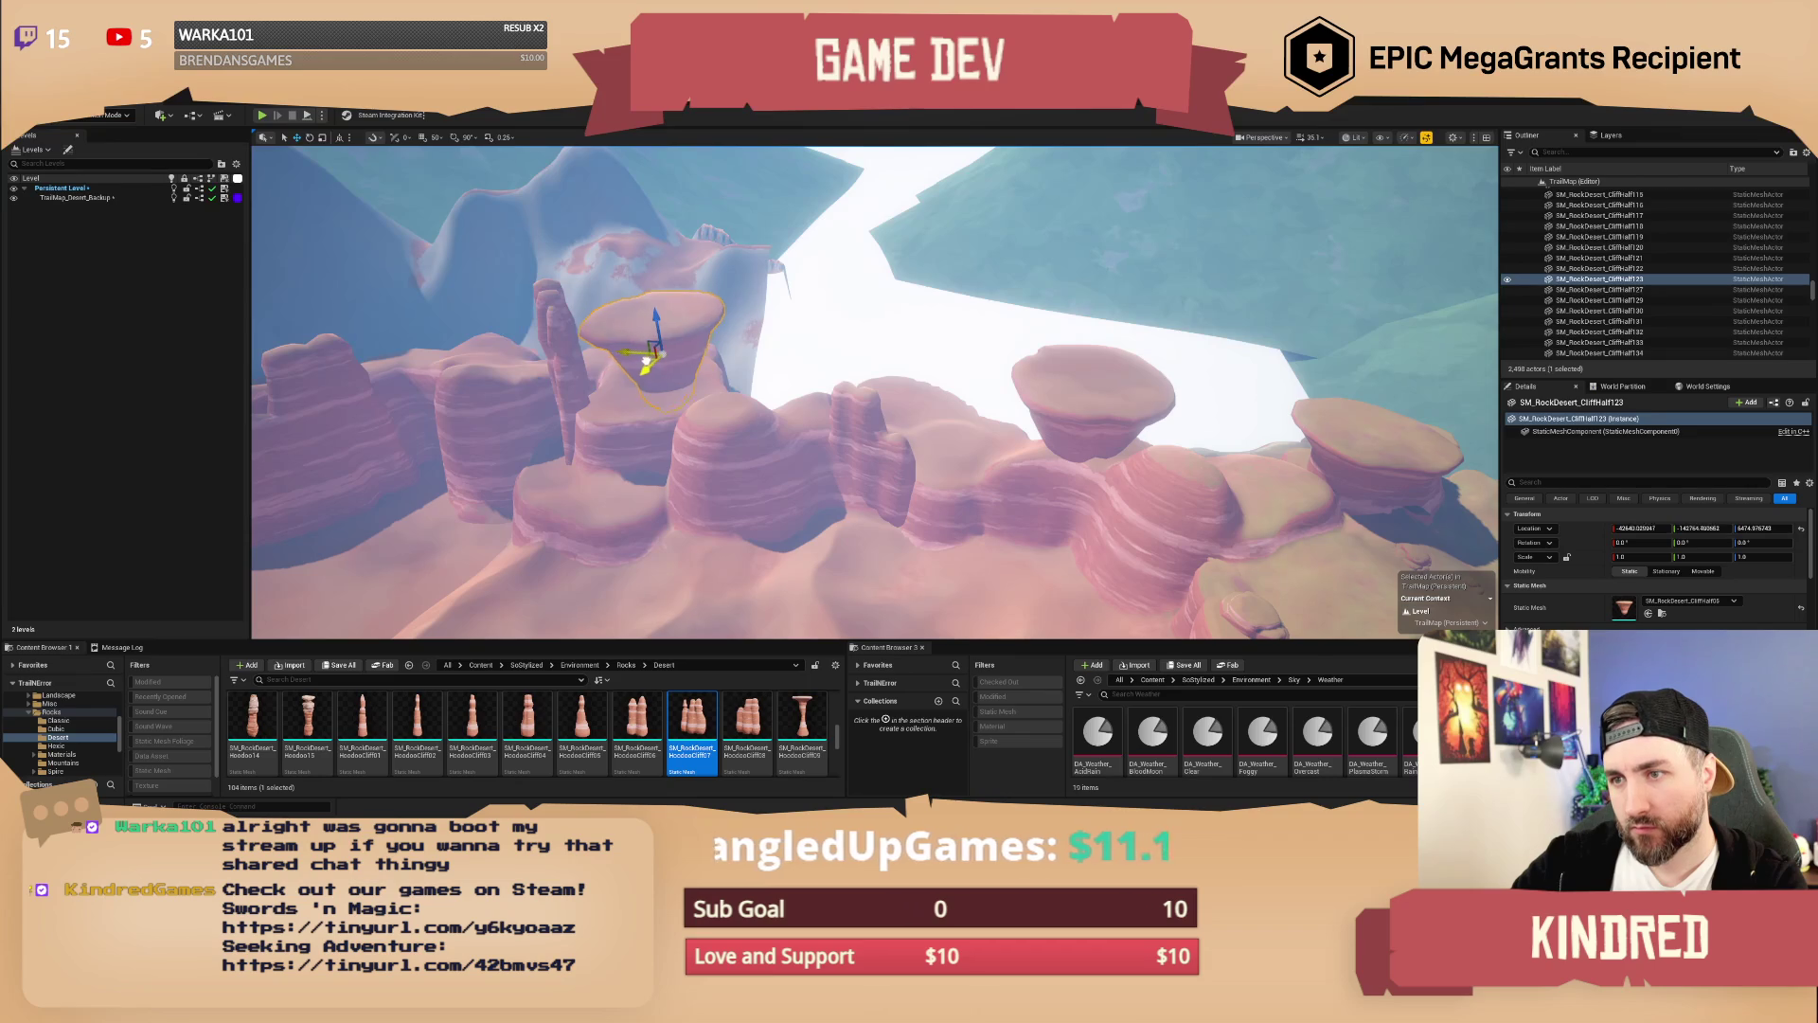
{"action": "mouse_move", "coordinate": [663, 379]}
{"action": "left_mouse_down"}
{"action": "mouse_move", "coordinate": [913, 458]}
{"action": "mouse_move", "coordinate": [822, 436]}
{"action": "left_mouse_up"}
{"action": "key", "text": "e"}
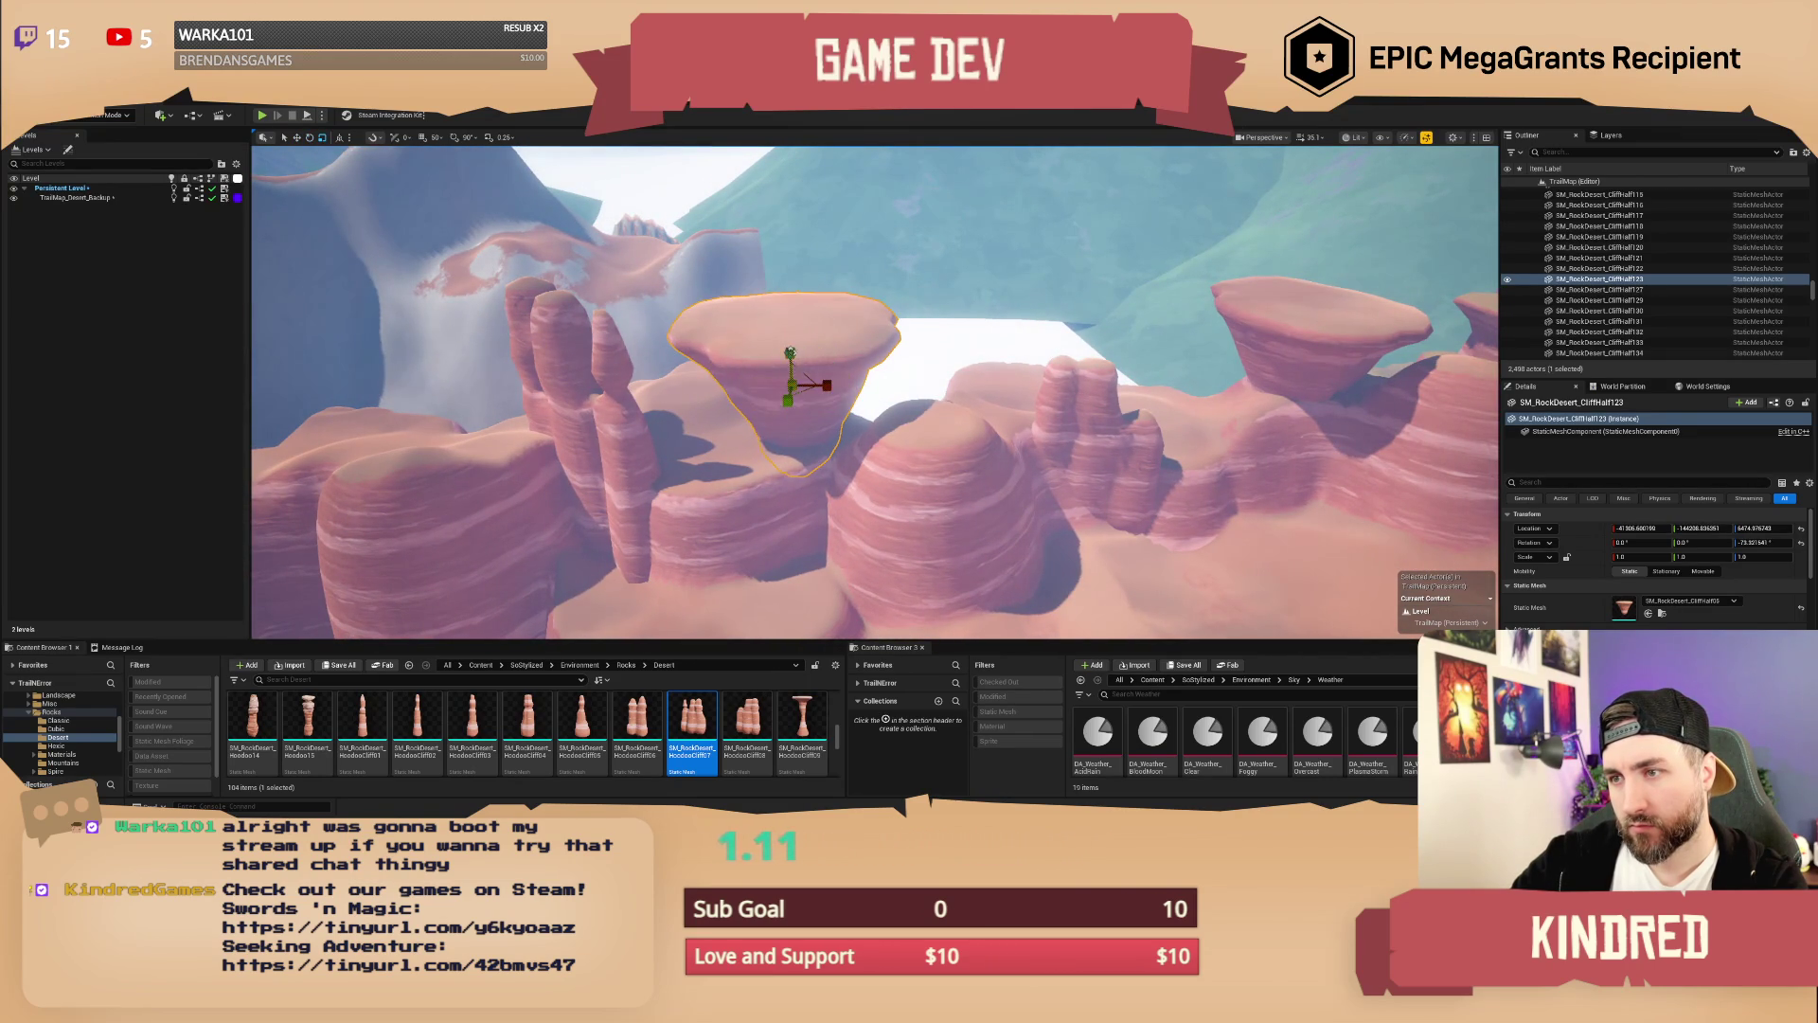
{"action": "key", "text": "Escape"}
{"action": "scroll", "coordinate": [791, 435], "scroll_direction": "down", "scroll_amount": 5}
{"action": "mouse_move", "coordinate": [791, 436]}
{"action": "left_mouse_down"}
{"action": "mouse_move", "coordinate": [871, 431]}
{"action": "mouse_move", "coordinate": [807, 378]}
{"action": "left_mouse_up"}
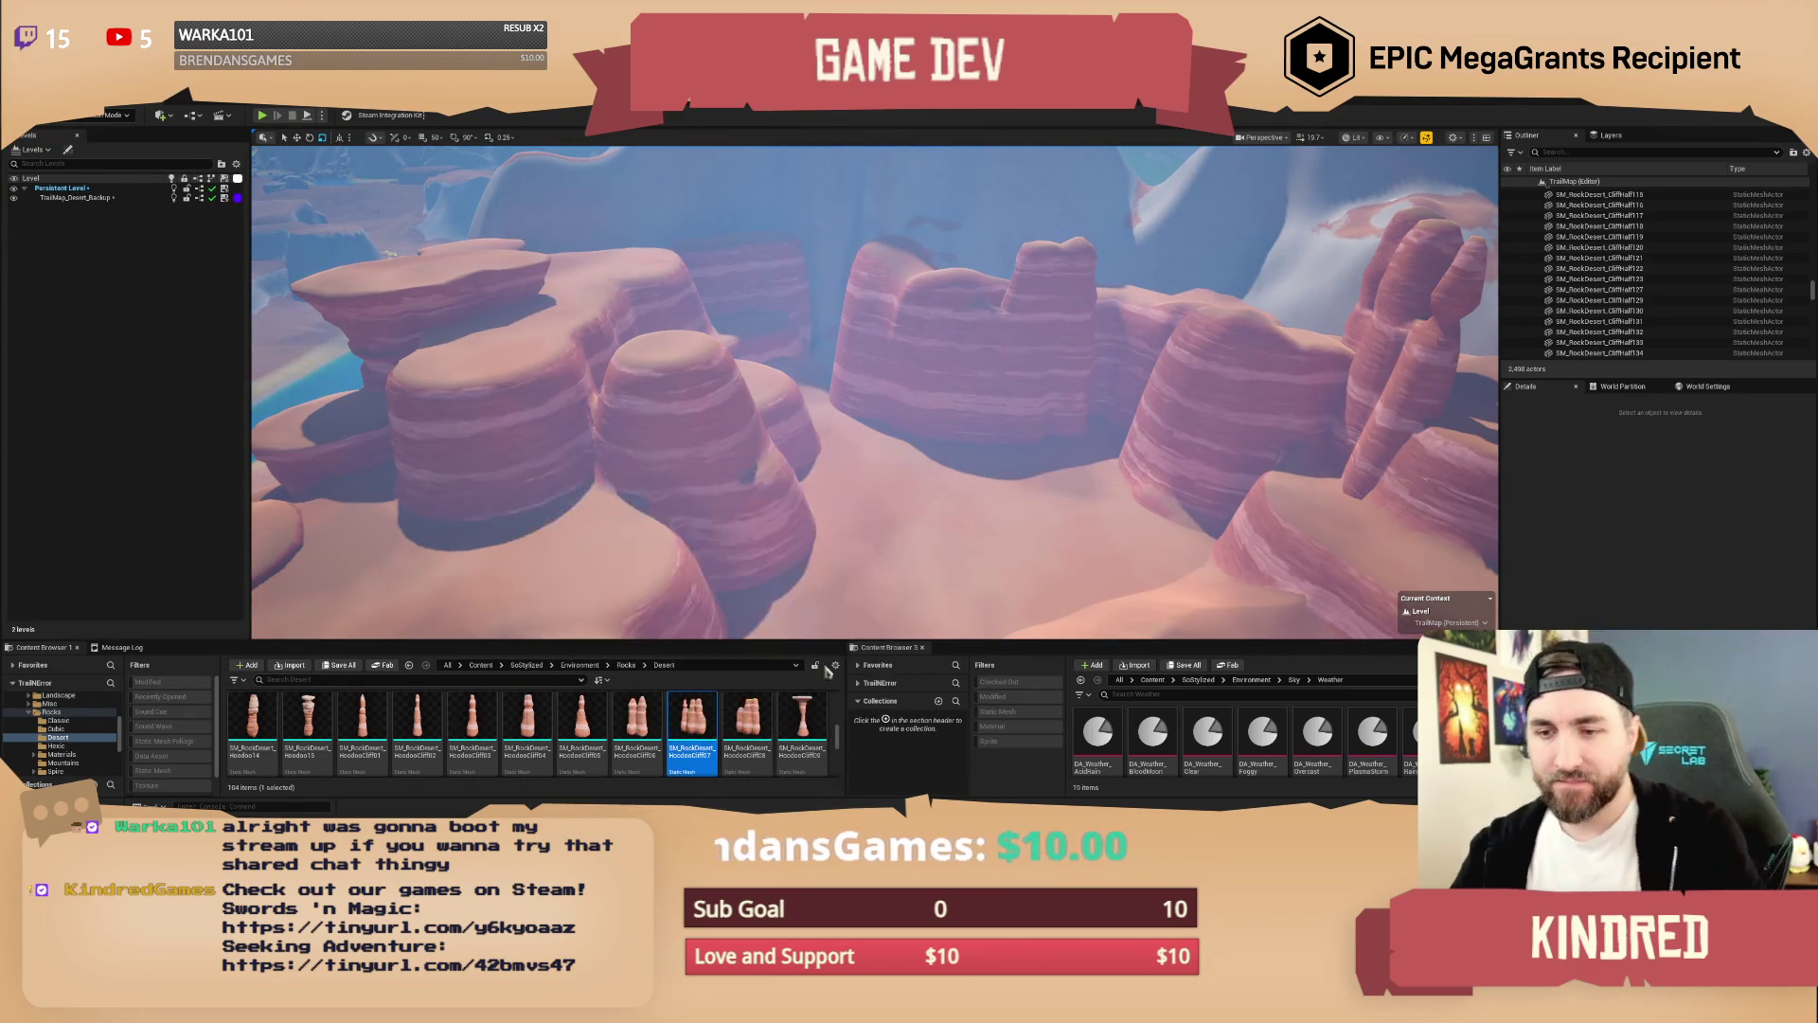
Step: Select the ForestPlains_Landscape and pull the view back over the canyon
{"action": "scroll", "coordinate": [629, 748], "scroll_direction": "up", "scroll_amount": 5}
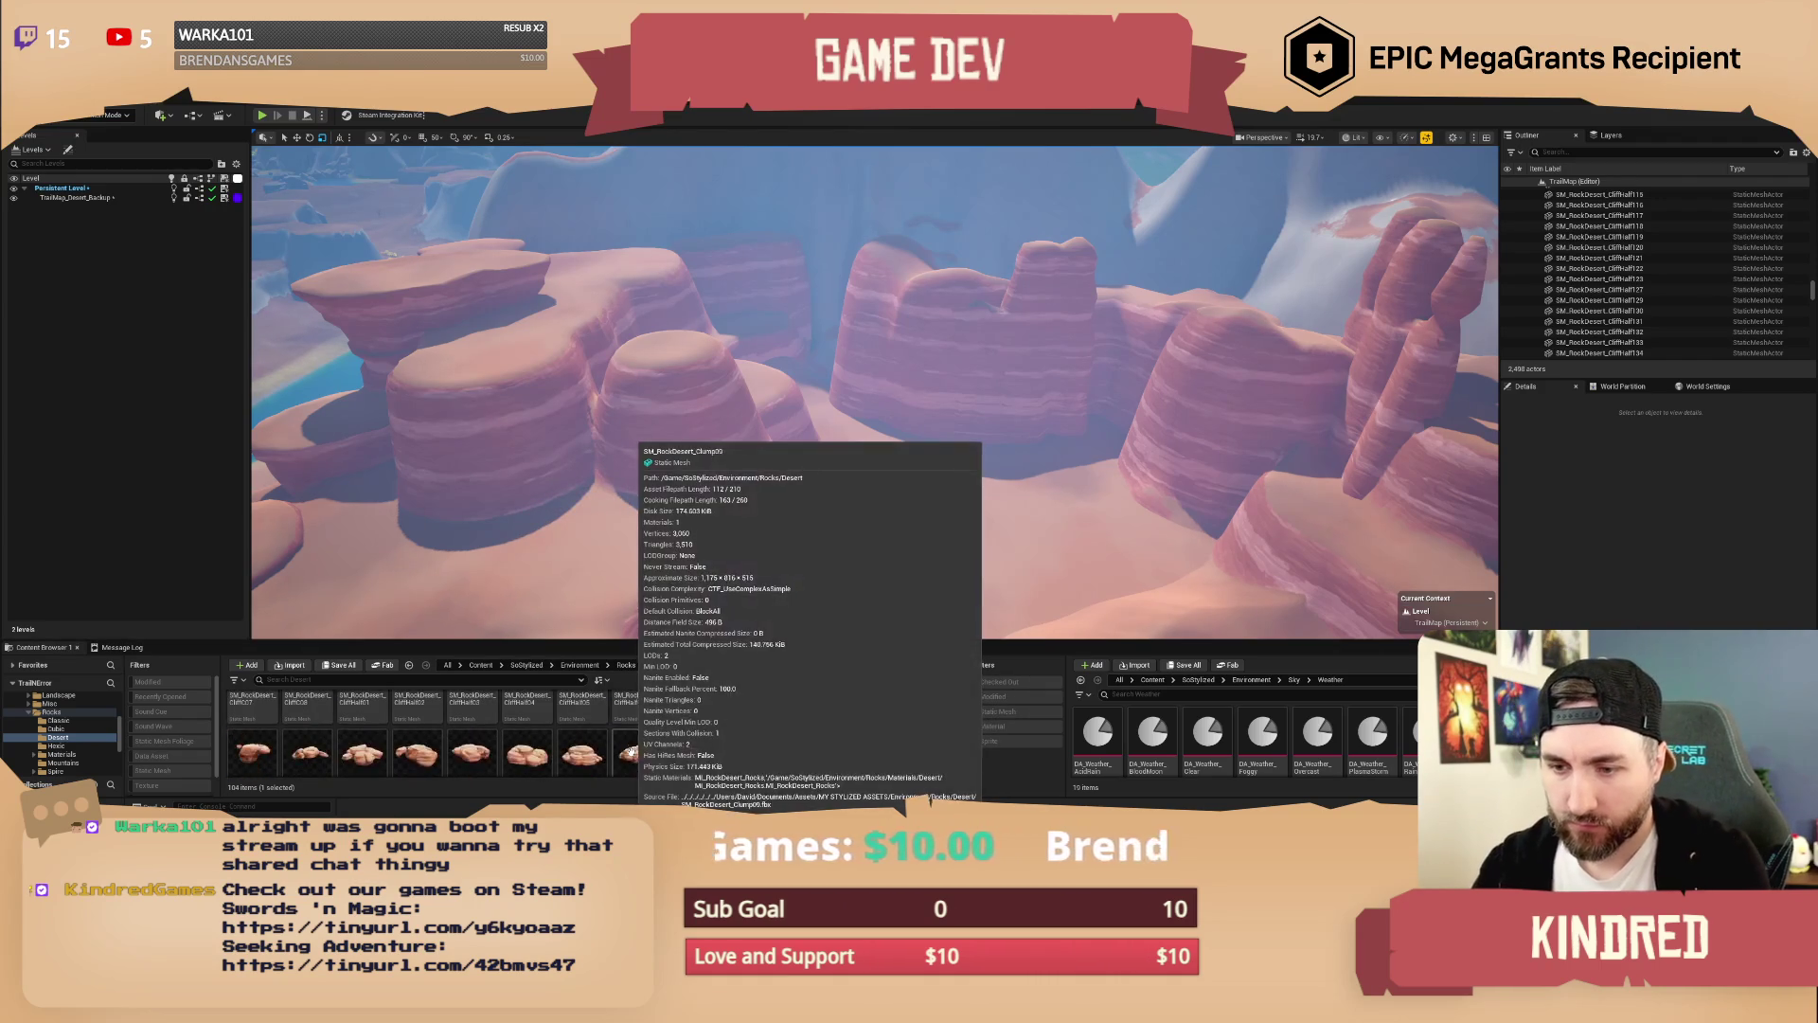
{"action": "scroll", "coordinate": [629, 748], "scroll_direction": "down", "scroll_amount": 3}
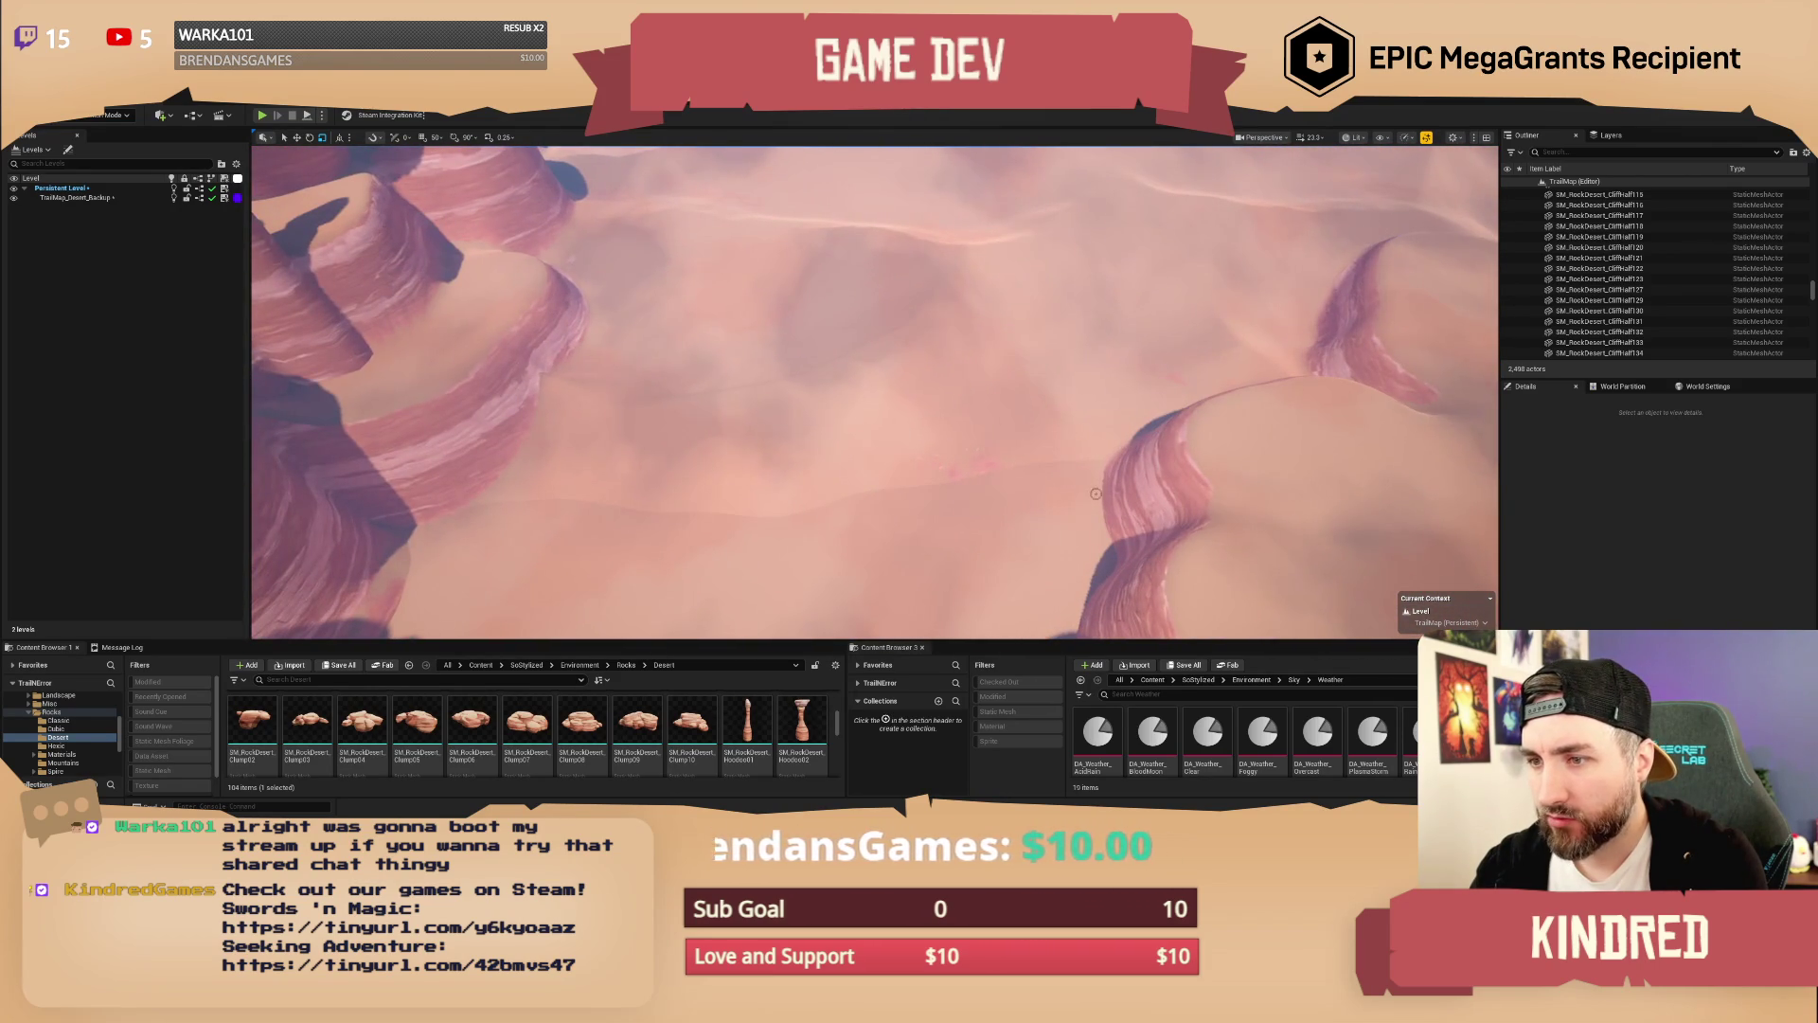
{"action": "left_click", "coordinate": [785, 152]}
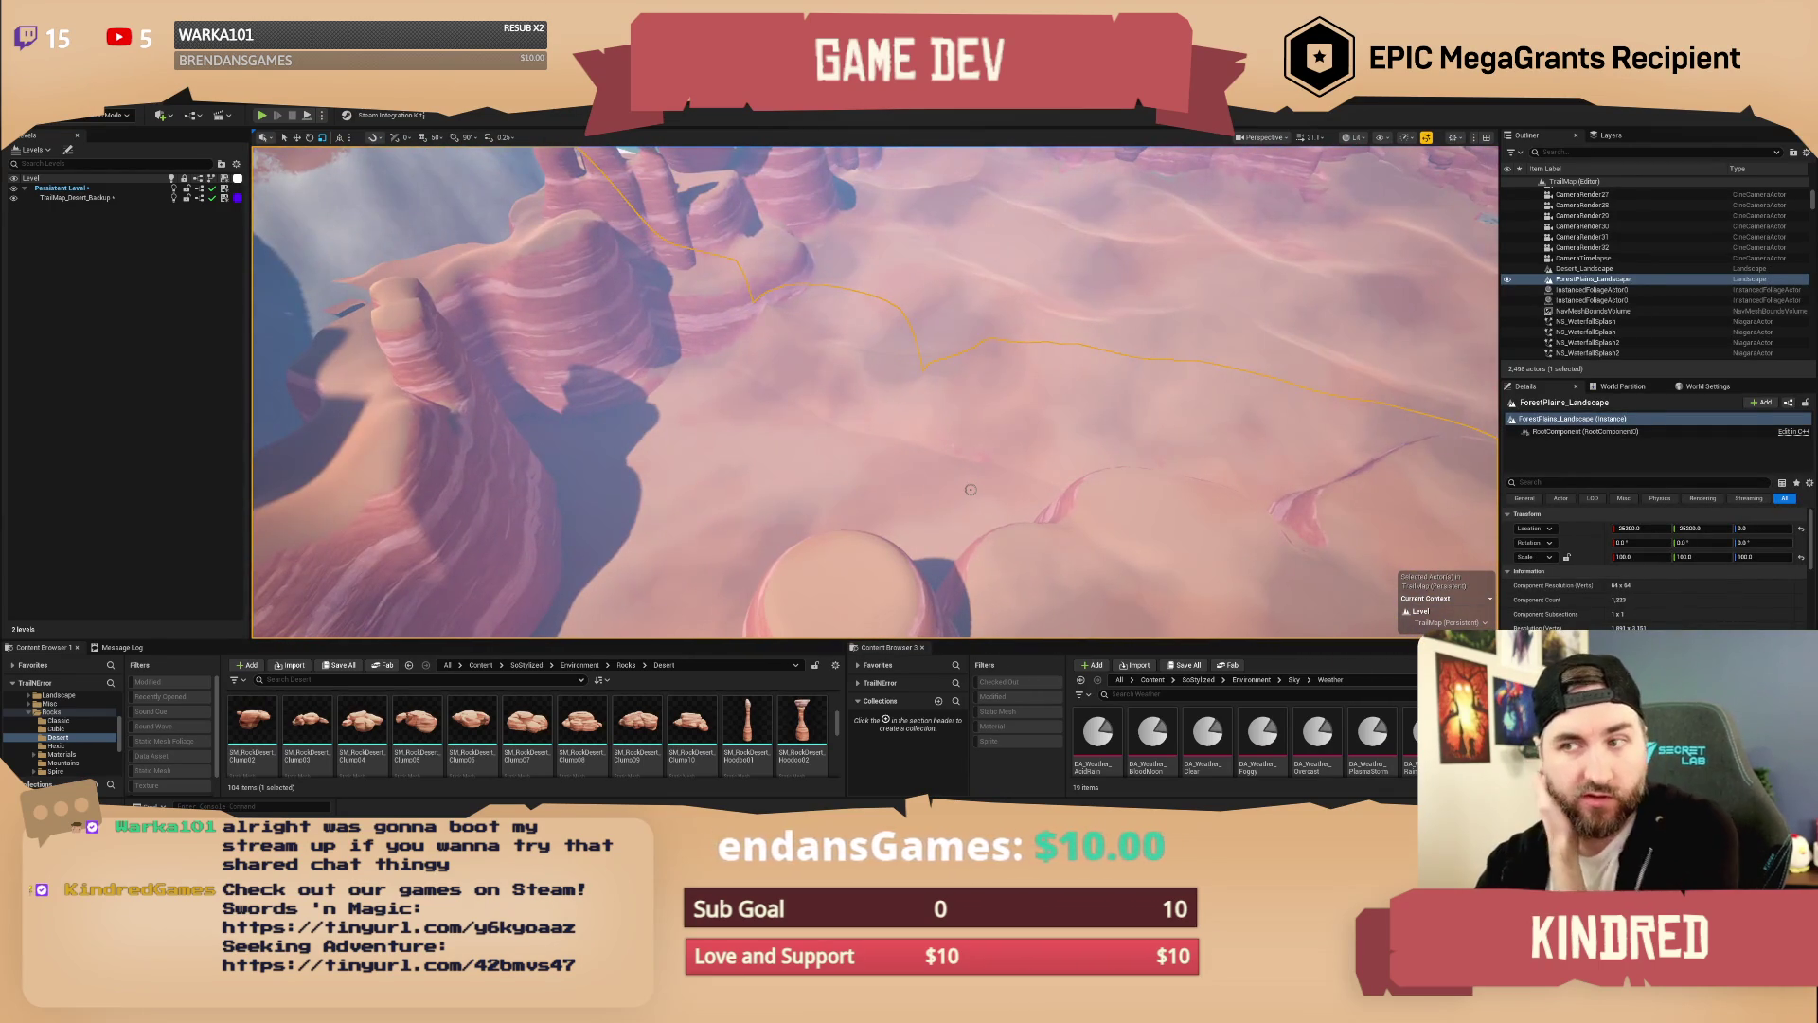
{"action": "mouse_move", "coordinate": [970, 490]}
{"action": "left_mouse_down"}
{"action": "mouse_move", "coordinate": [966, 550]}
{"action": "mouse_move", "coordinate": [937, 435]}
{"action": "mouse_move", "coordinate": [880, 360]}
{"action": "mouse_move", "coordinate": [1100, 445]}
{"action": "mouse_move", "coordinate": [766, 519]}
{"action": "left_mouse_up"}
{"action": "scroll", "coordinate": [617, 739], "scroll_direction": "up", "scroll_amount": 5}
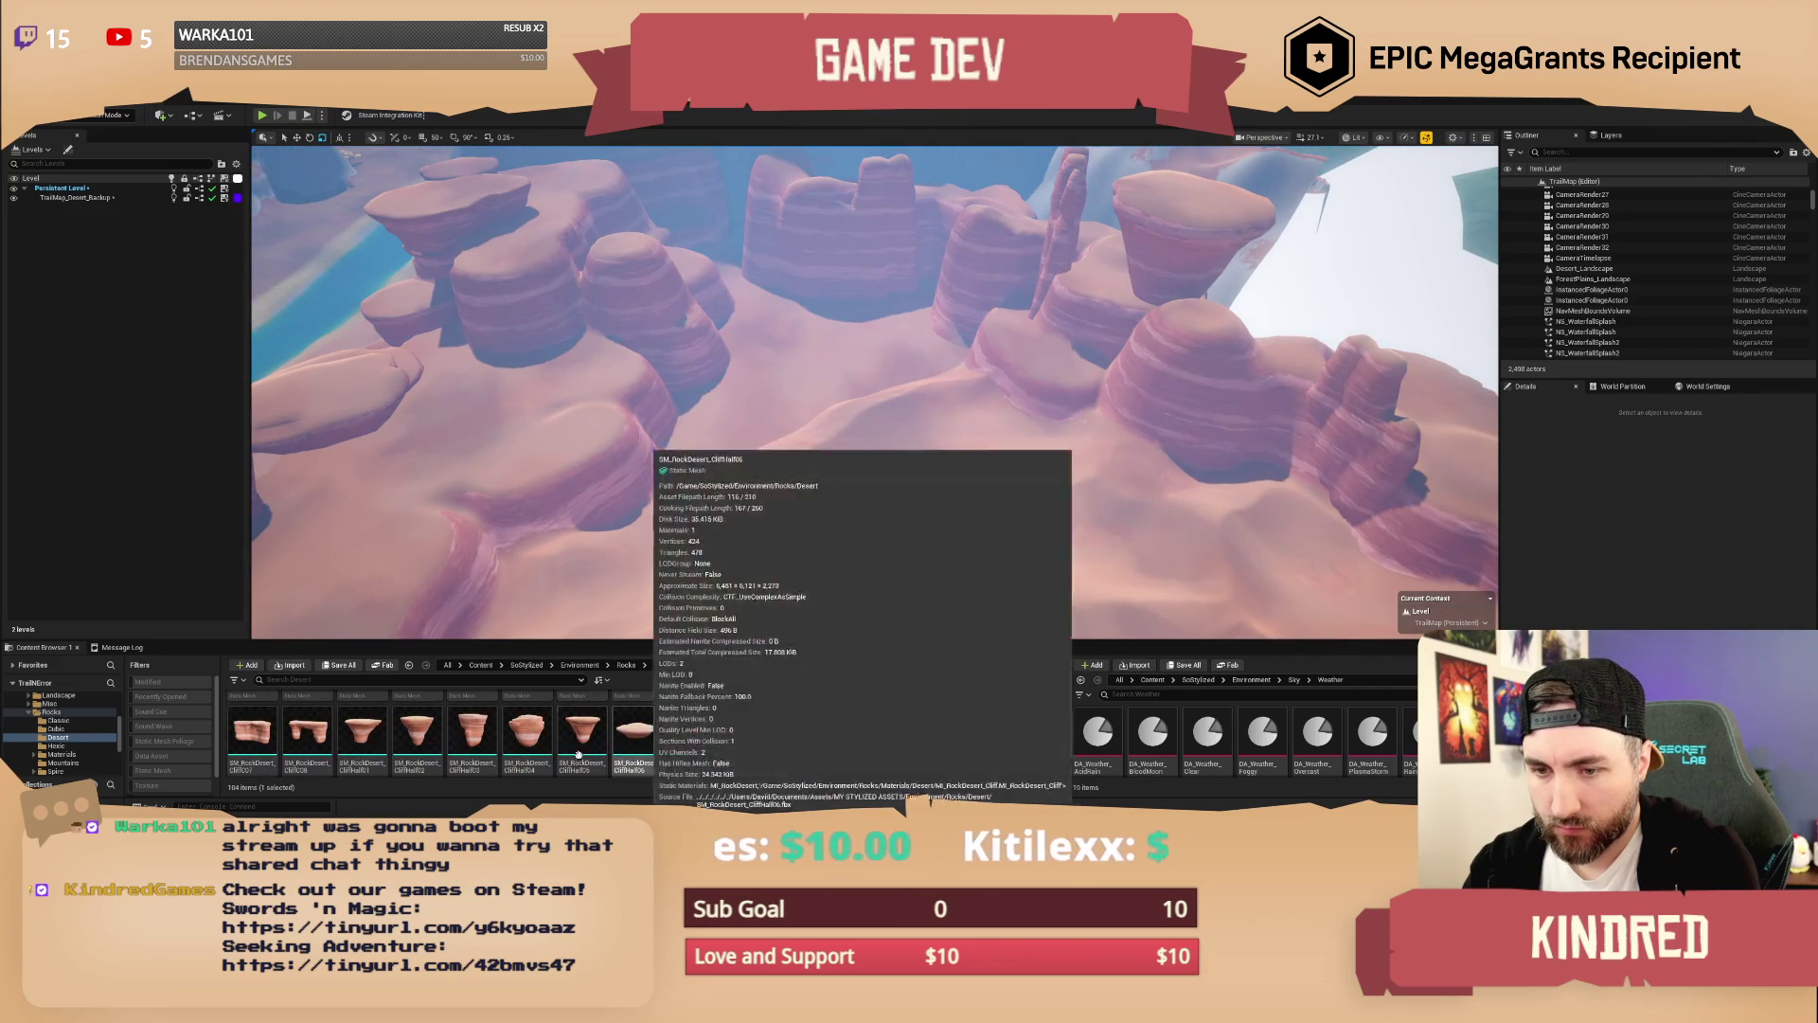
Step: Place CliffC07 and CliffC06 rocks in the level and rotate the CliffC06 rock
{"action": "mouse_move", "coordinate": [252, 731]}
{"action": "left_mouse_down"}
{"action": "mouse_move", "coordinate": [852, 418]}
{"action": "mouse_move", "coordinate": [759, 417]}
{"action": "mouse_move", "coordinate": [722, 442]}
{"action": "left_mouse_up"}
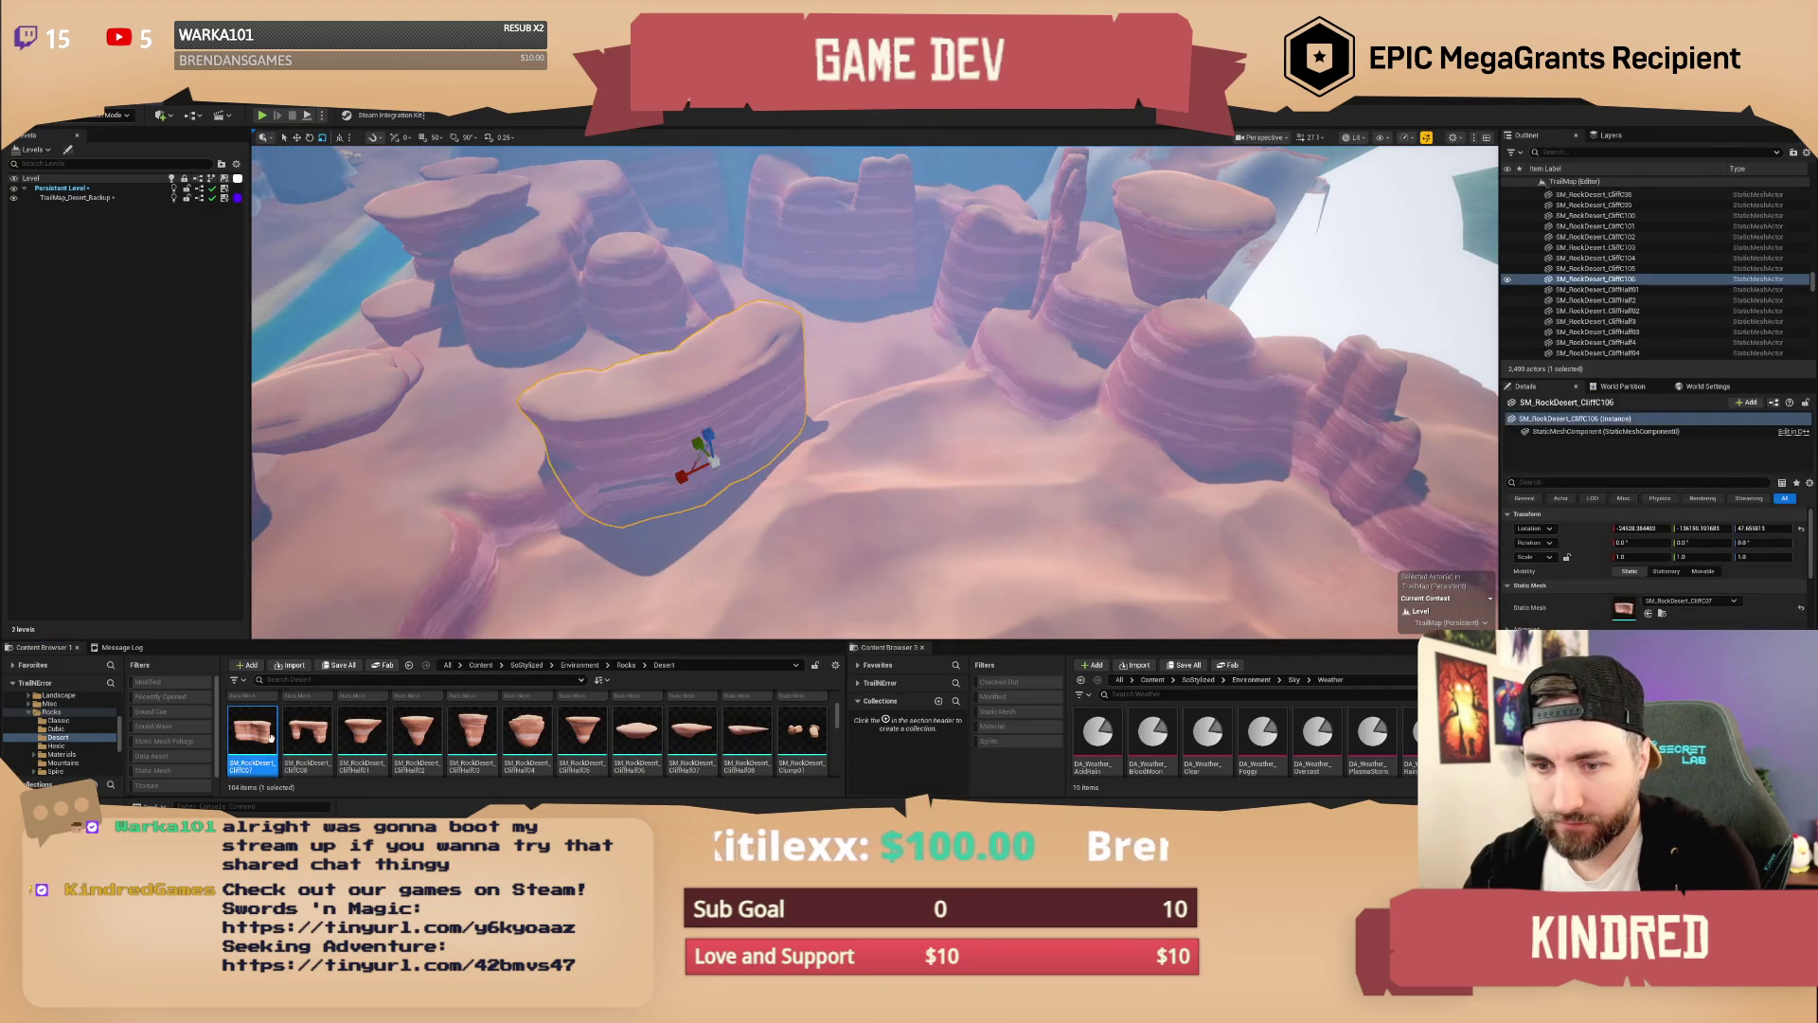
{"action": "scroll", "coordinate": [724, 748], "scroll_direction": "up", "scroll_amount": 2}
{"action": "mouse_move", "coordinate": [802, 731]}
{"action": "left_mouse_down"}
{"action": "mouse_move", "coordinate": [932, 394]}
{"action": "mouse_move", "coordinate": [881, 377]}
{"action": "mouse_move", "coordinate": [890, 424]}
{"action": "mouse_move", "coordinate": [923, 417]}
{"action": "mouse_move", "coordinate": [867, 390]}
{"action": "mouse_move", "coordinate": [885, 402]}
{"action": "left_mouse_up"}
{"action": "key", "text": "e"}
{"action": "key", "text": "w"}
Step: Duplicate the flat-topped rock at upper right and move the copy down-left
{"action": "left_click", "coordinate": [1154, 272]}
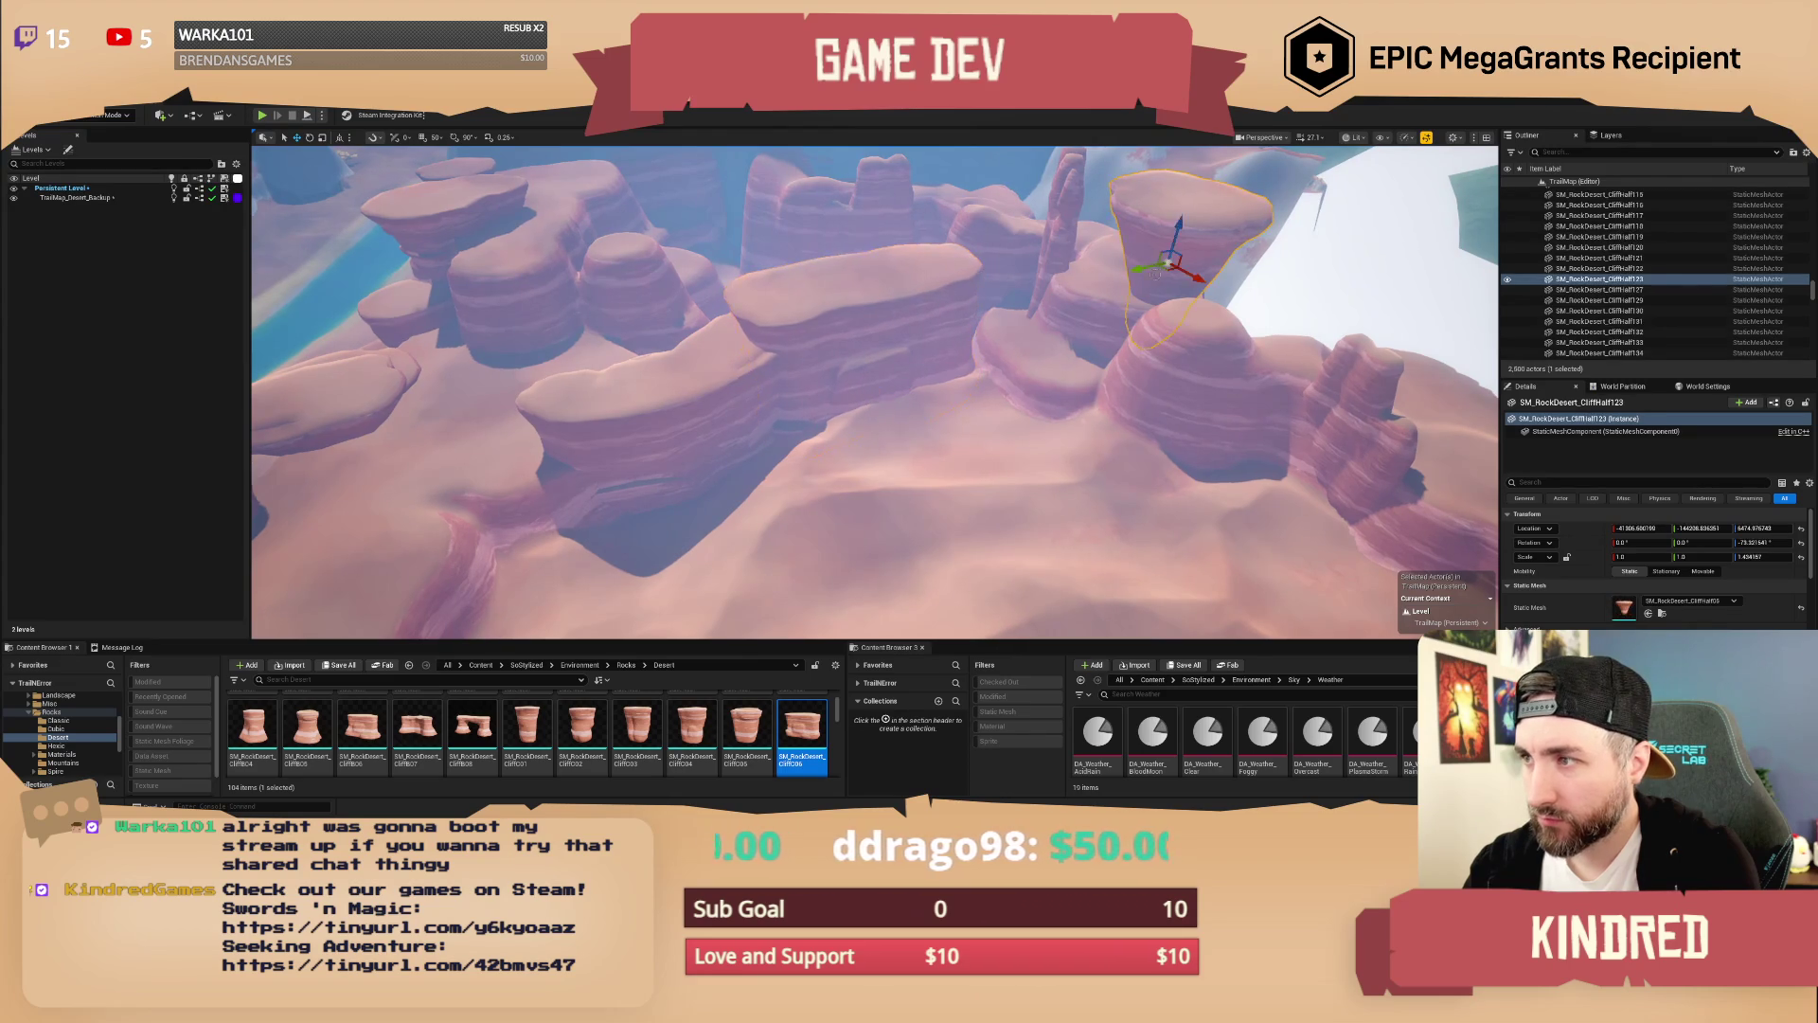
{"action": "mouse_move", "coordinate": [1169, 263]}
{"action": "left_mouse_down"}
{"action": "mouse_move", "coordinate": [1081, 308]}
{"action": "mouse_move", "coordinate": [1005, 275]}
{"action": "mouse_move", "coordinate": [992, 211]}
{"action": "mouse_move", "coordinate": [962, 337]}
{"action": "mouse_move", "coordinate": [954, 267]}
{"action": "left_mouse_up"}
{"action": "key", "text": "Escape"}
Step: Place a Cliff01 pillar and a CliffA05 rock, slide the CliffA05 right, then select the canyon cliff rock
{"action": "left_click_drag", "start_coordinate": [528, 730], "coordinate": [795, 431]}
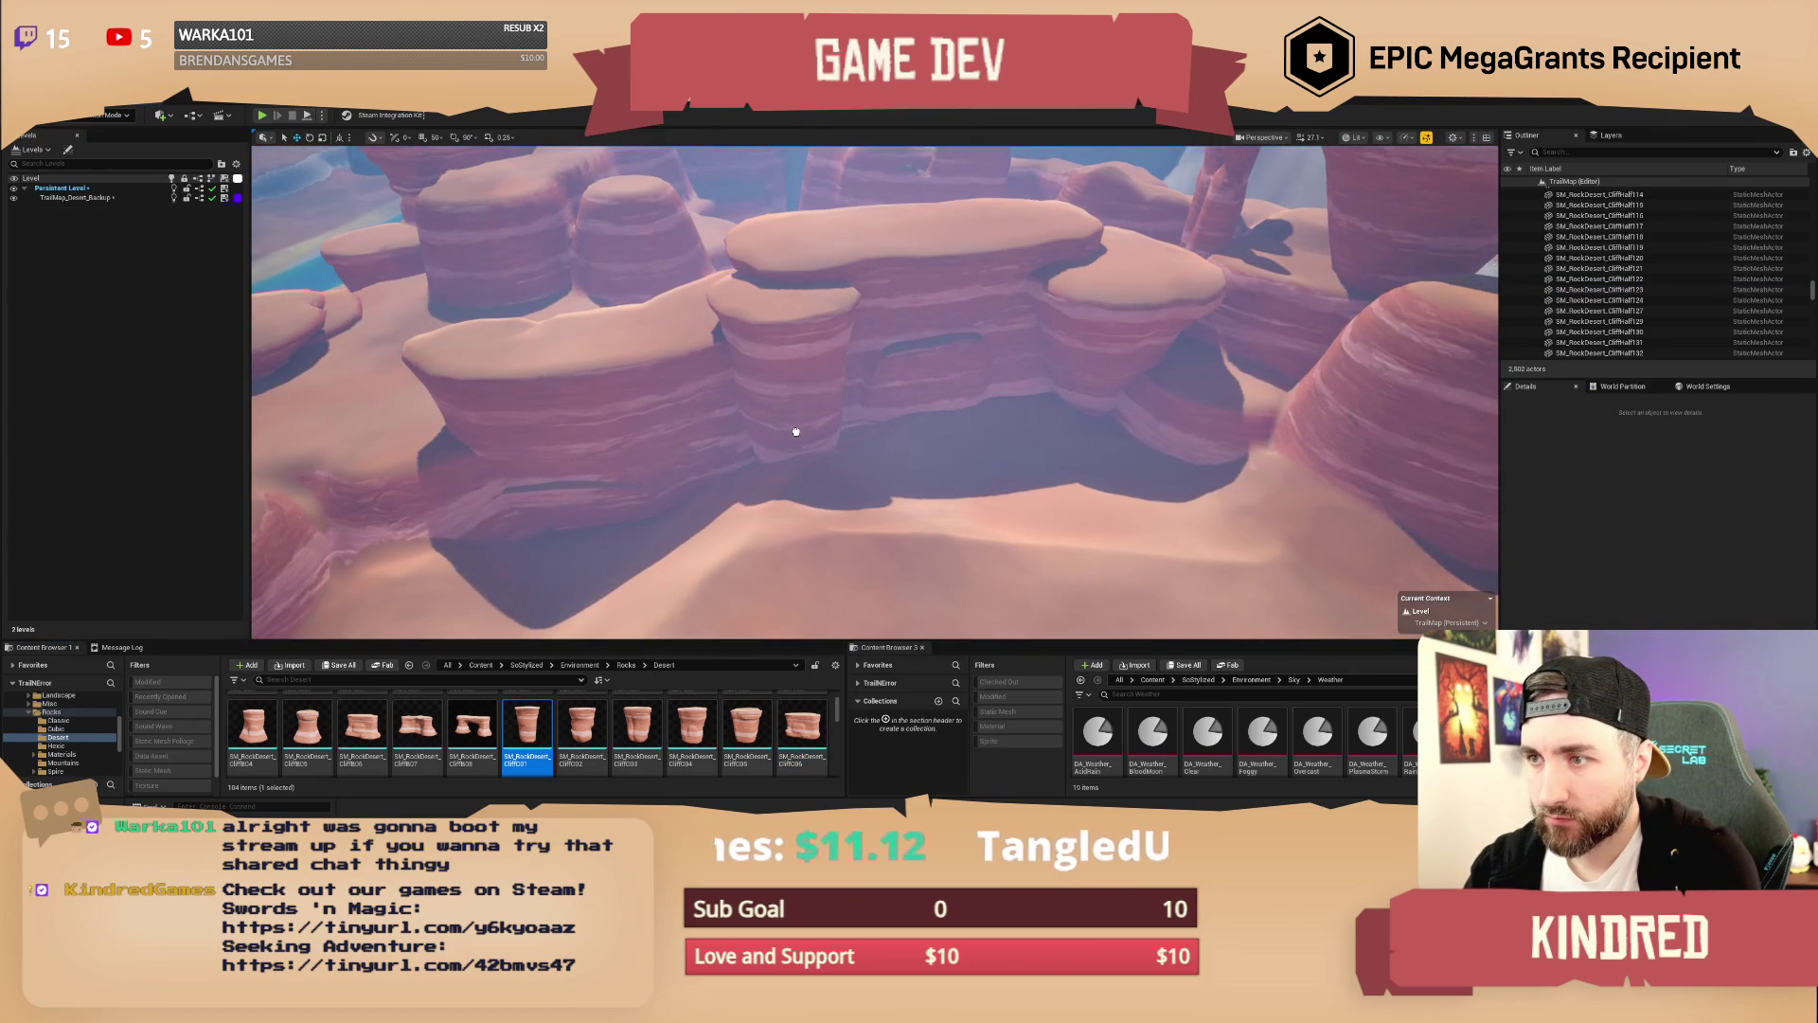
{"action": "left_click", "coordinate": [829, 468]}
{"action": "scroll", "coordinate": [652, 748], "scroll_direction": "up", "scroll_amount": 3}
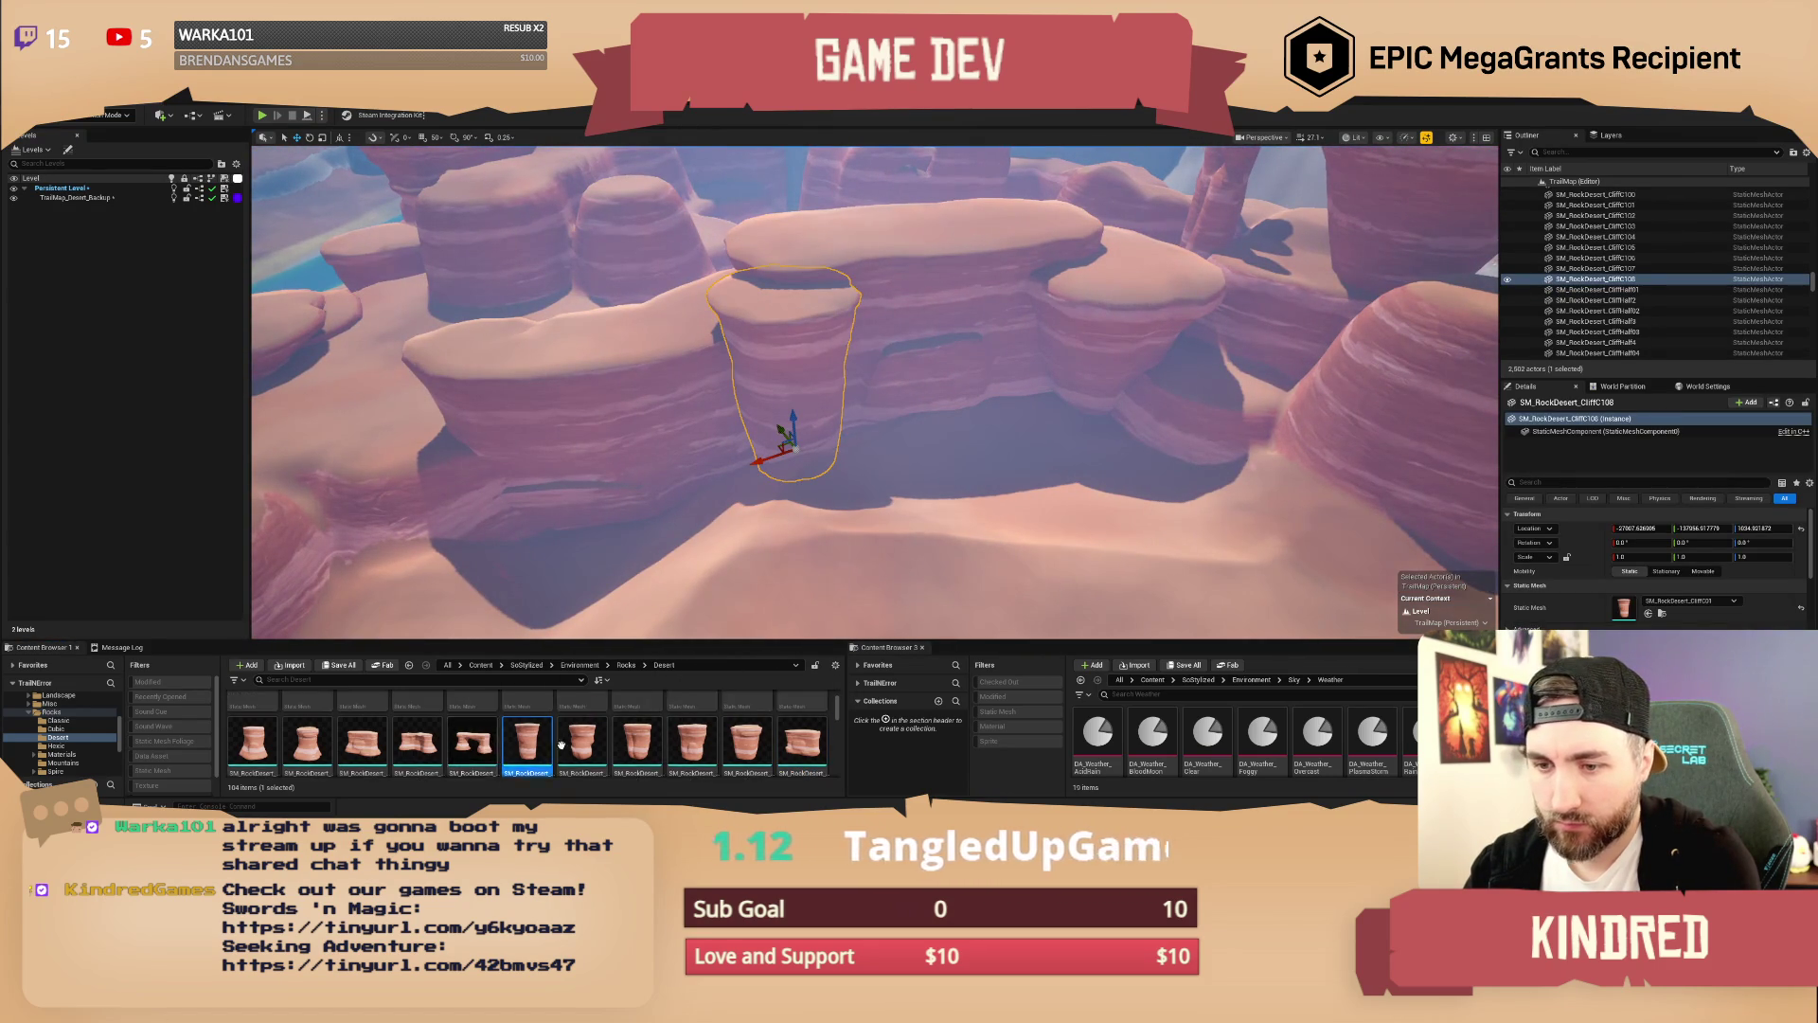
{"action": "mouse_move", "coordinate": [472, 729]}
{"action": "left_mouse_down"}
{"action": "mouse_move", "coordinate": [492, 663]}
{"action": "mouse_move", "coordinate": [757, 284]}
{"action": "mouse_move", "coordinate": [877, 220]}
{"action": "left_mouse_up"}
{"action": "key", "text": "f"}
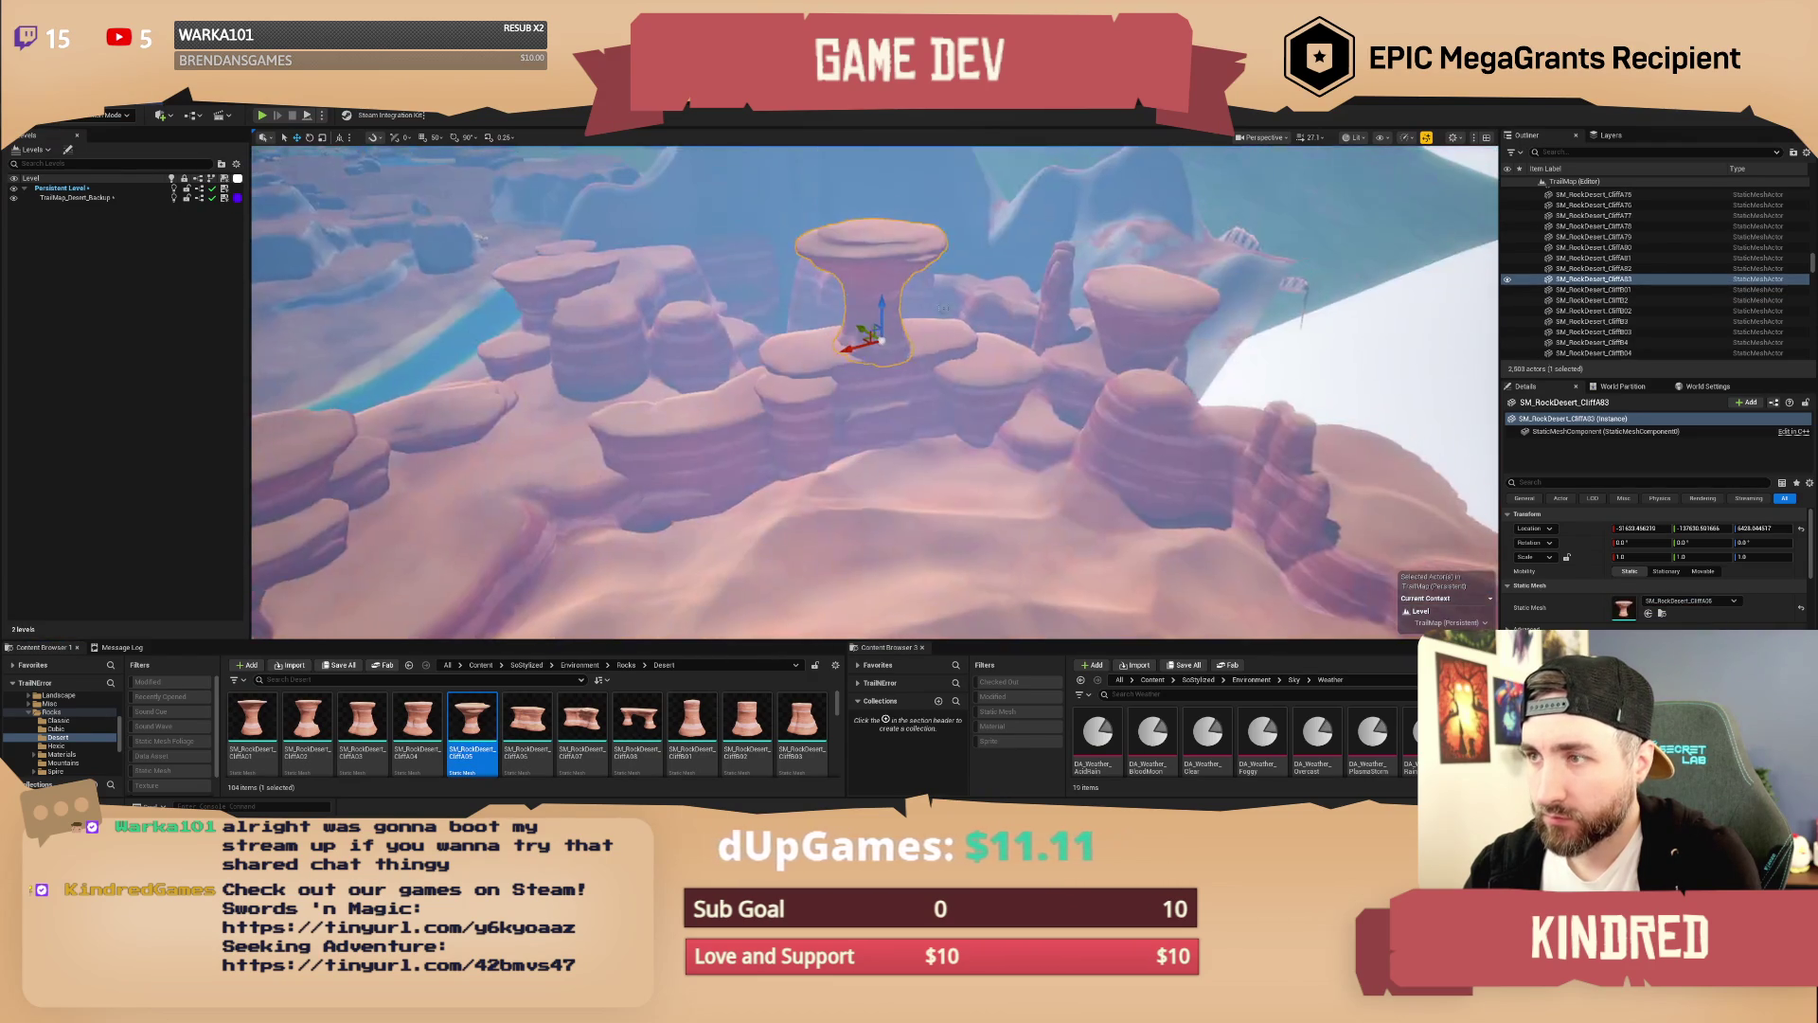
{"action": "left_click_drag", "start_coordinate": [865, 337], "coordinate": [956, 330]}
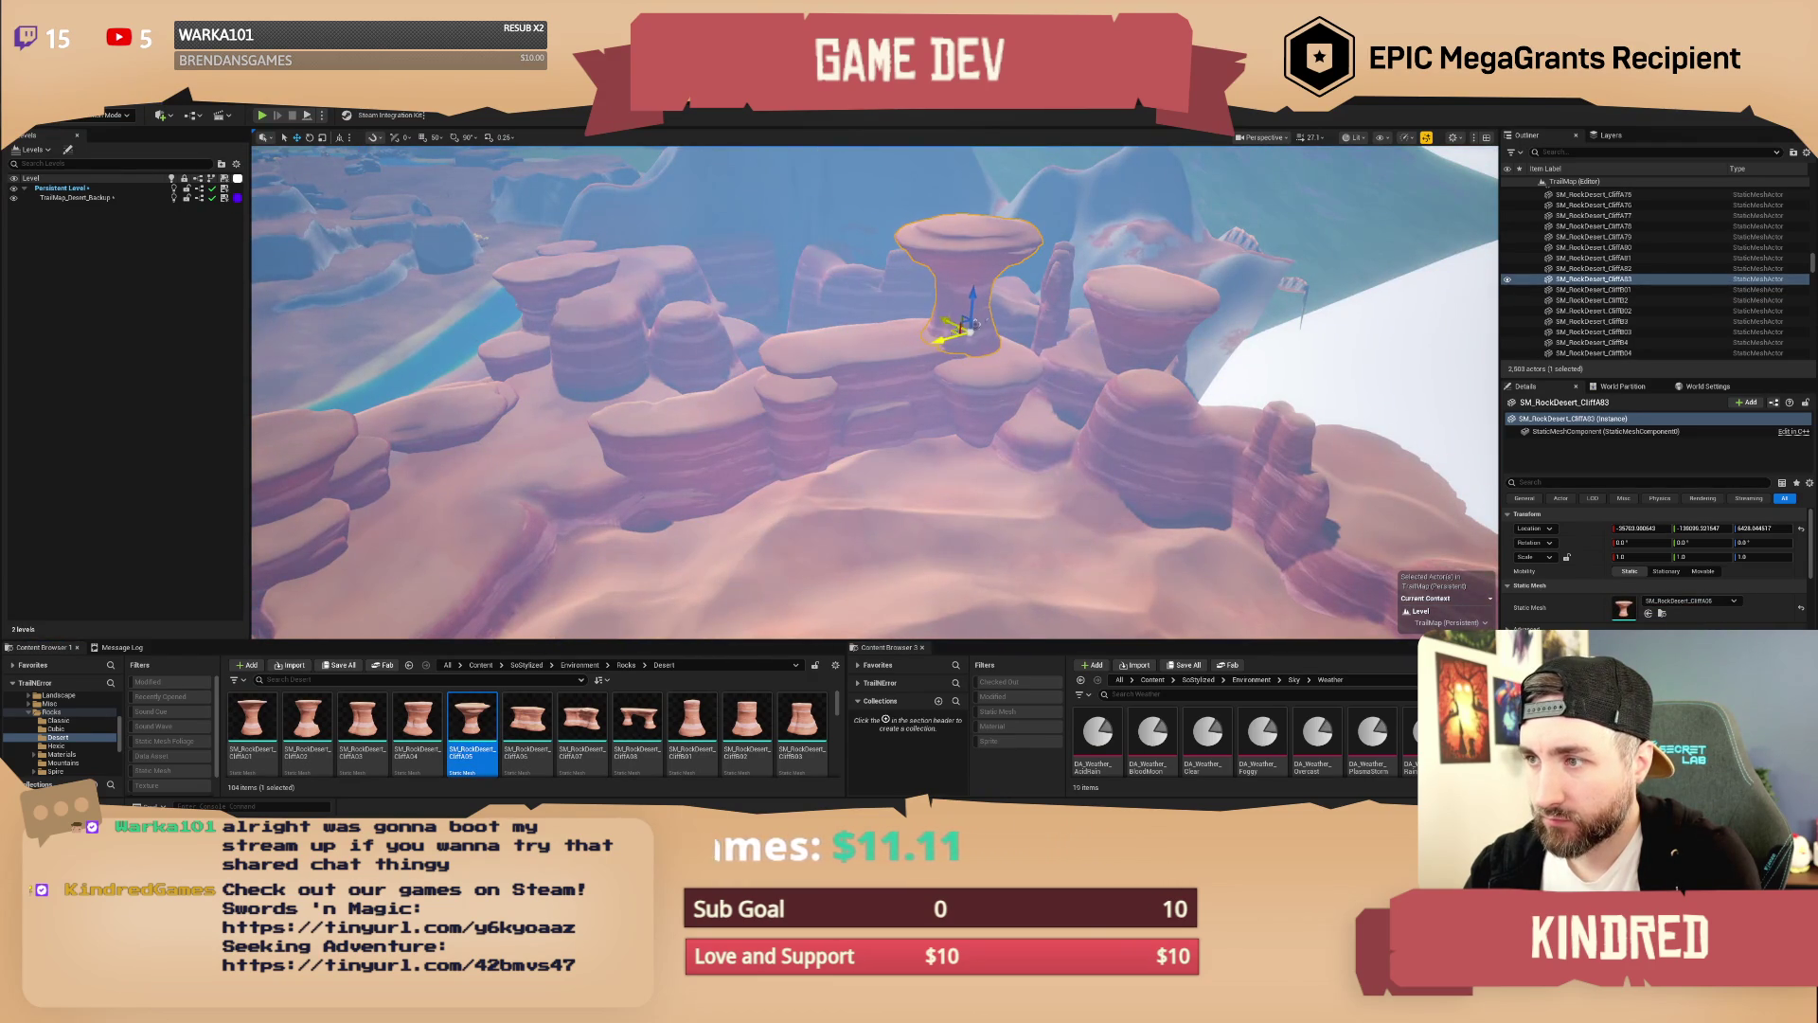
{"action": "key", "text": "Escape"}
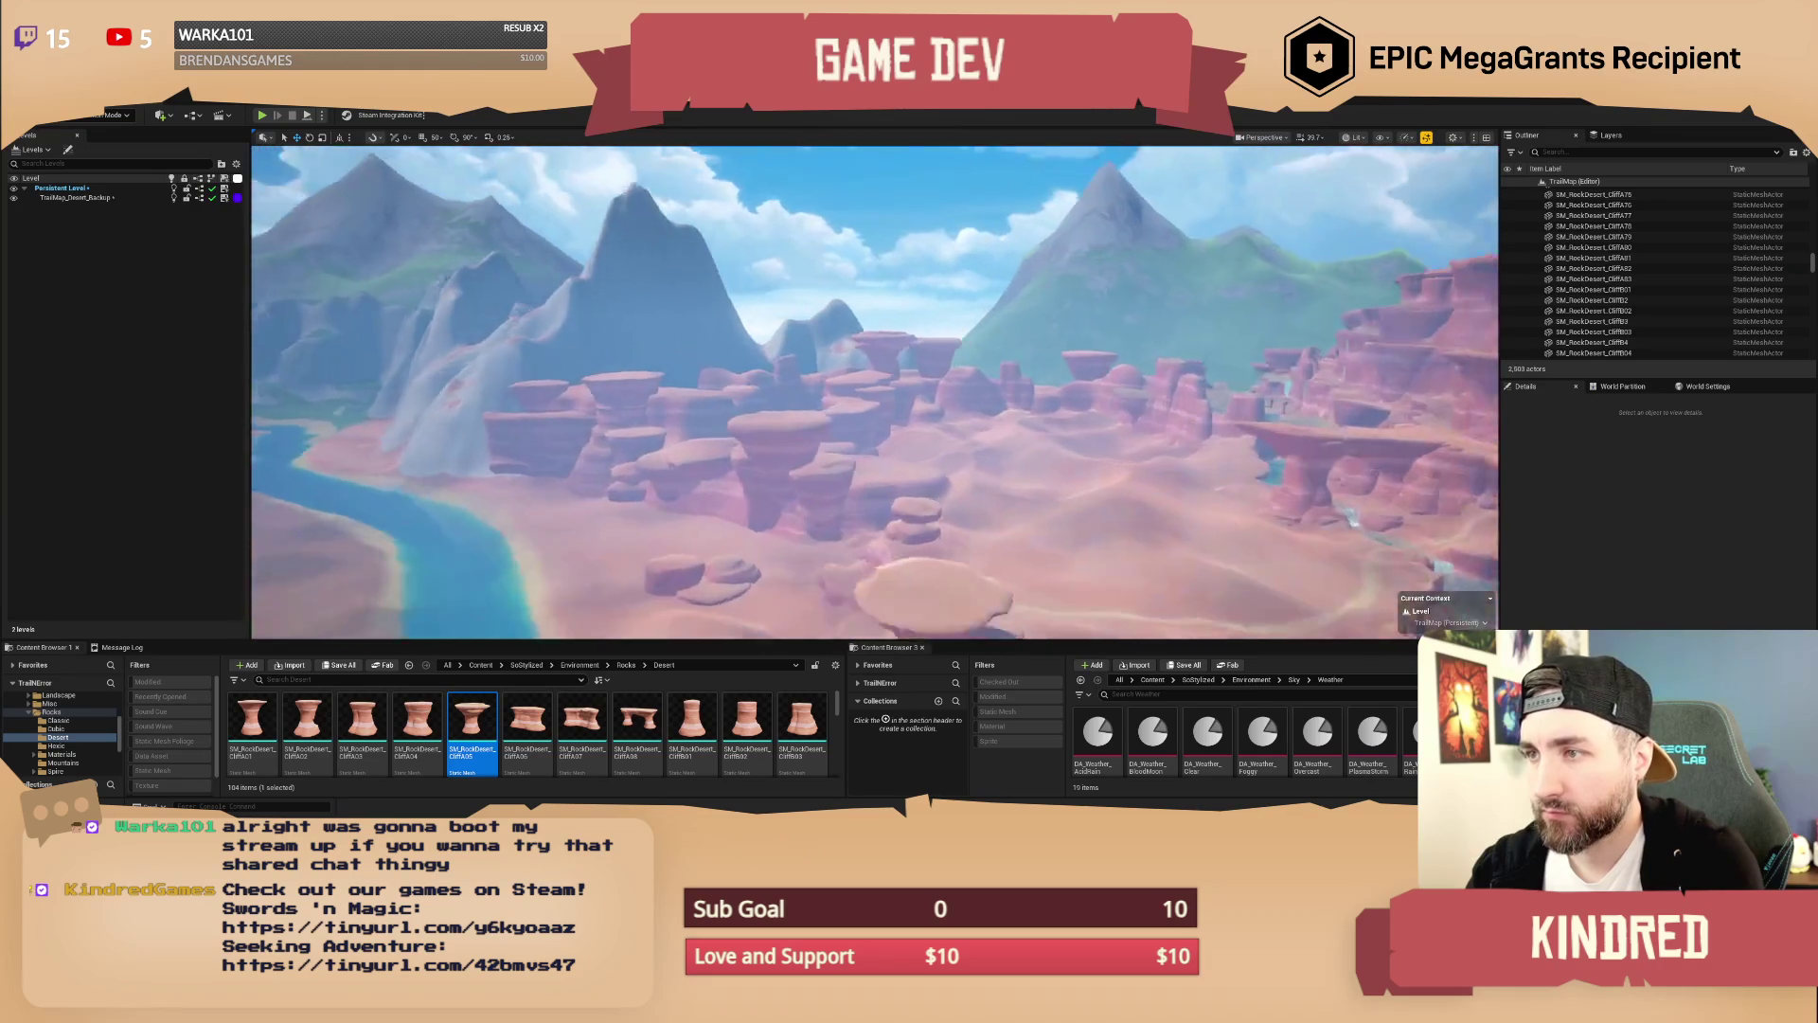
{"action": "left_click", "coordinate": [1061, 352]}
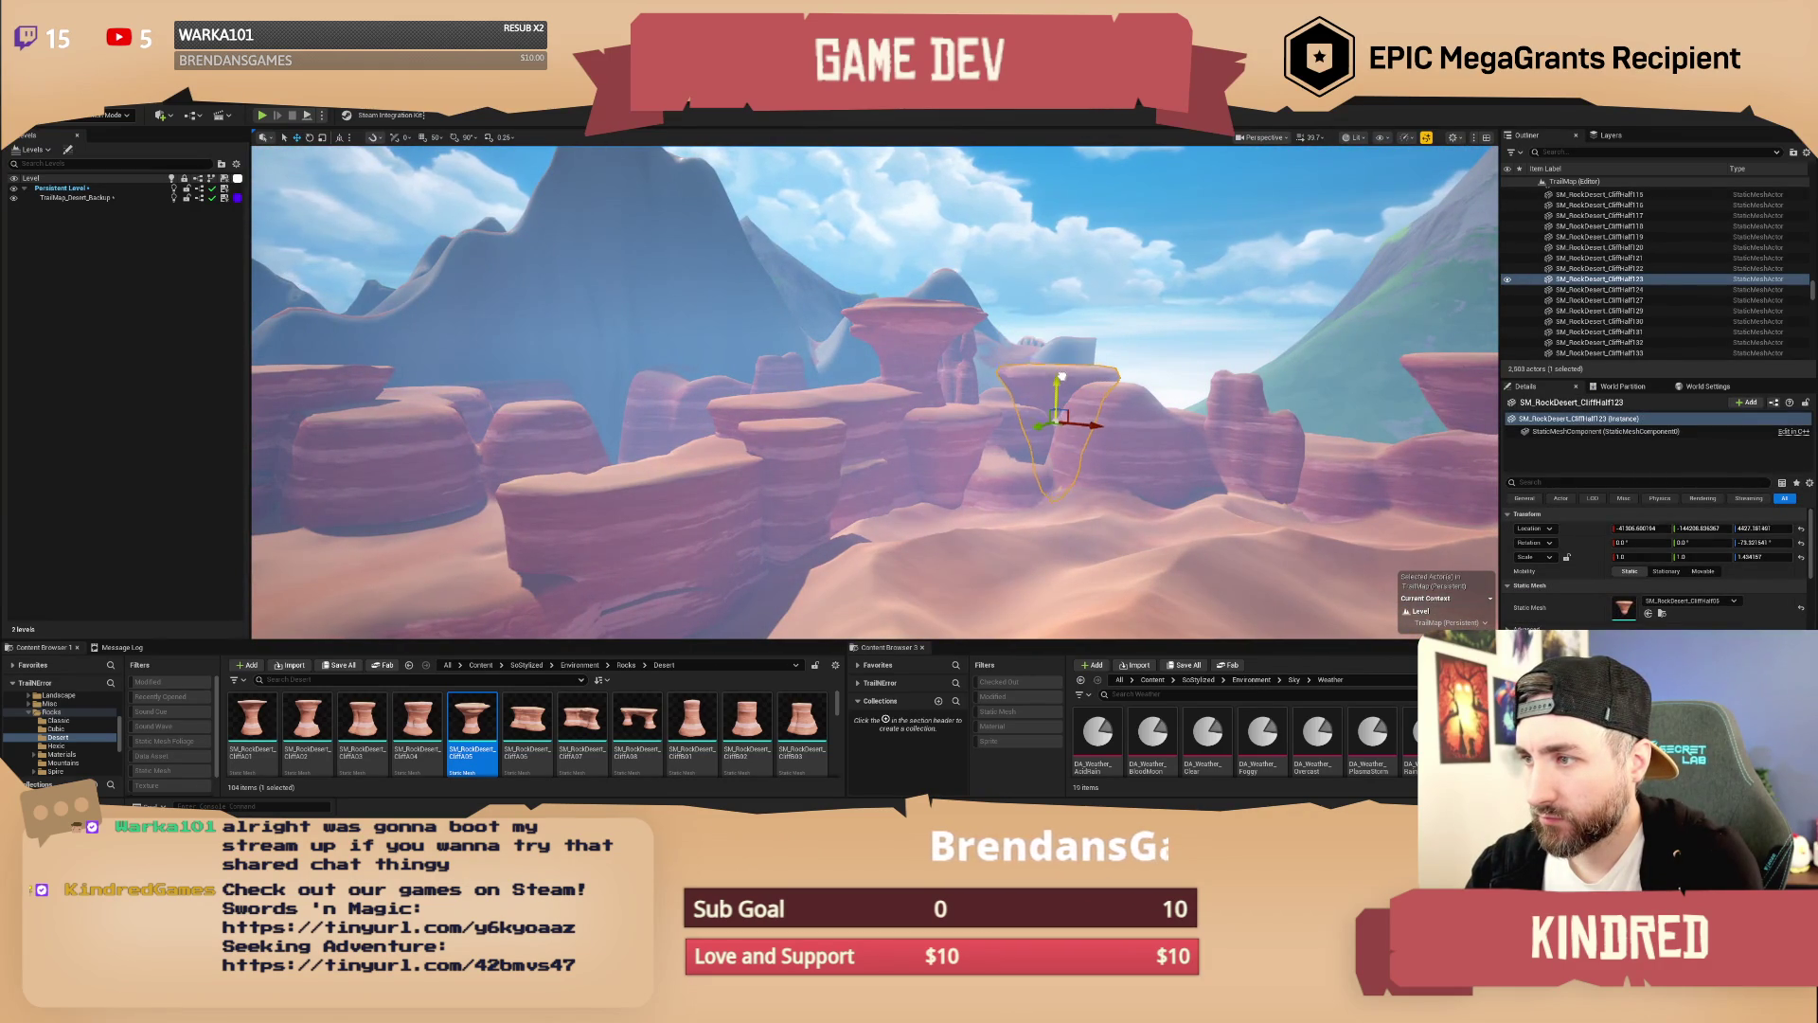
Step: Deselect the rock and switch the editor from the Modes list to Landscape
{"action": "key", "text": "Escape"}
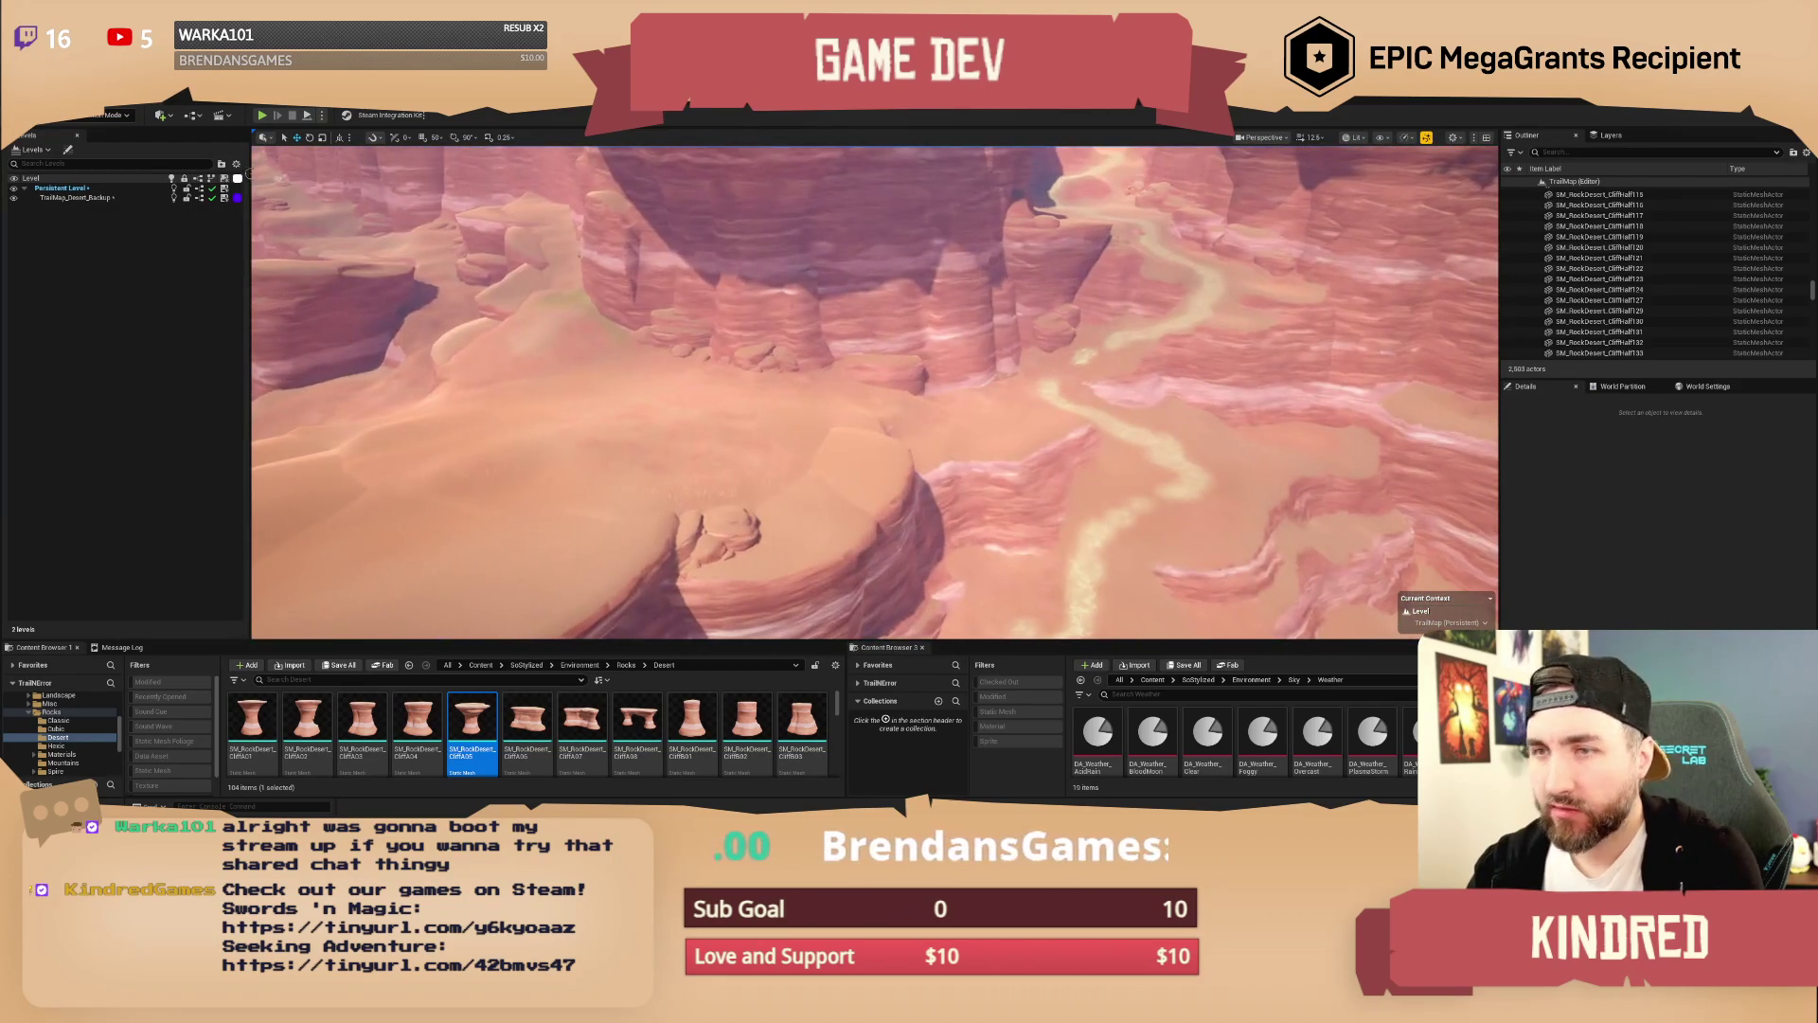
{"action": "left_click", "coordinate": [120, 115]}
{"action": "left_click", "coordinate": [113, 147]}
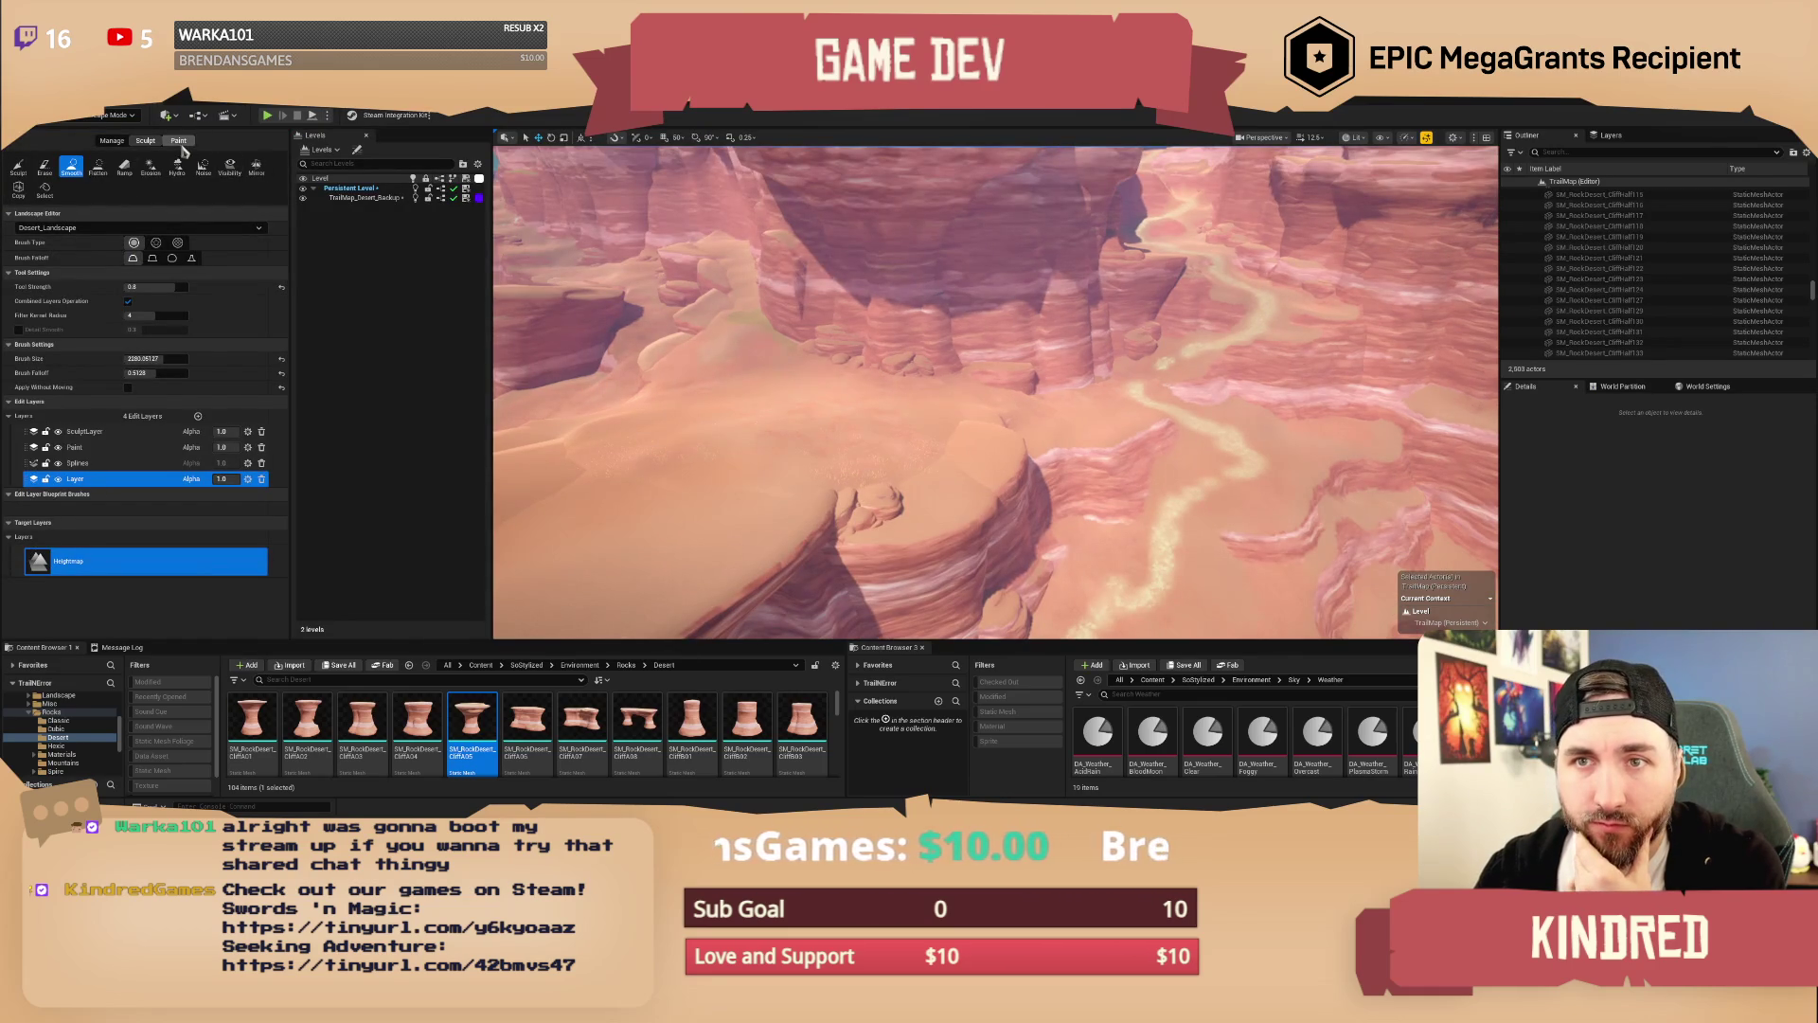
Step: Use the Paint tool with the Sand target layer, brush size 200, and the Paint edit layer
{"action": "left_click", "coordinate": [178, 141]}
{"action": "scroll", "coordinate": [76, 519], "scroll_direction": "down", "scroll_amount": 5}
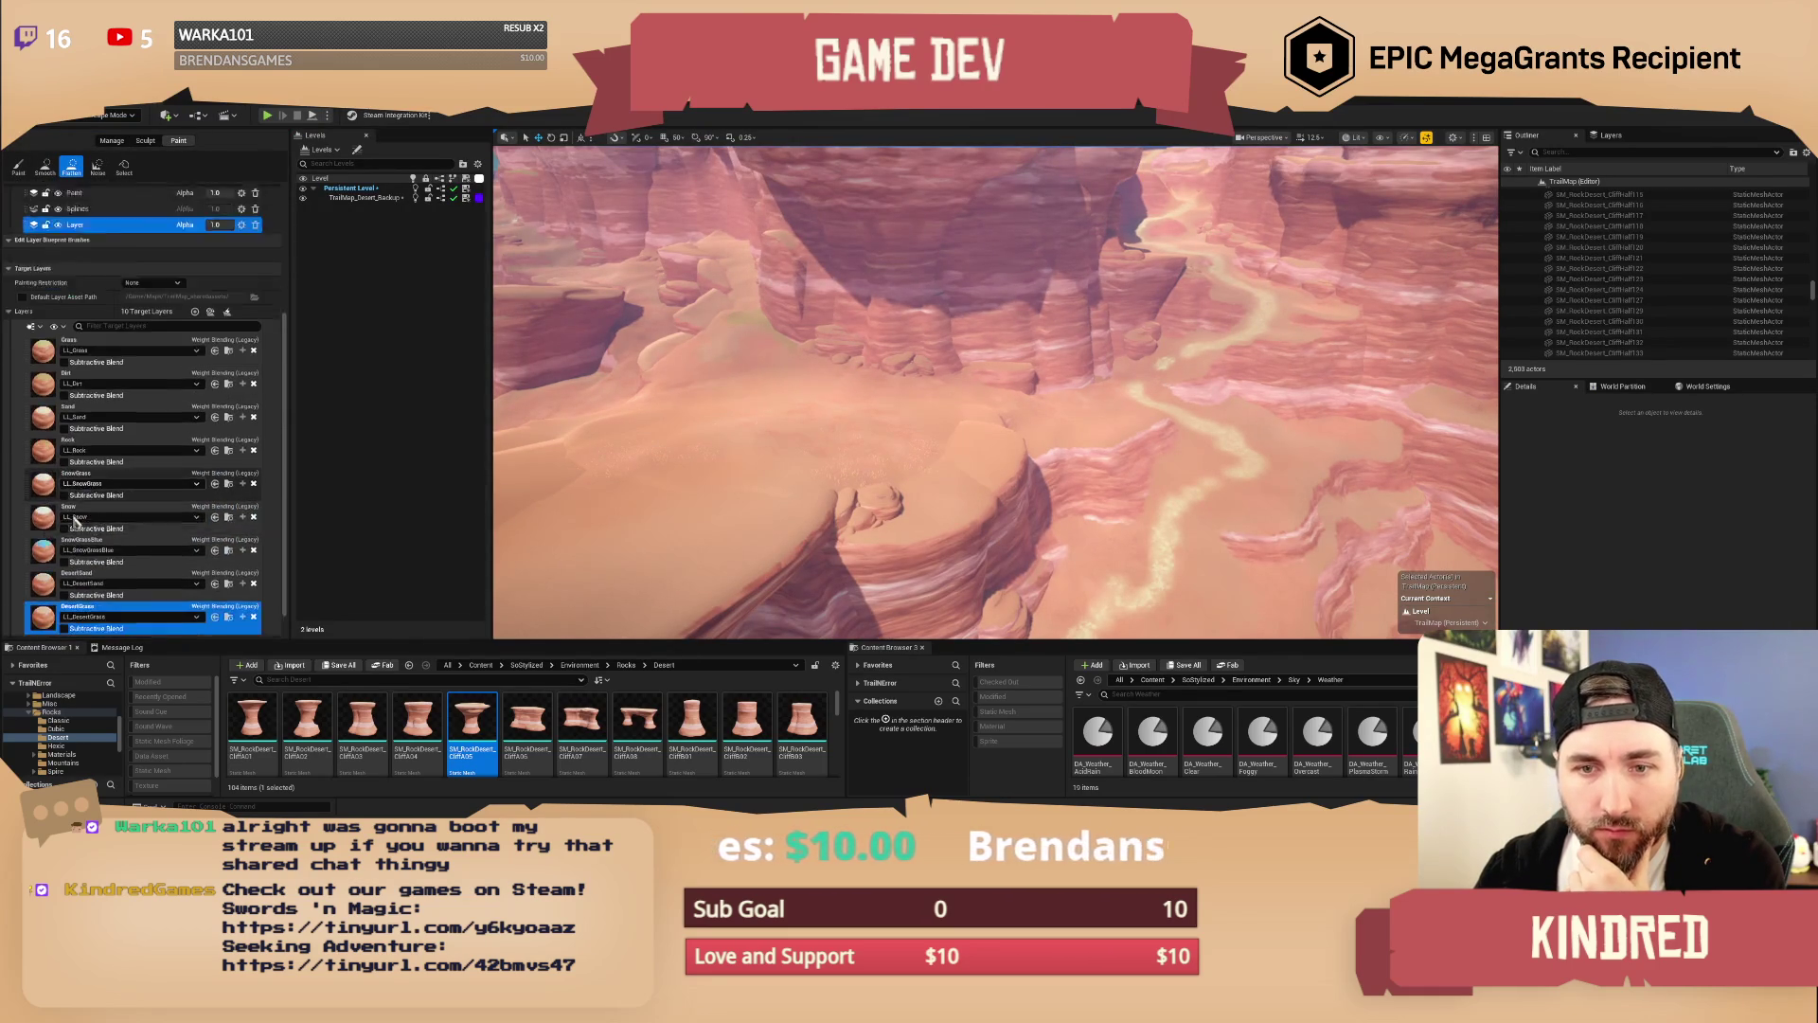
{"action": "left_click", "coordinate": [66, 451]}
{"action": "scroll", "coordinate": [67, 451], "scroll_direction": "down", "scroll_amount": 1}
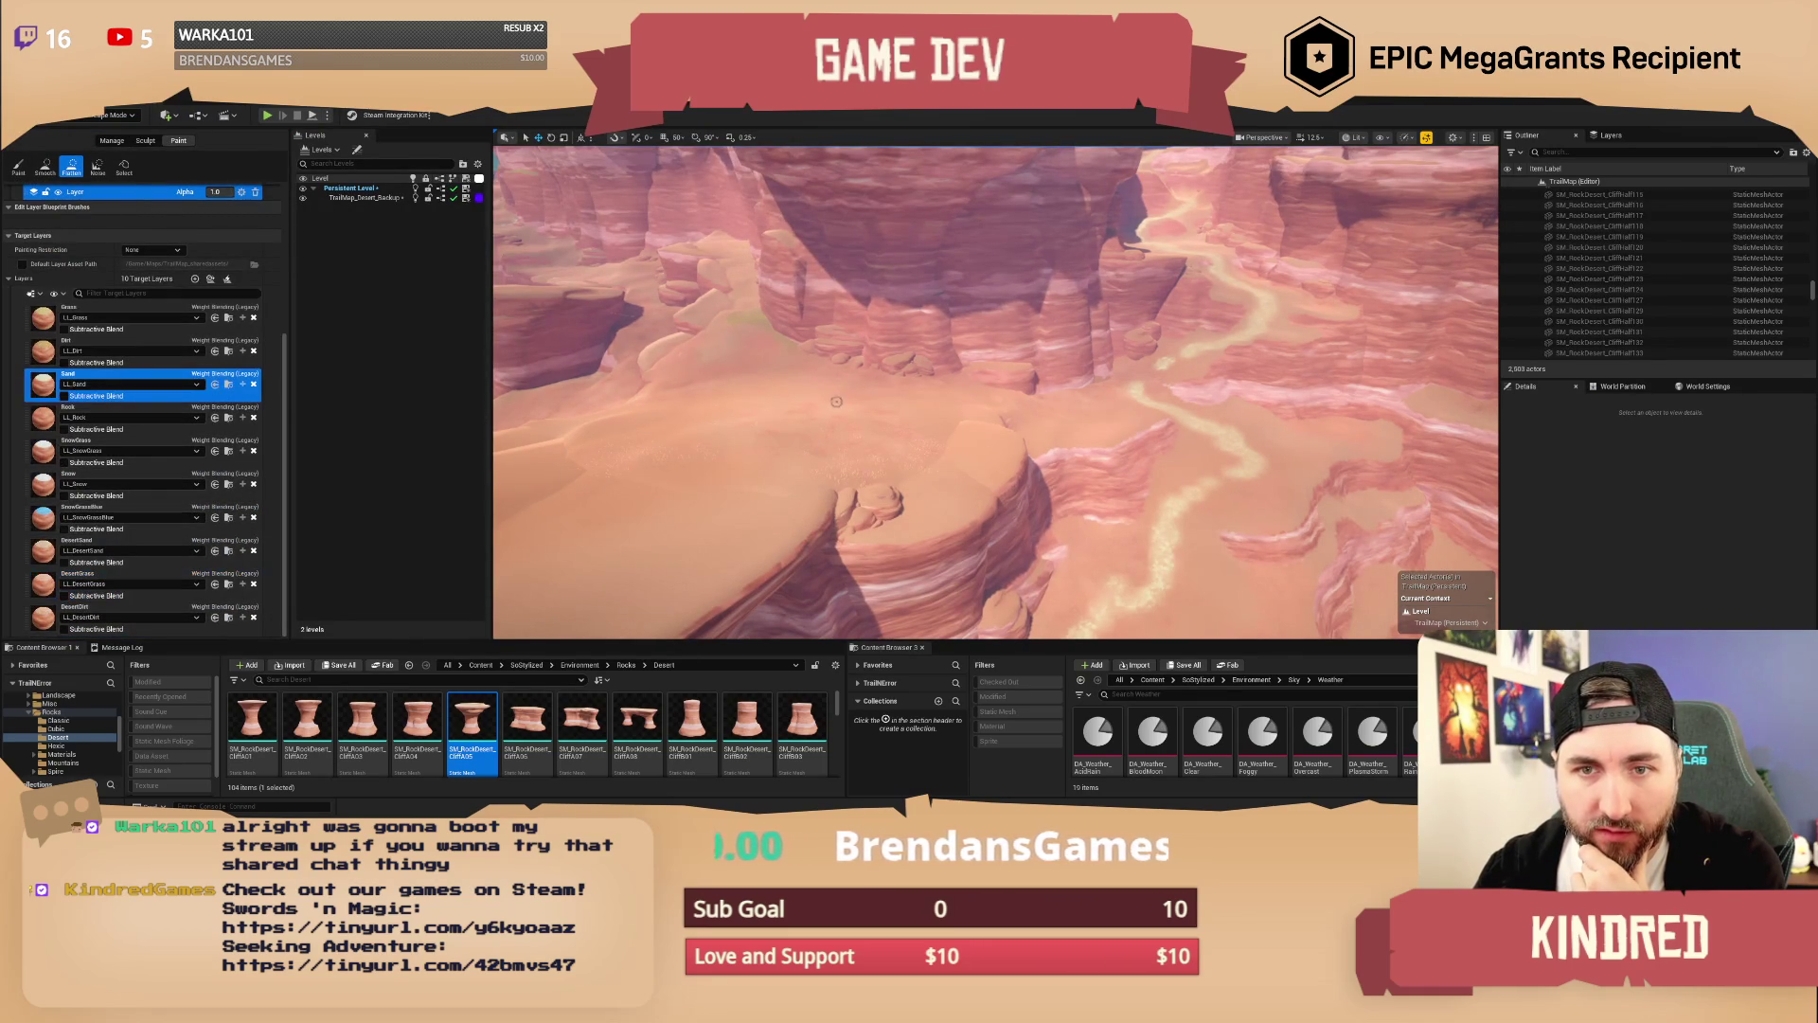
{"action": "scroll", "coordinate": [152, 314], "scroll_direction": "up", "scroll_amount": 3}
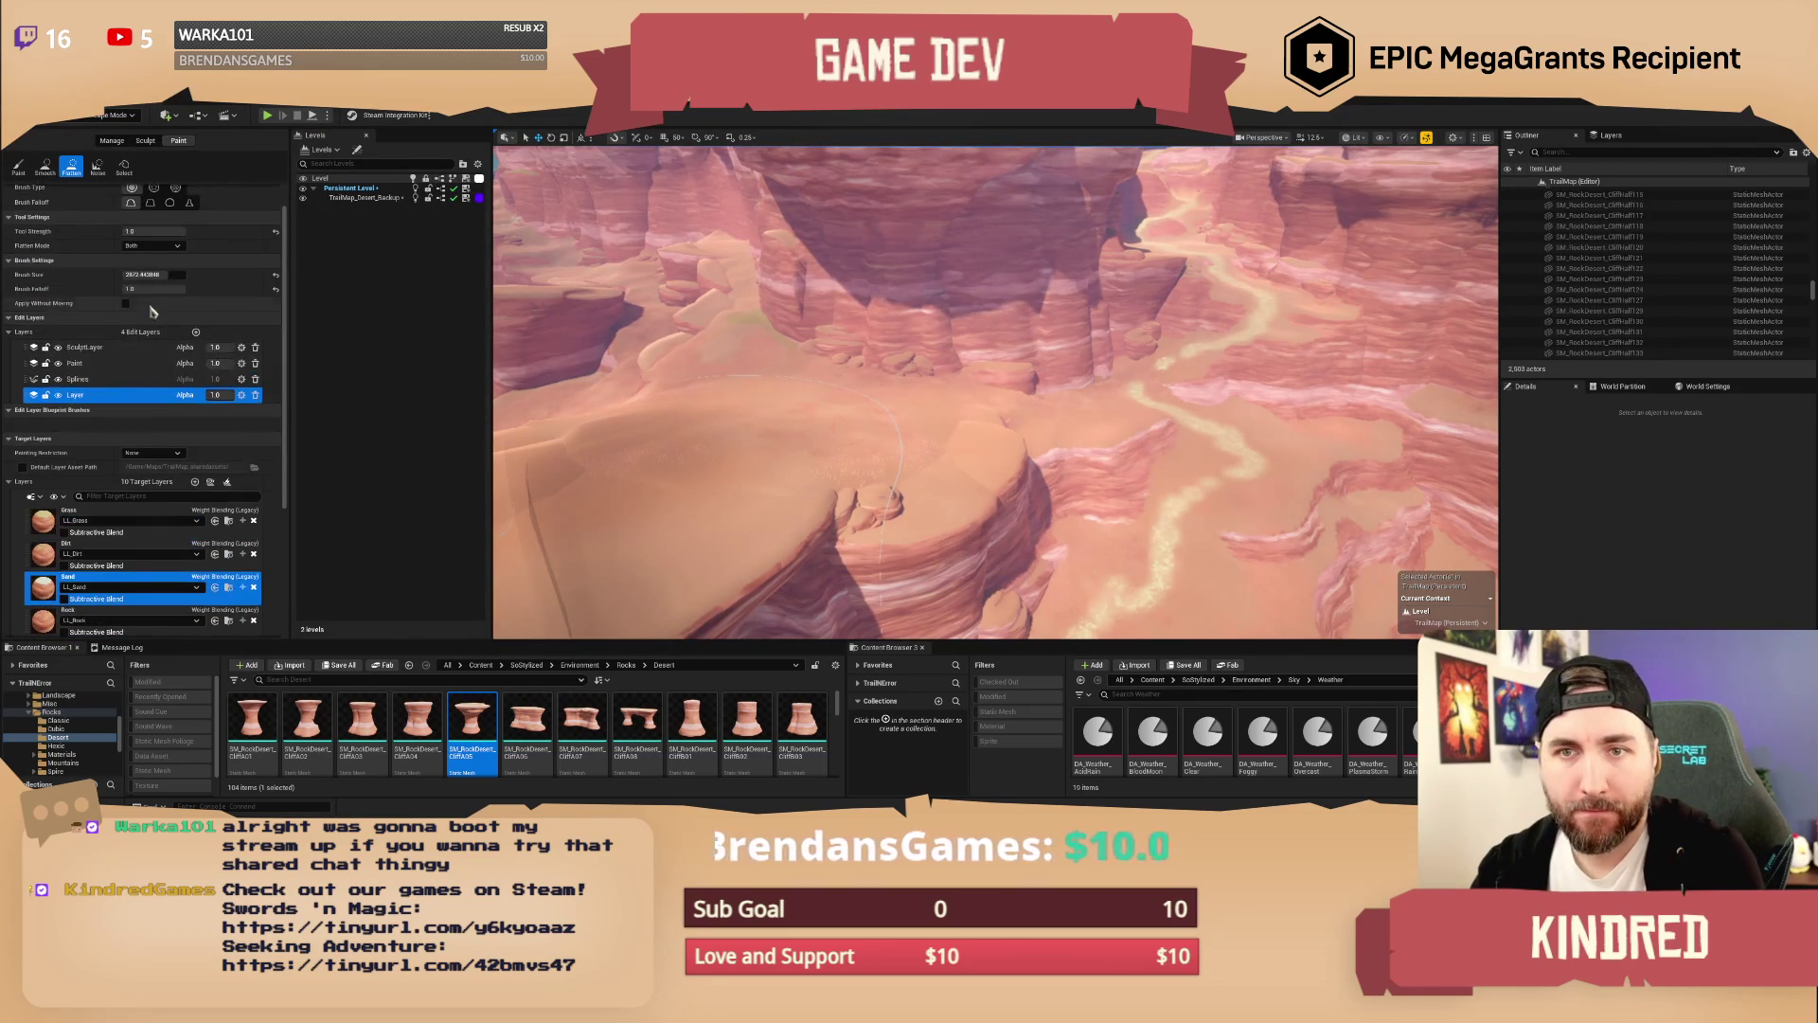
{"action": "type", "text": "00"}
{"action": "key", "text": "Return"}
{"action": "scroll", "coordinate": [1087, 386], "scroll_direction": "down", "scroll_amount": 2}
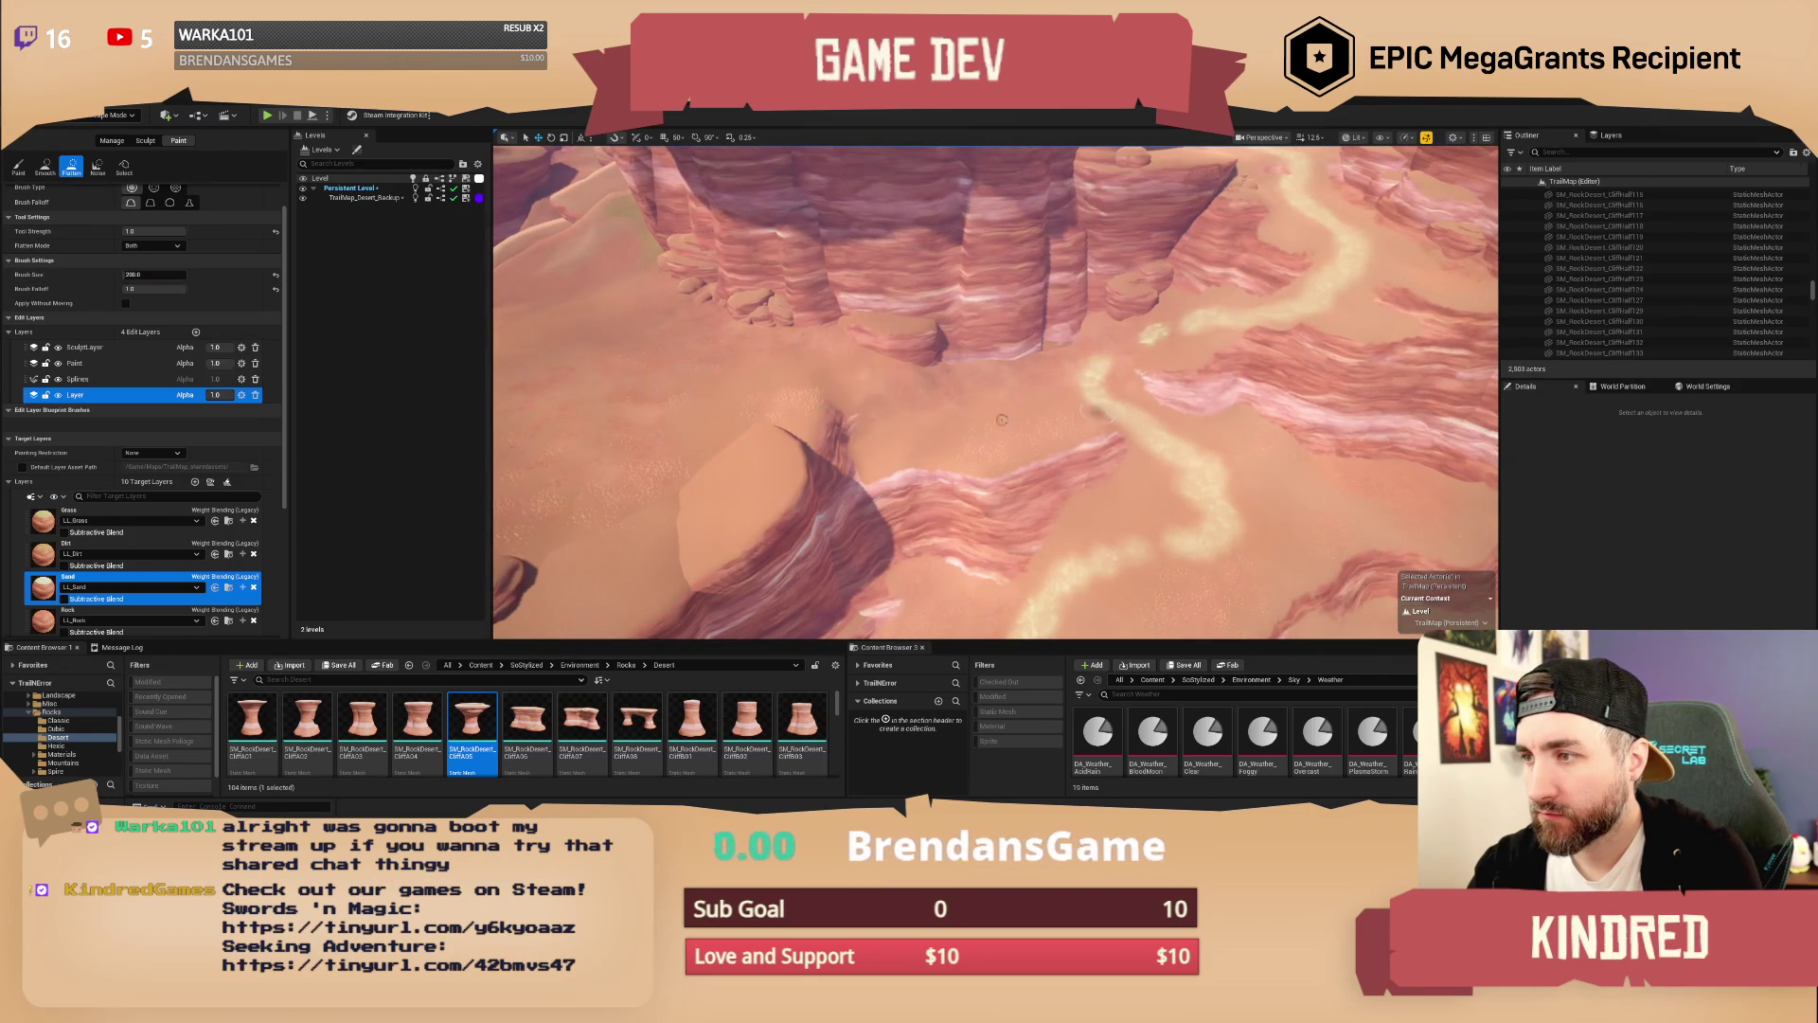
{"action": "left_click", "coordinate": [75, 362]}
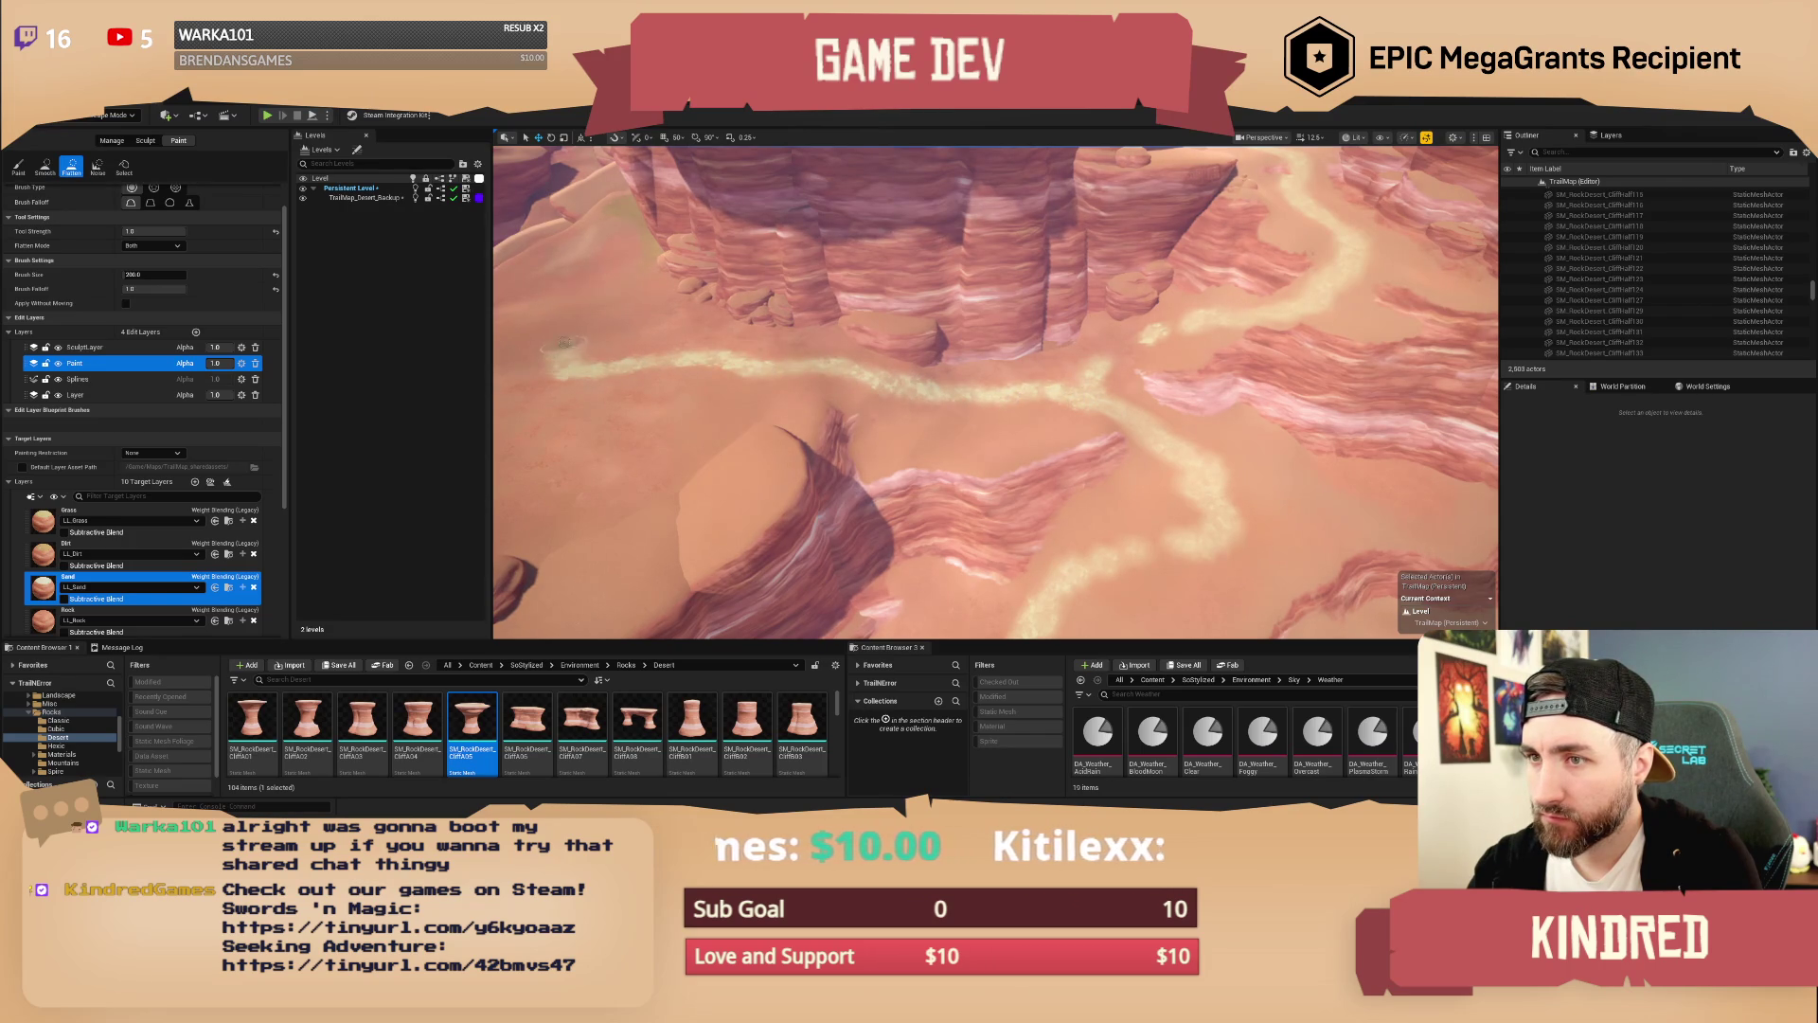
Step: Extend the sand path down-left across the plateau terrain
{"action": "left_click_drag", "start_coordinate": [565, 342], "coordinate": [842, 341]}
{"action": "mouse_move", "coordinate": [1094, 329]}
{"action": "left_mouse_down"}
{"action": "mouse_move", "coordinate": [1013, 336]}
{"action": "mouse_move", "coordinate": [874, 416]}
{"action": "mouse_move", "coordinate": [824, 419]}
{"action": "mouse_move", "coordinate": [805, 390]}
{"action": "mouse_move", "coordinate": [938, 356]}
{"action": "left_mouse_up"}
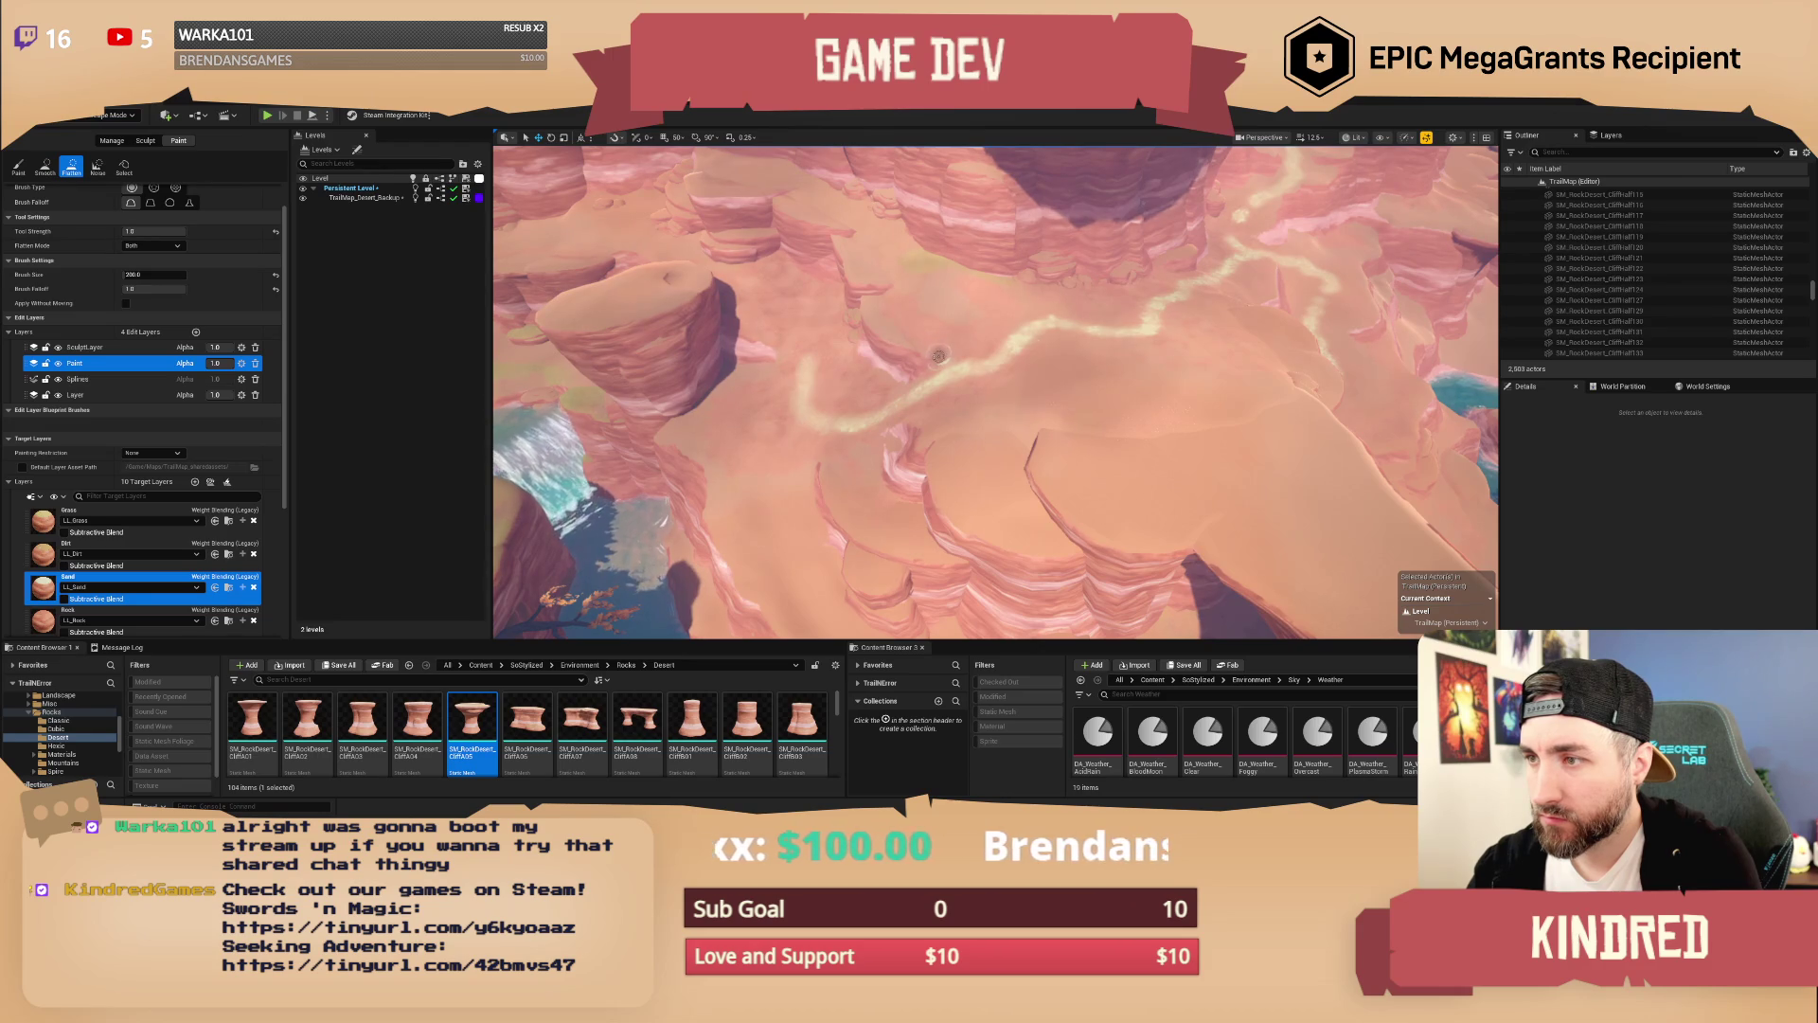
{"action": "scroll", "coordinate": [947, 355], "scroll_direction": "up", "scroll_amount": 3}
{"action": "scroll", "coordinate": [866, 491], "scroll_direction": "up", "scroll_amount": 2}
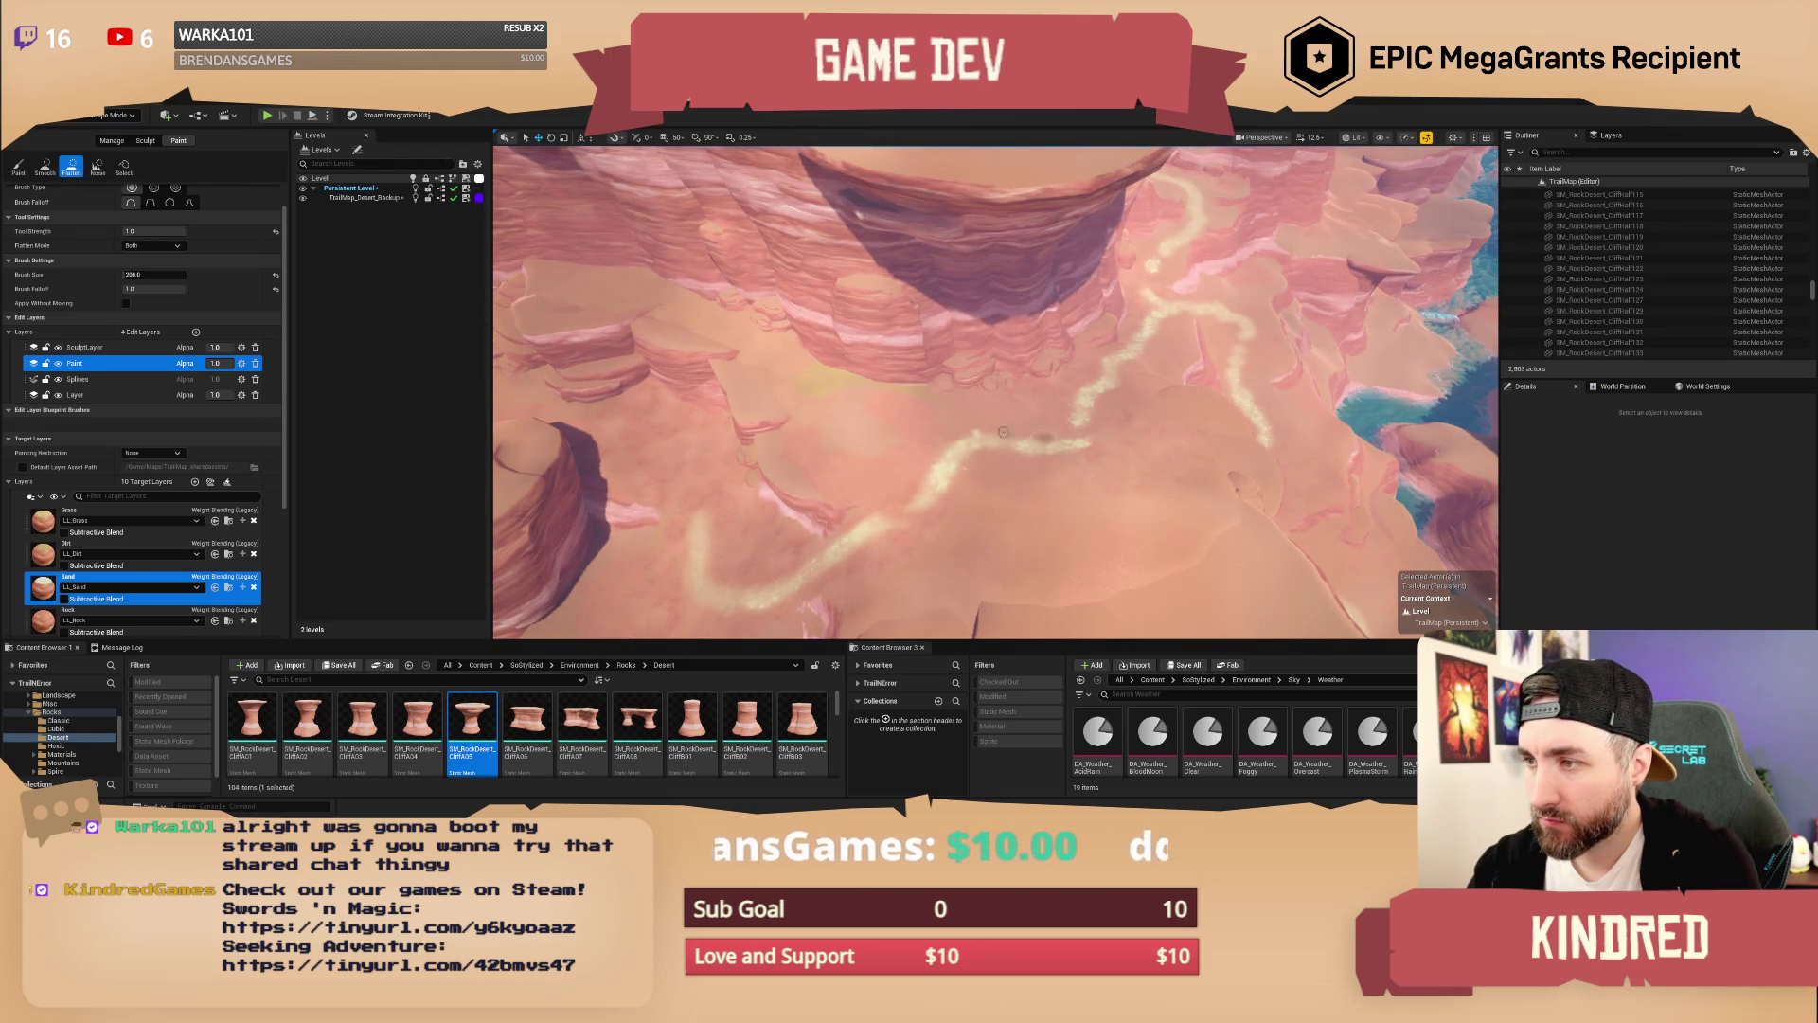
{"action": "scroll", "coordinate": [1078, 477], "scroll_direction": "up", "scroll_amount": 5}
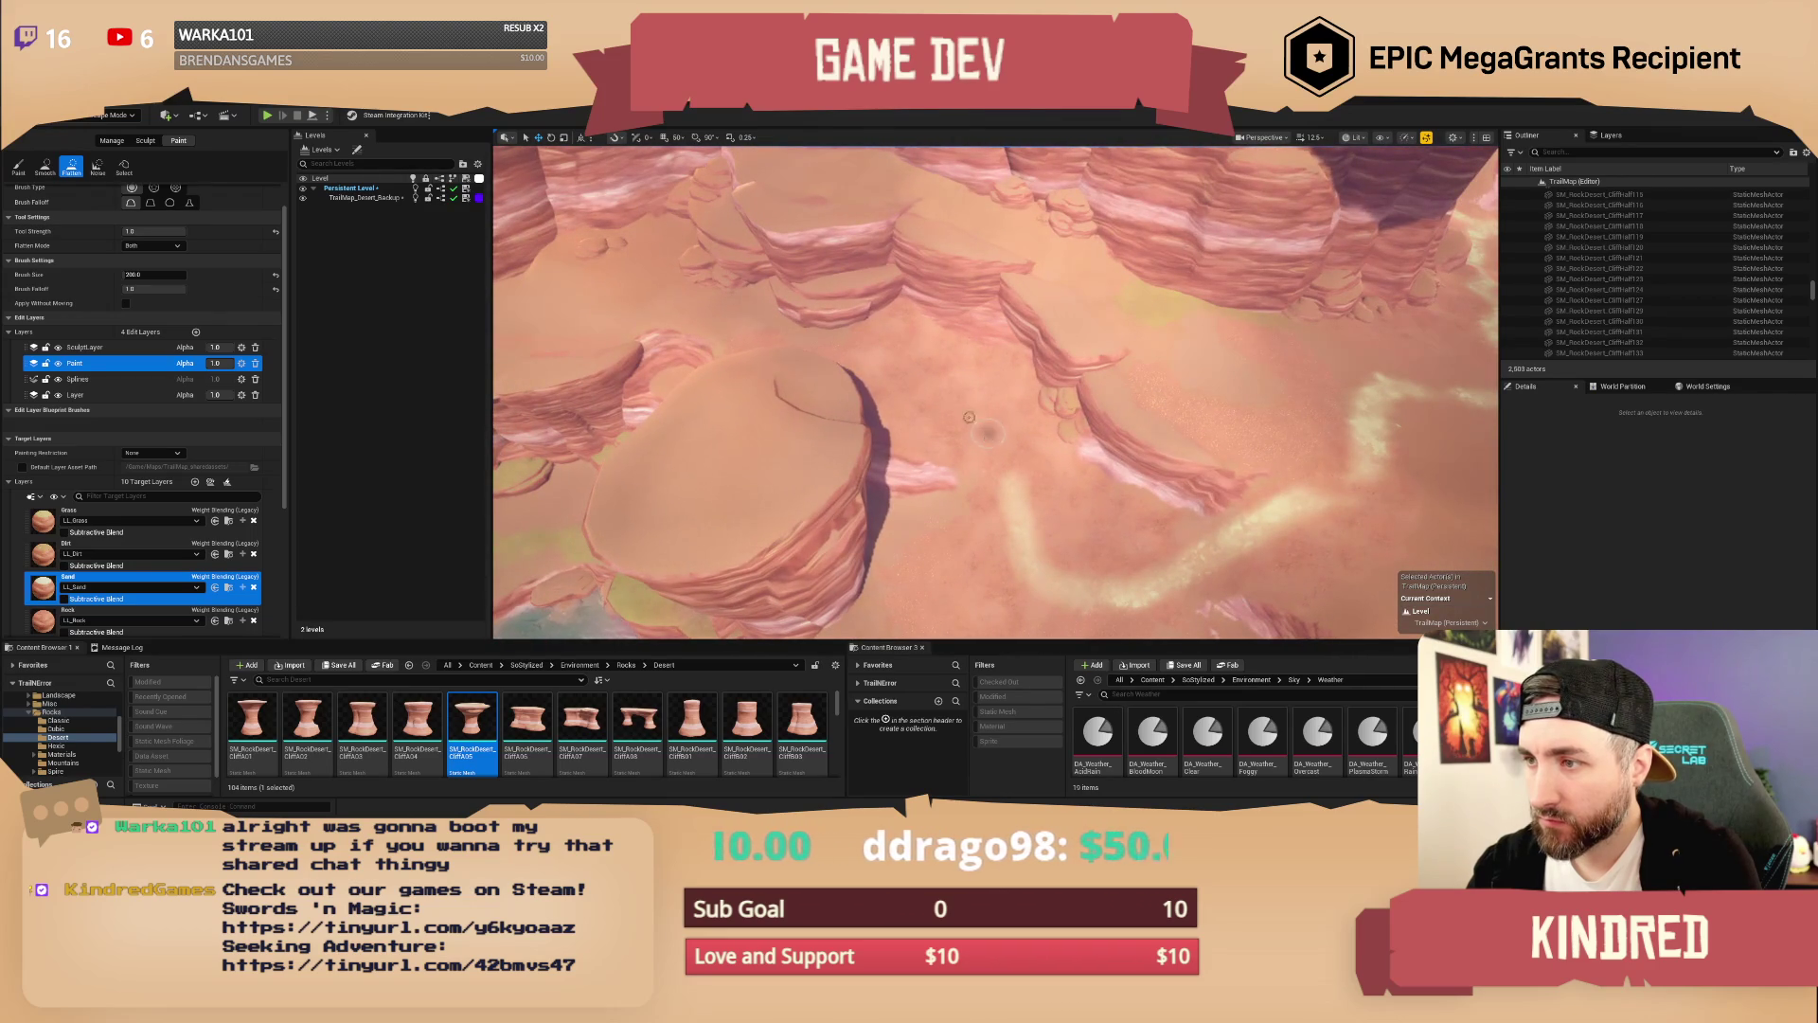
{"action": "scroll", "coordinate": [997, 419], "scroll_direction": "up", "scroll_amount": 10}
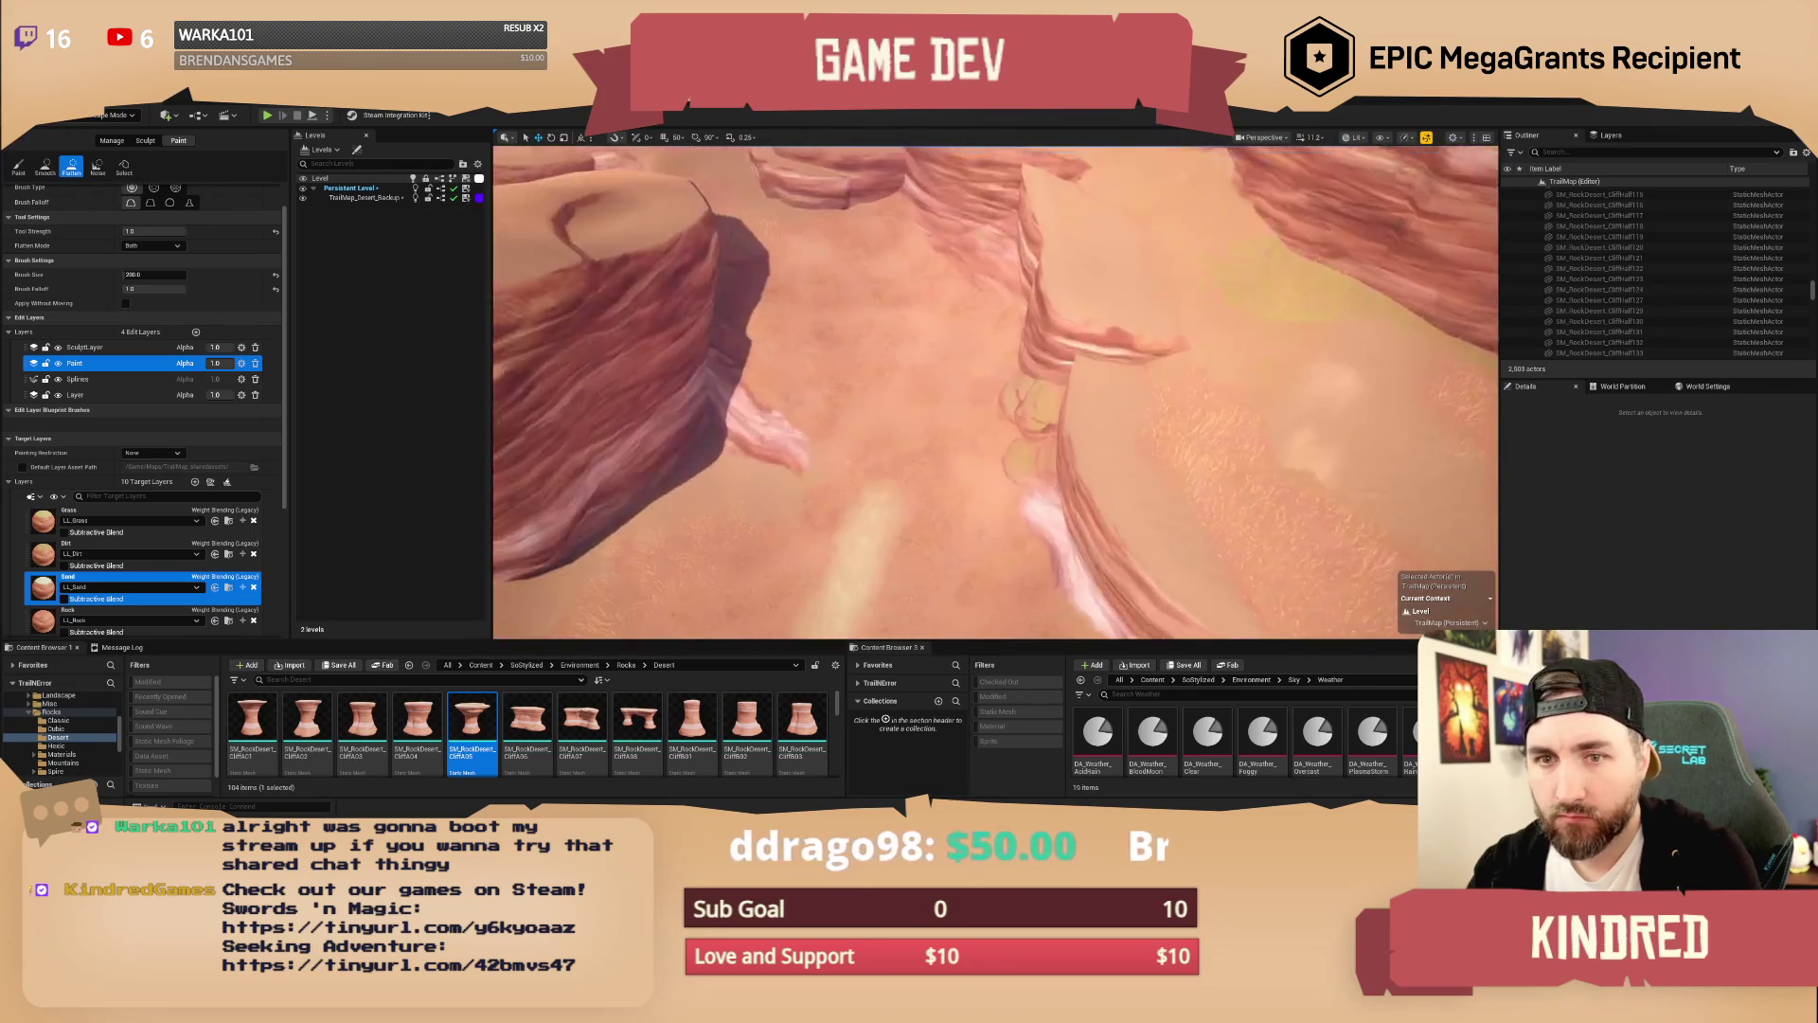
{"action": "scroll", "coordinate": [956, 416], "scroll_direction": "up", "scroll_amount": 5}
Step: Reselect the Paint edit layer and switch the tool from Flatten back to Paint
{"action": "left_click", "coordinate": [84, 347]}
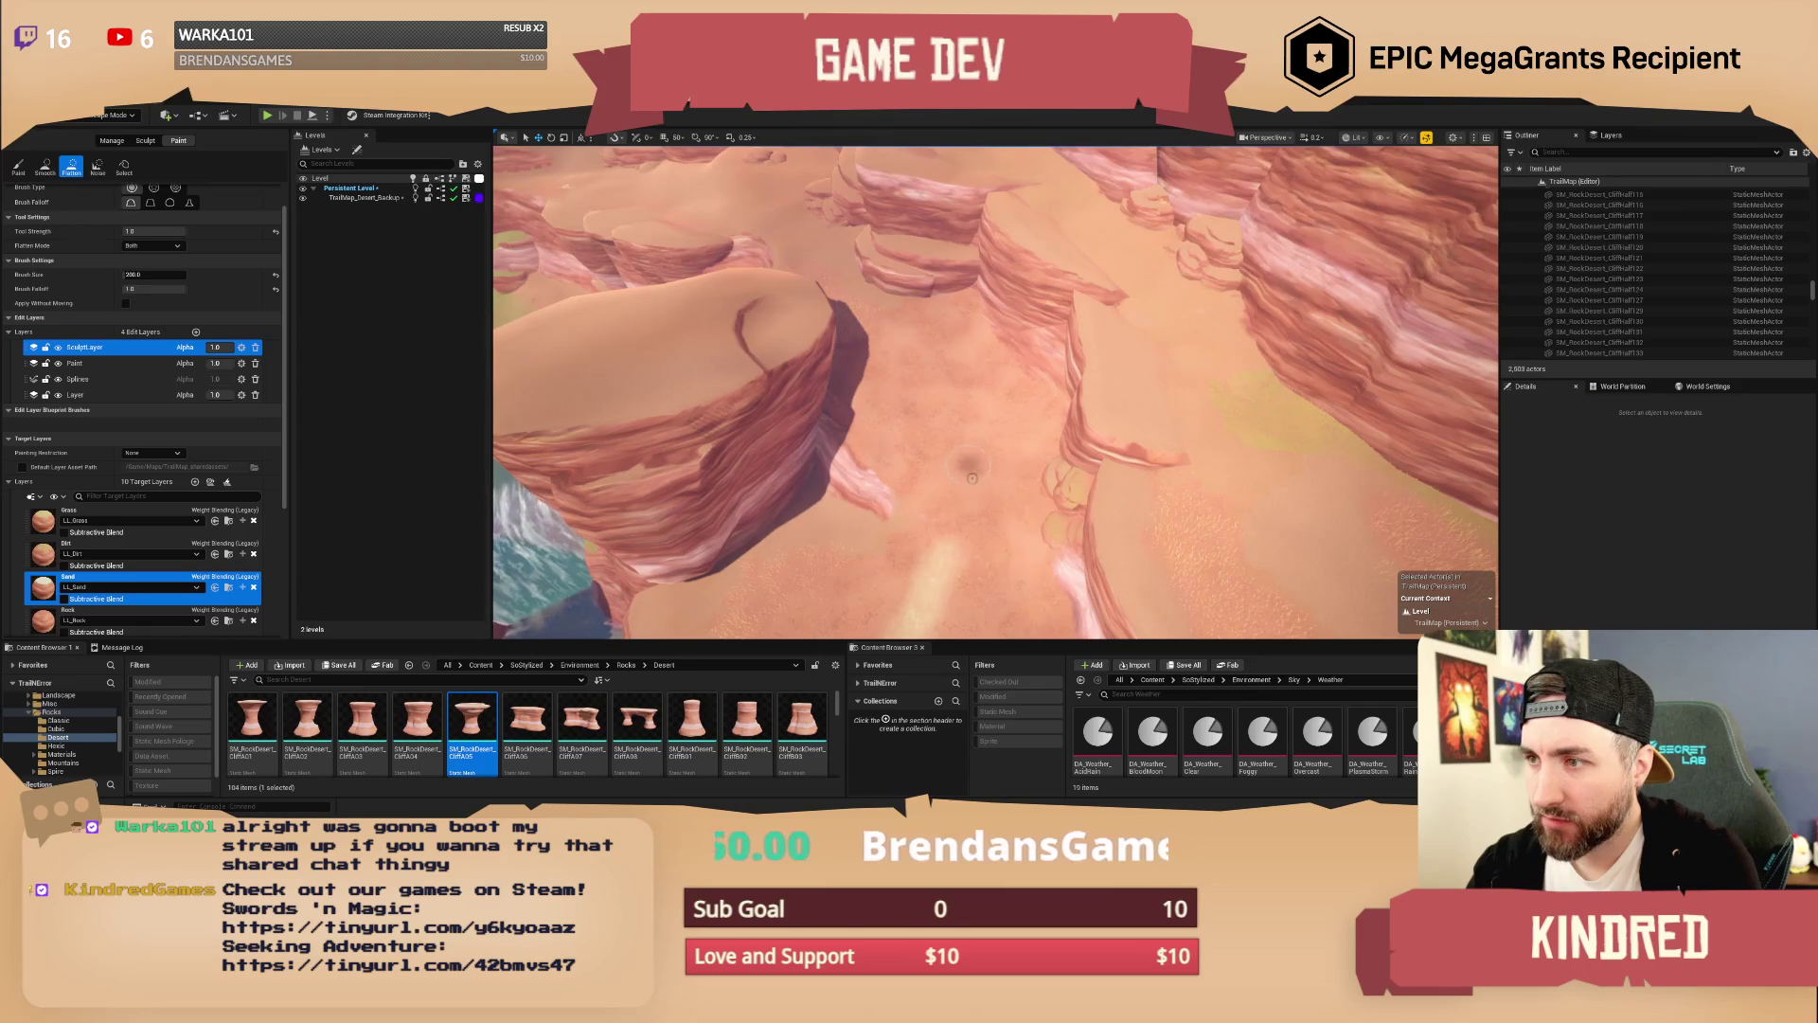
{"action": "left_click", "coordinate": [90, 363]}
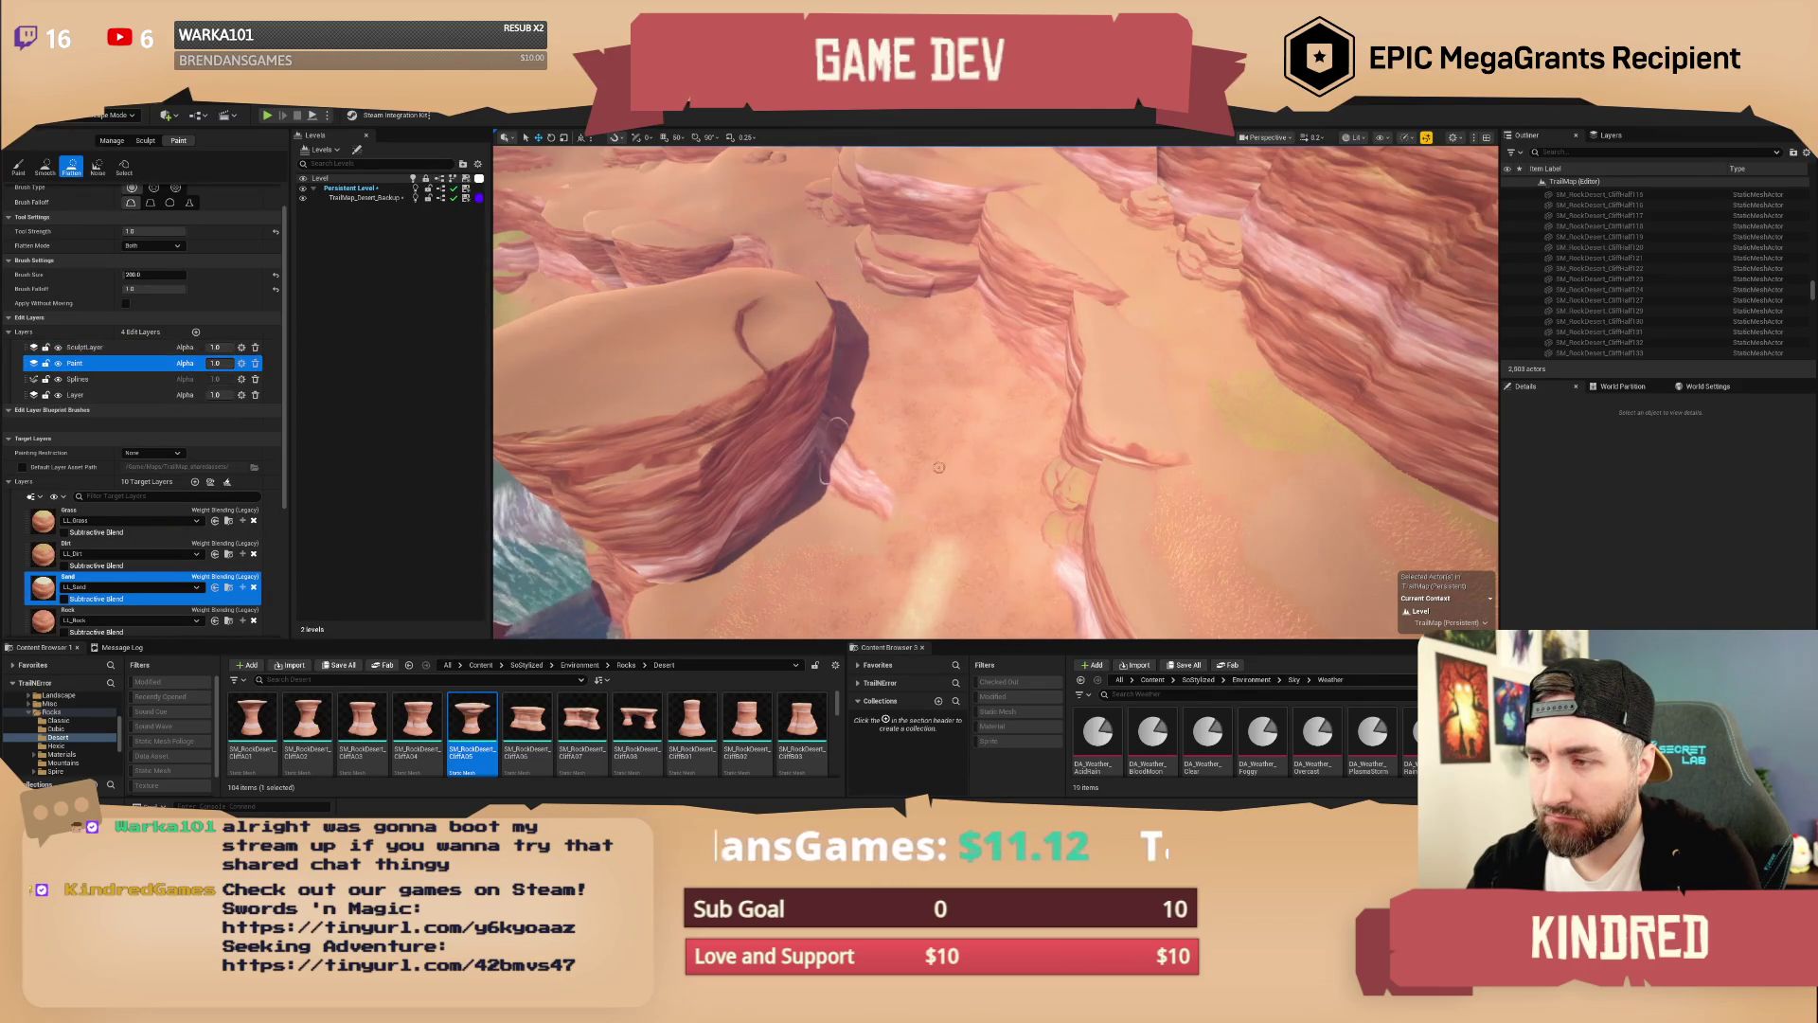
{"action": "scroll", "coordinate": [978, 493], "scroll_direction": "down", "scroll_amount": 3}
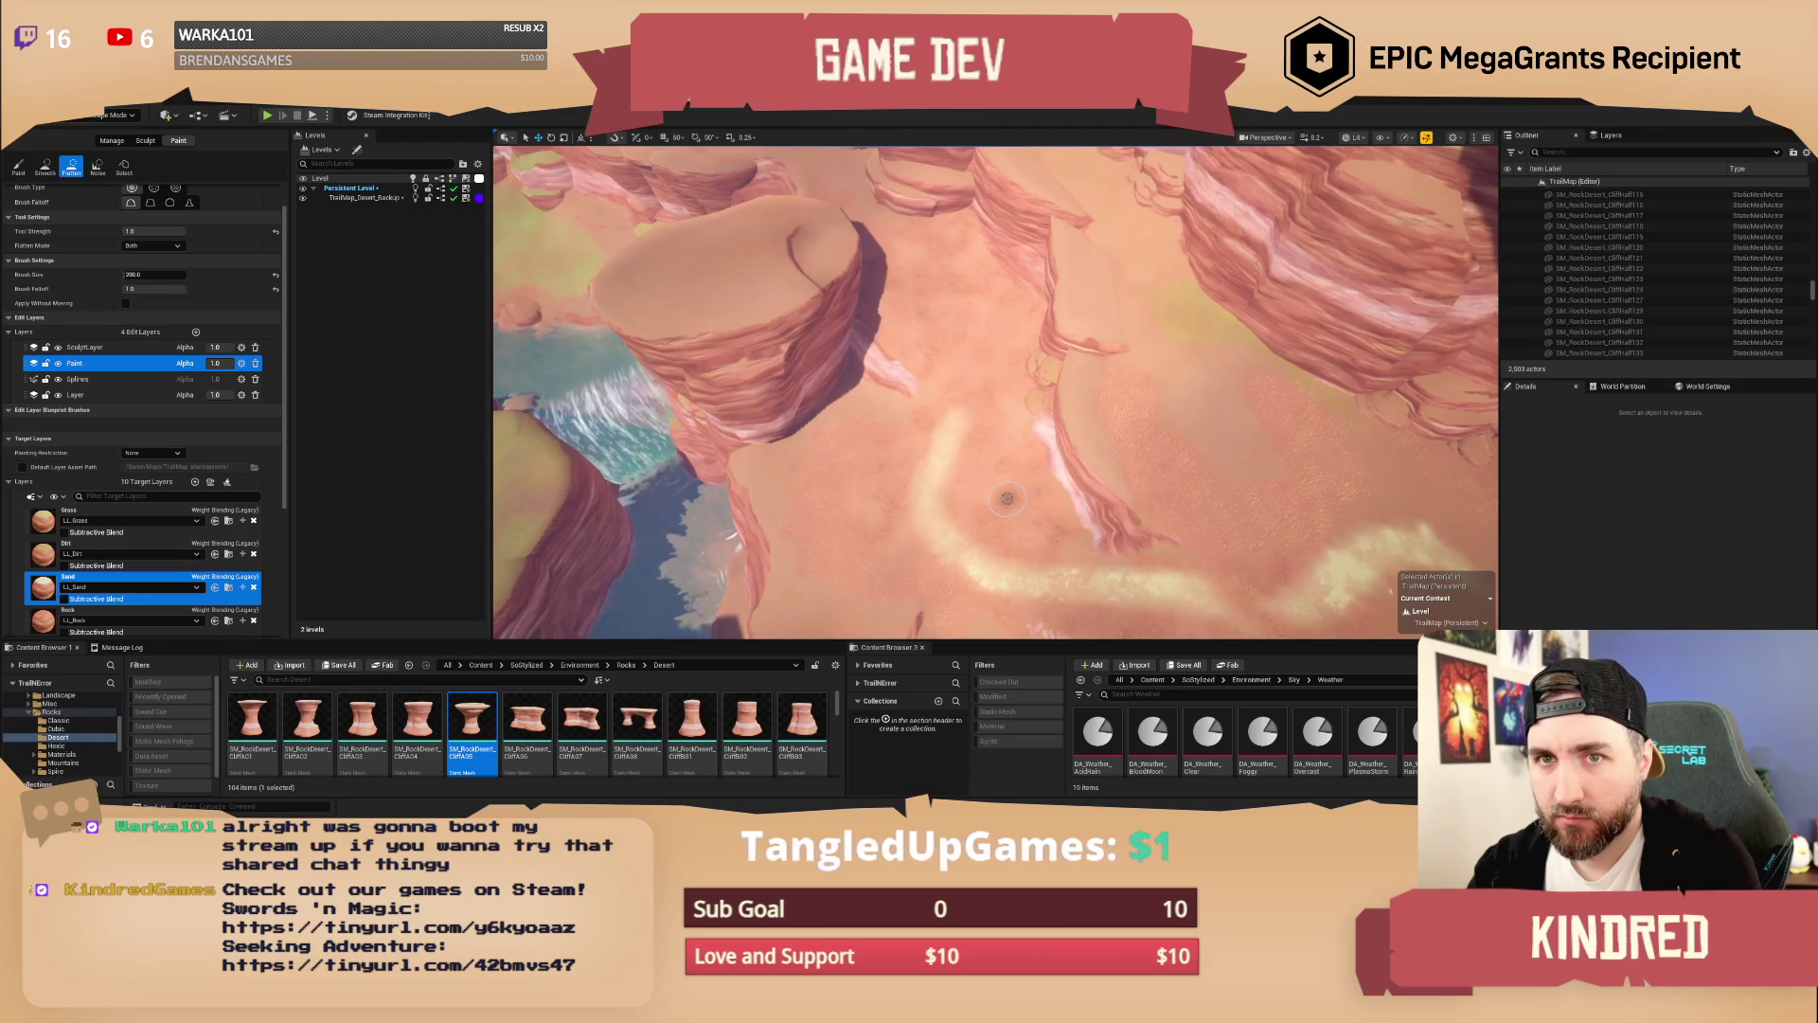
{"action": "left_click", "coordinate": [18, 166]}
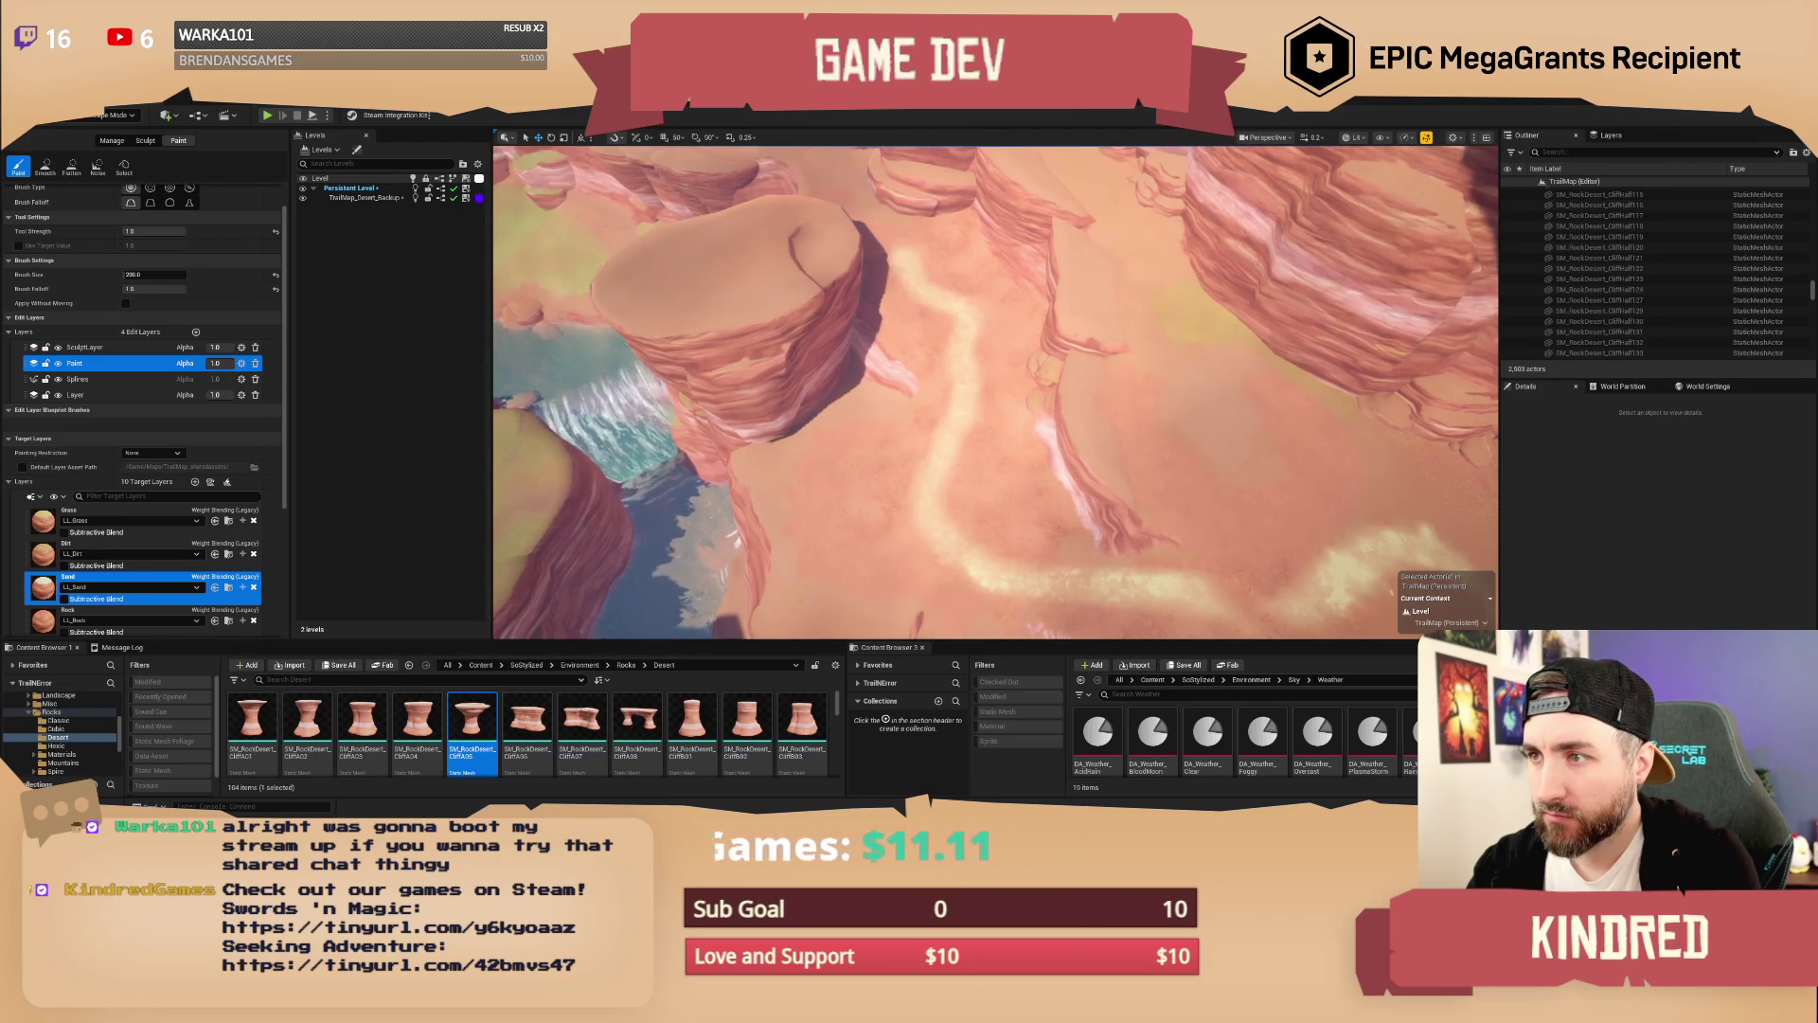
Step: Paint sand along the canyon floor and over the stepped ledge at the cliff base
{"action": "scroll", "coordinate": [898, 261], "scroll_direction": "up", "scroll_amount": 5}
{"action": "scroll", "coordinate": [1137, 367], "scroll_direction": "up", "scroll_amount": 5}
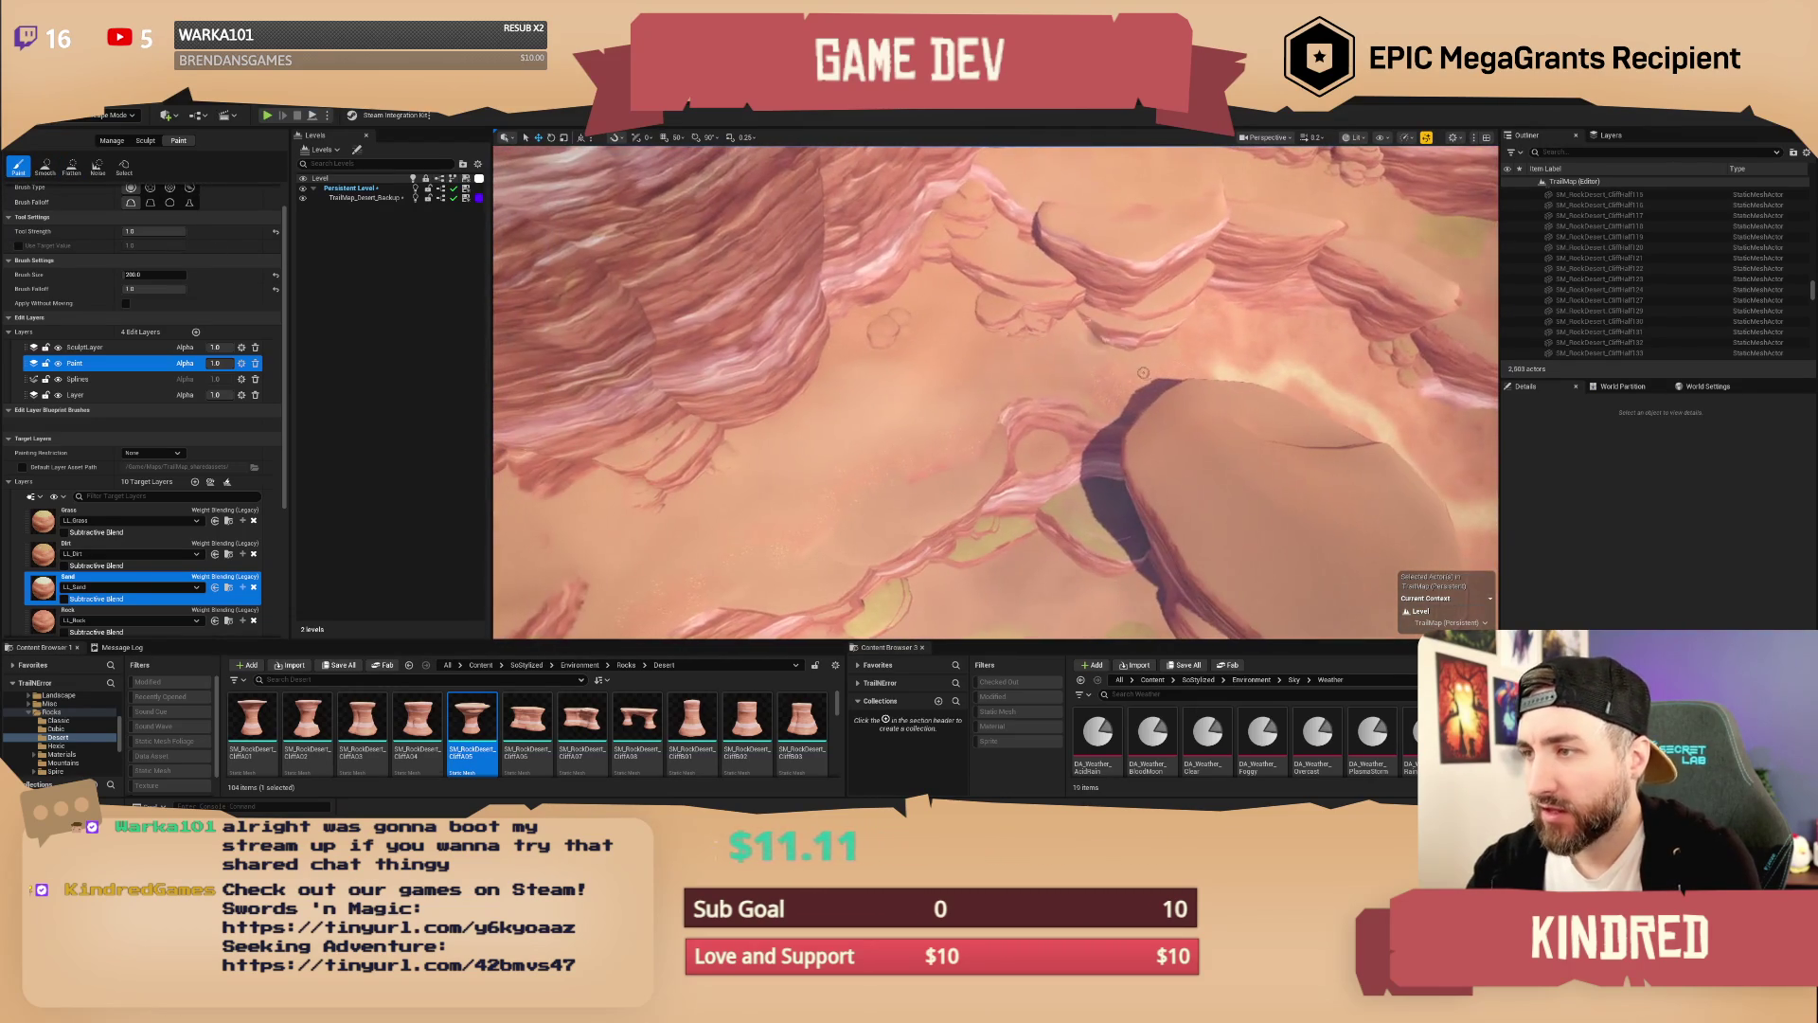
{"action": "mouse_move", "coordinate": [1192, 363]}
{"action": "left_mouse_down"}
{"action": "mouse_move", "coordinate": [914, 388]}
{"action": "mouse_move", "coordinate": [827, 464]}
{"action": "left_mouse_up"}
{"action": "scroll", "coordinate": [1056, 409], "scroll_direction": "up", "scroll_amount": 5}
{"action": "scroll", "coordinate": [915, 410], "scroll_direction": "up", "scroll_amount": 3}
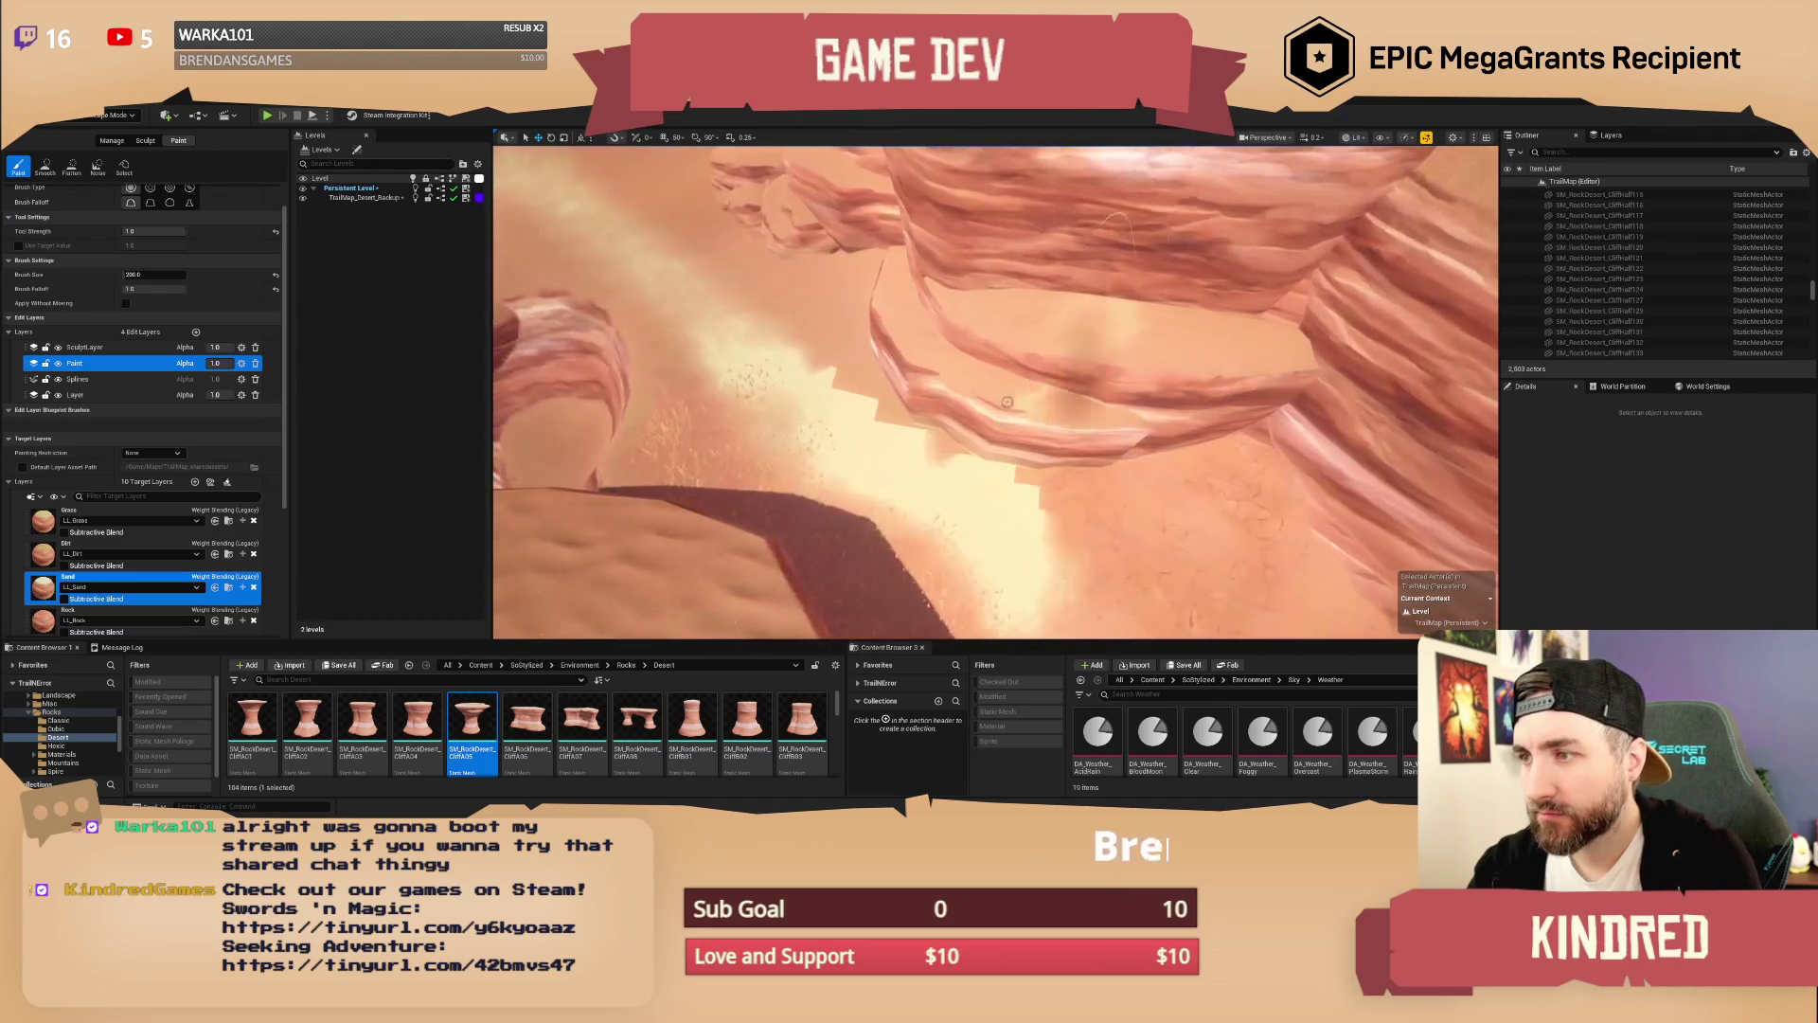
{"action": "mouse_move", "coordinate": [914, 412]}
{"action": "left_mouse_down"}
{"action": "mouse_move", "coordinate": [1042, 512]}
{"action": "mouse_move", "coordinate": [909, 445]}
{"action": "mouse_move", "coordinate": [841, 362]}
{"action": "mouse_move", "coordinate": [886, 454]}
{"action": "mouse_move", "coordinate": [1008, 530]}
{"action": "mouse_move", "coordinate": [884, 496]}
{"action": "mouse_move", "coordinate": [819, 378]}
{"action": "mouse_move", "coordinate": [879, 477]}
{"action": "mouse_move", "coordinate": [810, 440]}
{"action": "mouse_move", "coordinate": [781, 398]}
{"action": "mouse_move", "coordinate": [786, 332]}
{"action": "left_mouse_up"}
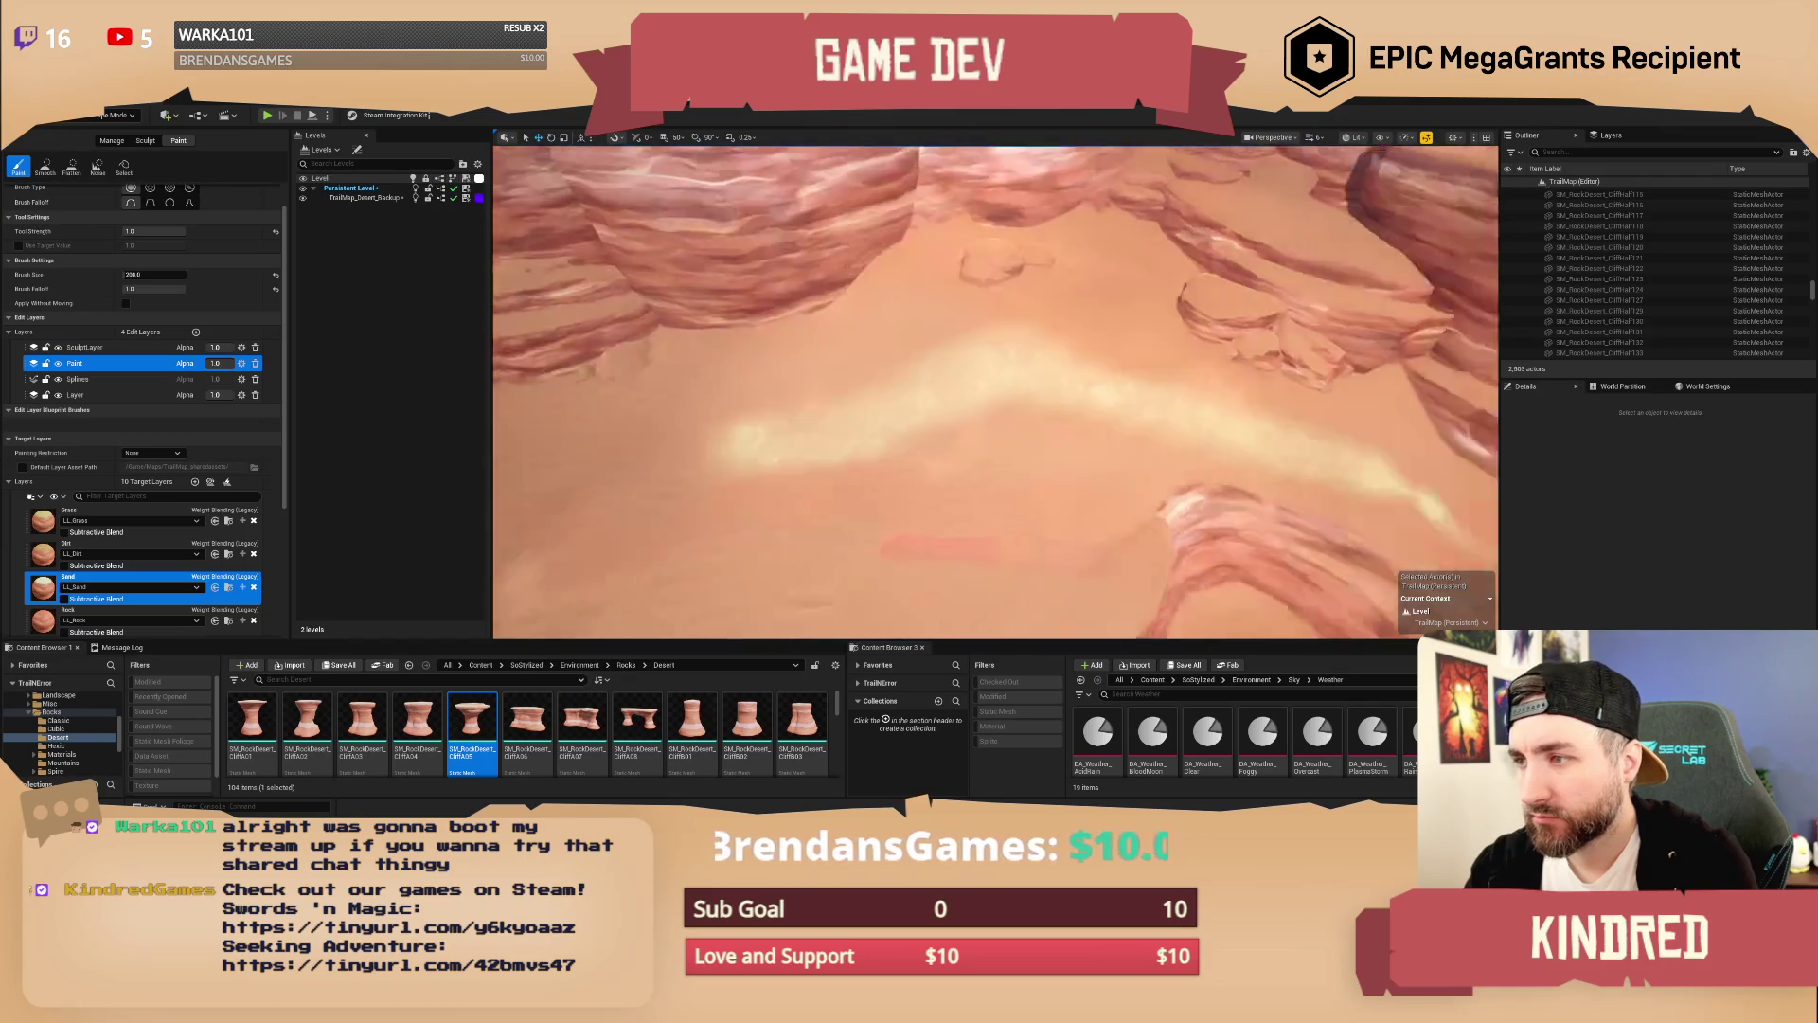
Step: Paint a pale sand stroke across the canyon floor, then swing the view toward the waterfall
{"action": "left_click_drag", "start_coordinate": [1124, 446], "coordinate": [902, 381]}
{"action": "mouse_move", "coordinate": [636, 397]}
{"action": "left_mouse_down"}
{"action": "mouse_move", "coordinate": [962, 416]}
{"action": "mouse_move", "coordinate": [1052, 454]}
{"action": "left_mouse_up"}
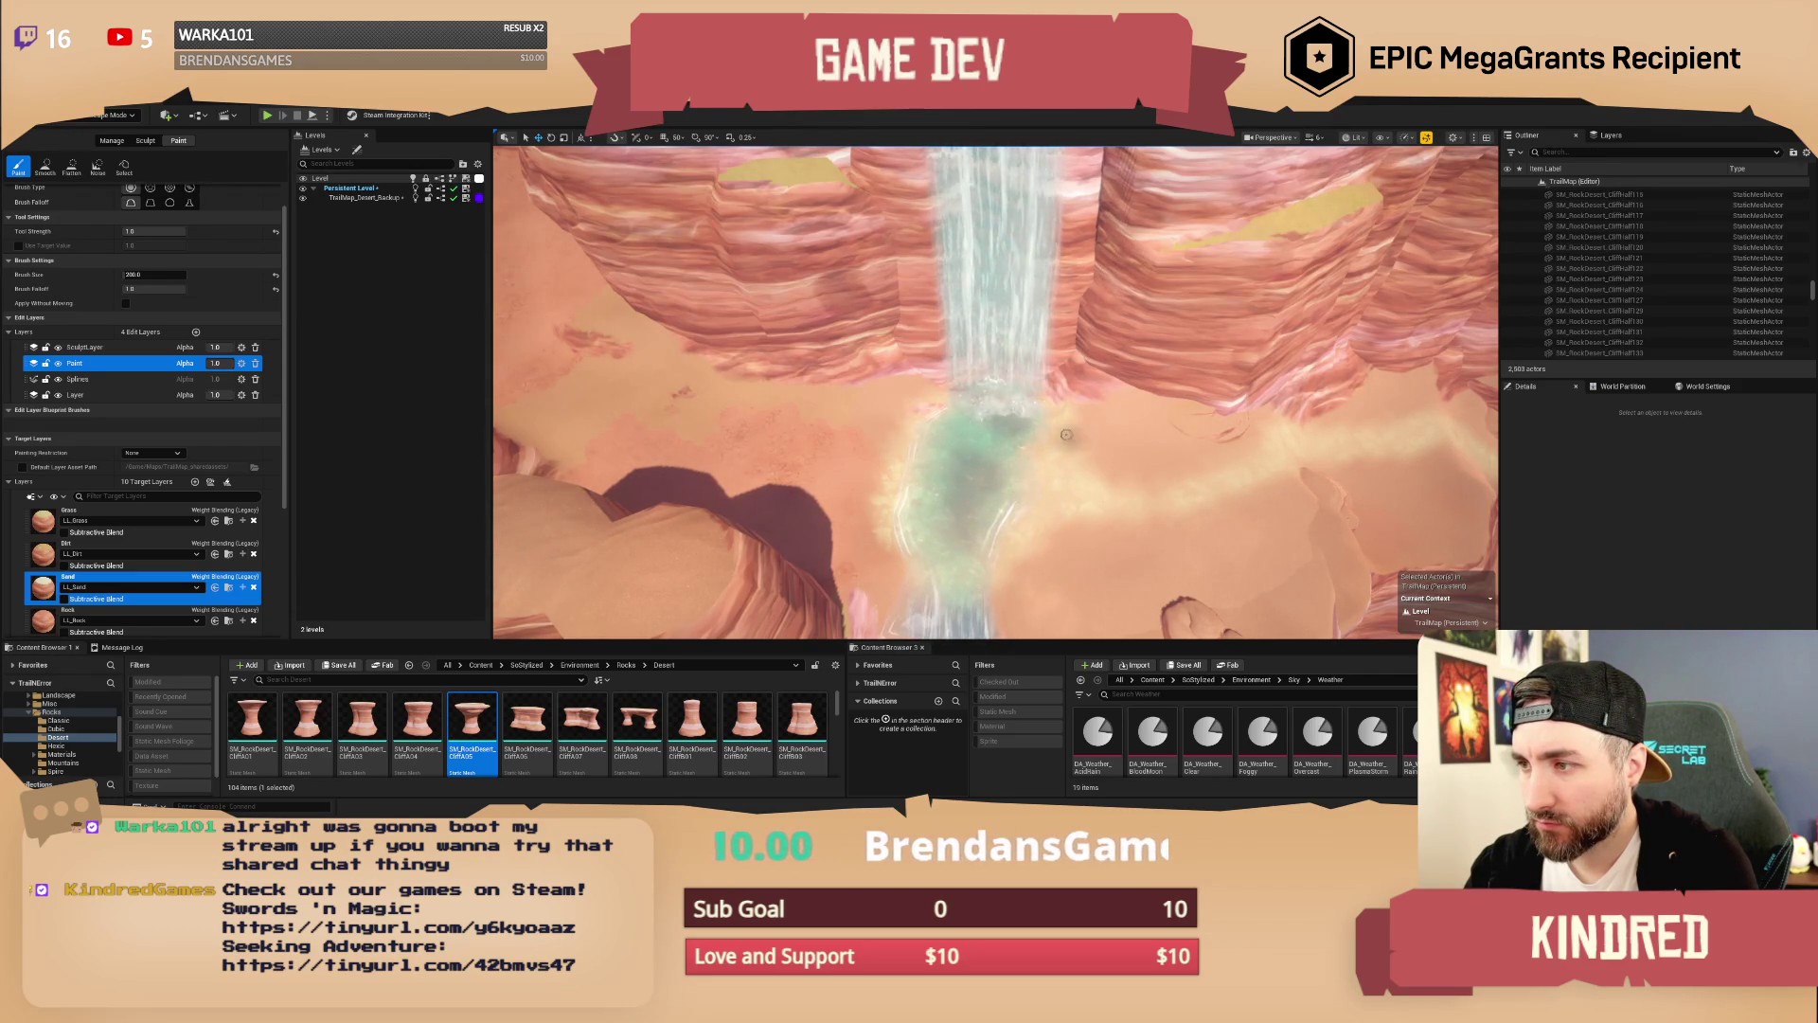
{"action": "scroll", "coordinate": [1145, 488], "scroll_direction": "up", "scroll_amount": 1}
Step: Orbit and fly the view down past the waterfall and cliffs to the sandy canyon floor
{"action": "left_click_drag", "start_coordinate": [962, 461], "coordinate": [900, 497]}
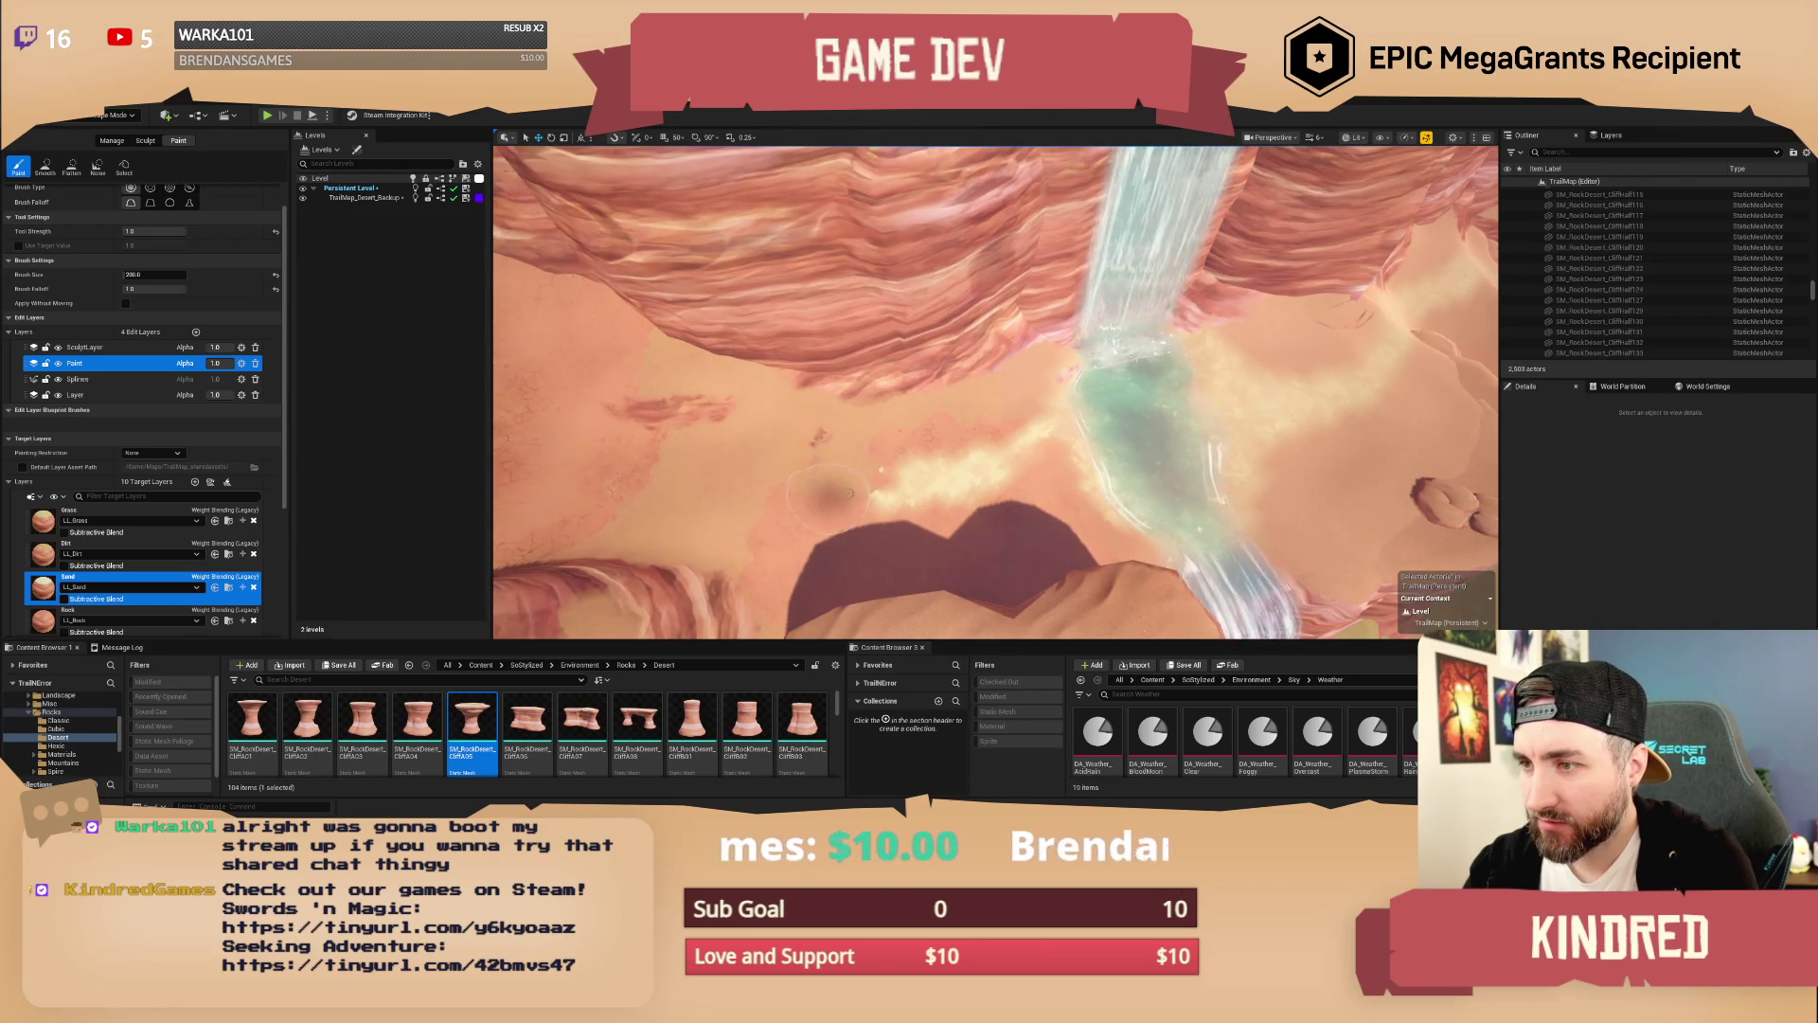
{"action": "left_click_drag", "start_coordinate": [845, 519], "coordinate": [928, 407]}
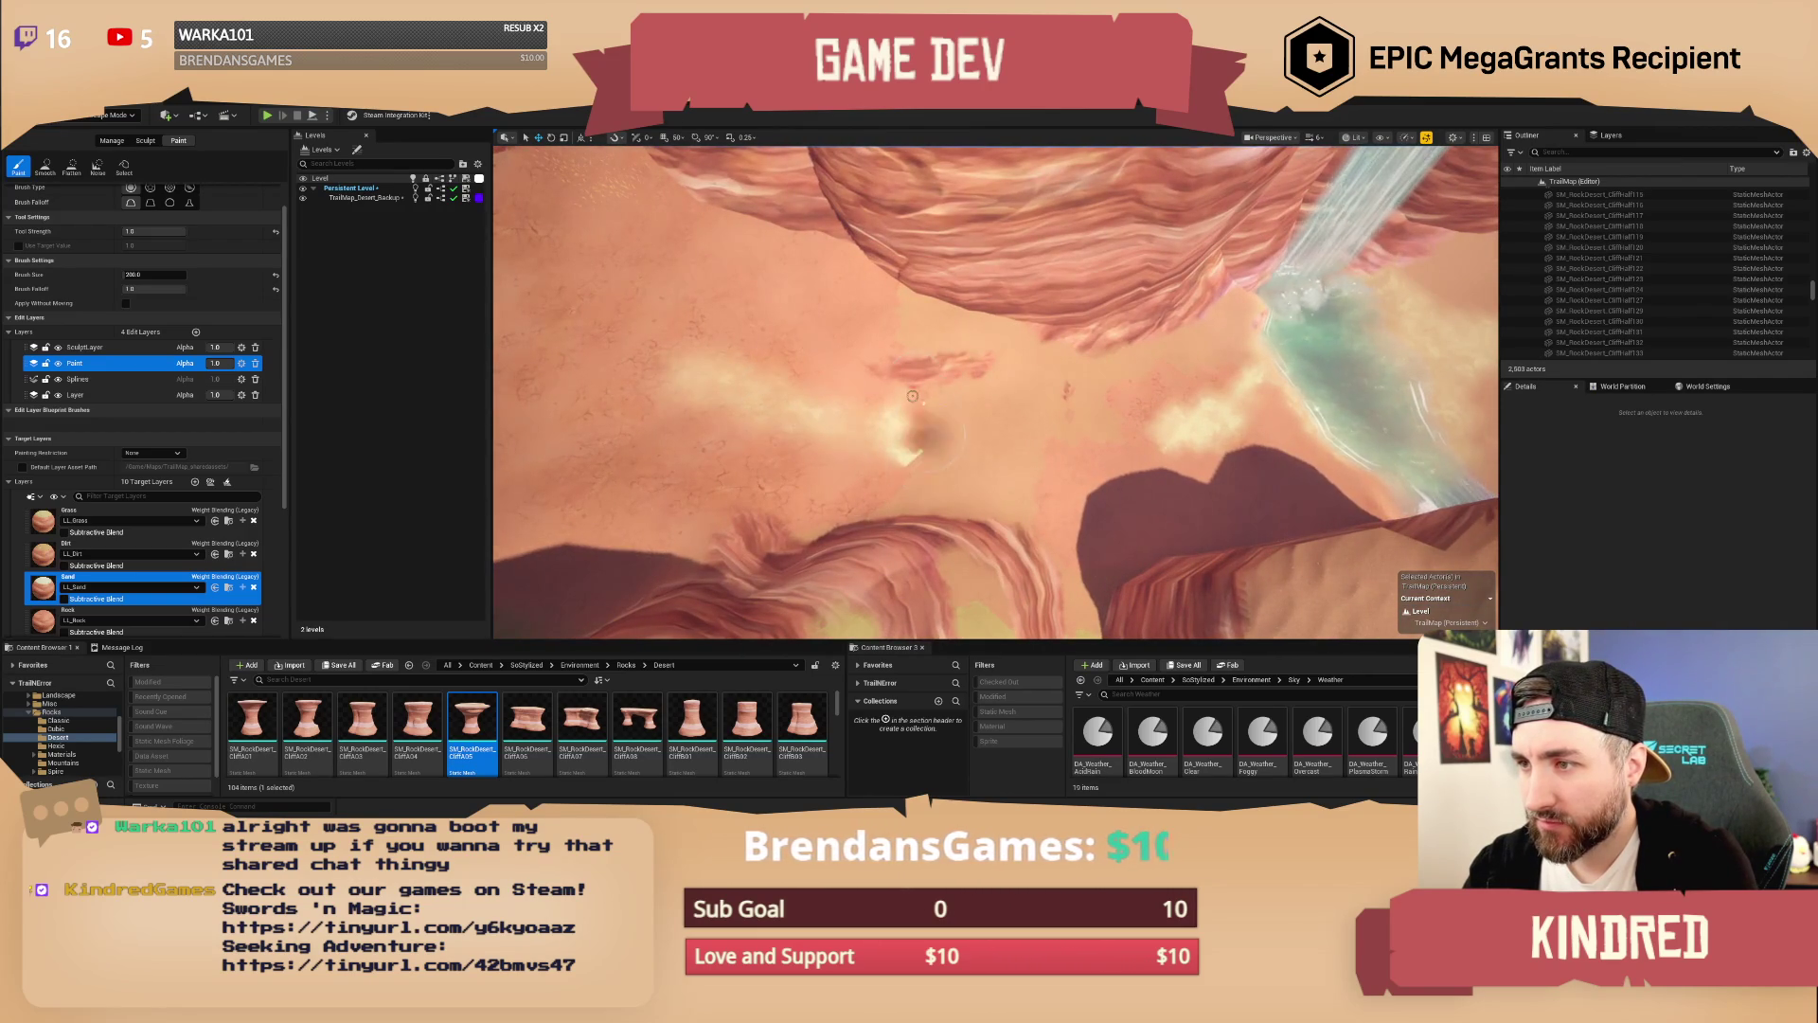
{"action": "mouse_move", "coordinate": [1064, 436]}
{"action": "left_mouse_down"}
{"action": "mouse_move", "coordinate": [1064, 360]}
{"action": "mouse_move", "coordinate": [966, 265]}
{"action": "mouse_move", "coordinate": [1032, 436]}
{"action": "left_mouse_up"}
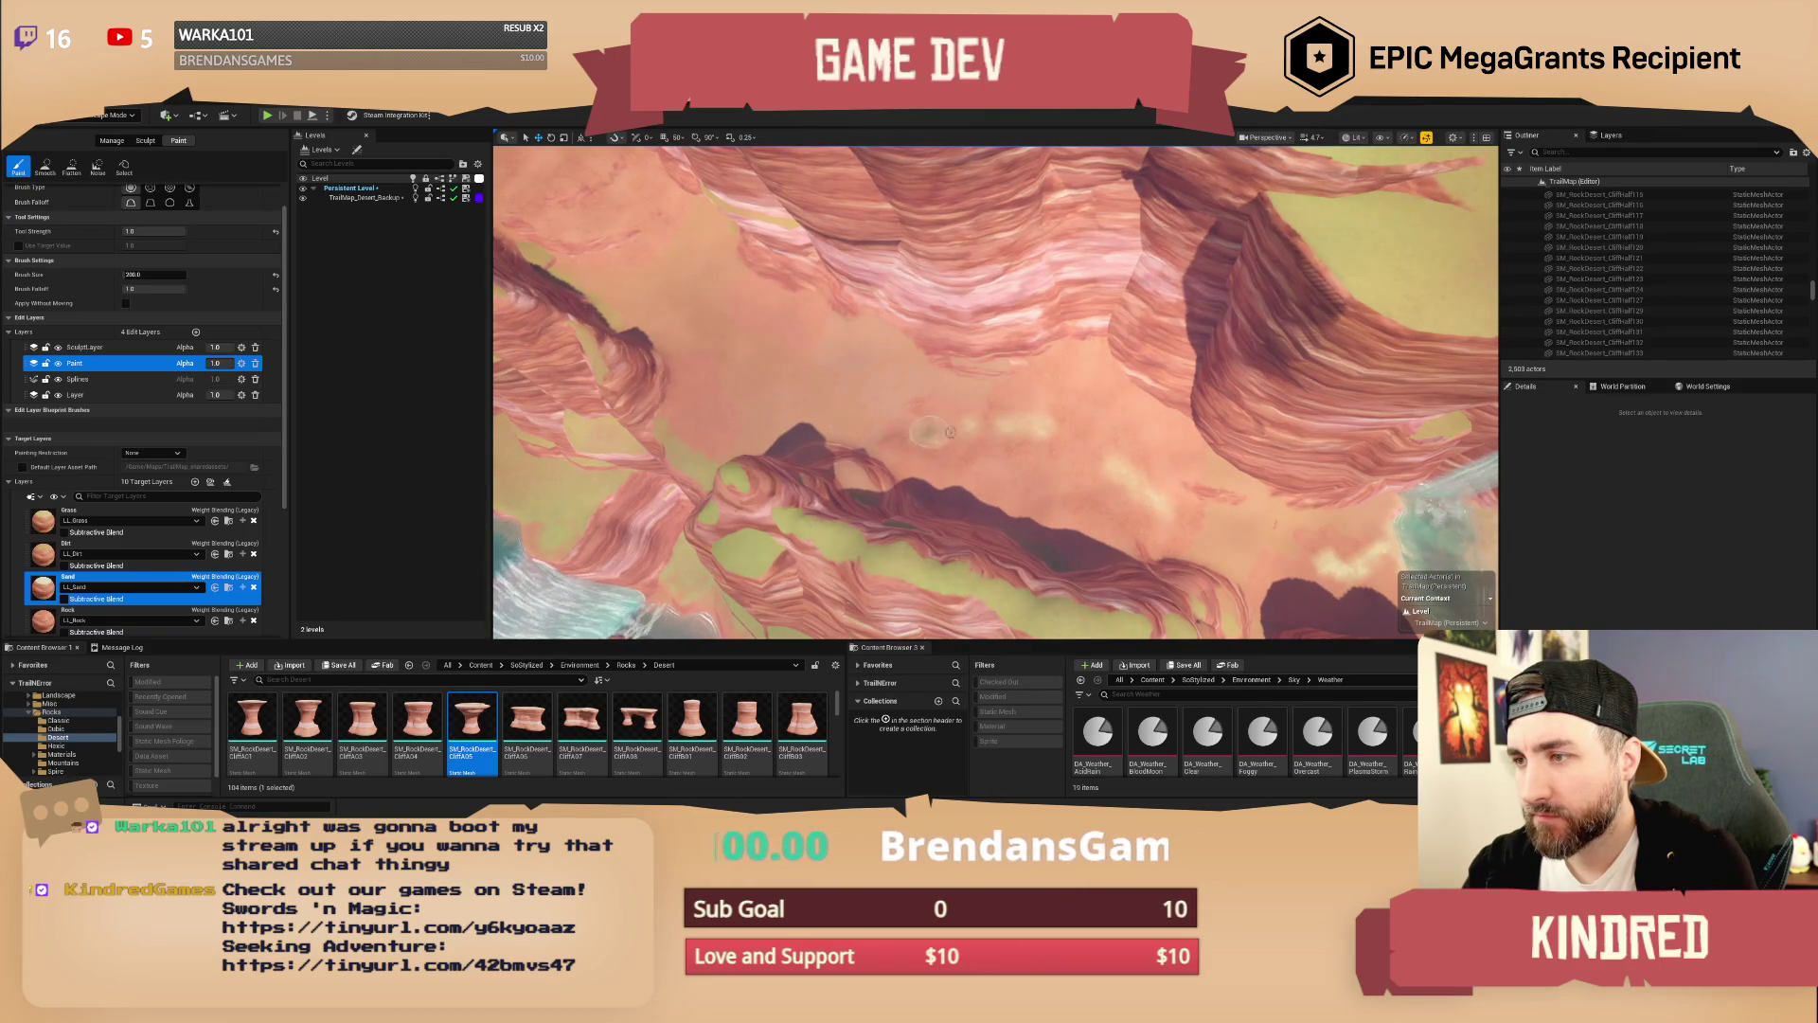
{"action": "mouse_move", "coordinate": [1041, 422]}
{"action": "left_mouse_down"}
{"action": "mouse_move", "coordinate": [1065, 435]}
{"action": "mouse_move", "coordinate": [914, 401]}
{"action": "mouse_move", "coordinate": [713, 415]}
{"action": "mouse_move", "coordinate": [637, 379]}
{"action": "mouse_move", "coordinate": [632, 298]}
{"action": "mouse_move", "coordinate": [665, 242]}
{"action": "mouse_move", "coordinate": [748, 284]}
{"action": "mouse_move", "coordinate": [824, 379]}
{"action": "left_mouse_up"}
{"action": "left_click_drag", "start_coordinate": [788, 300], "coordinate": [787, 300]}
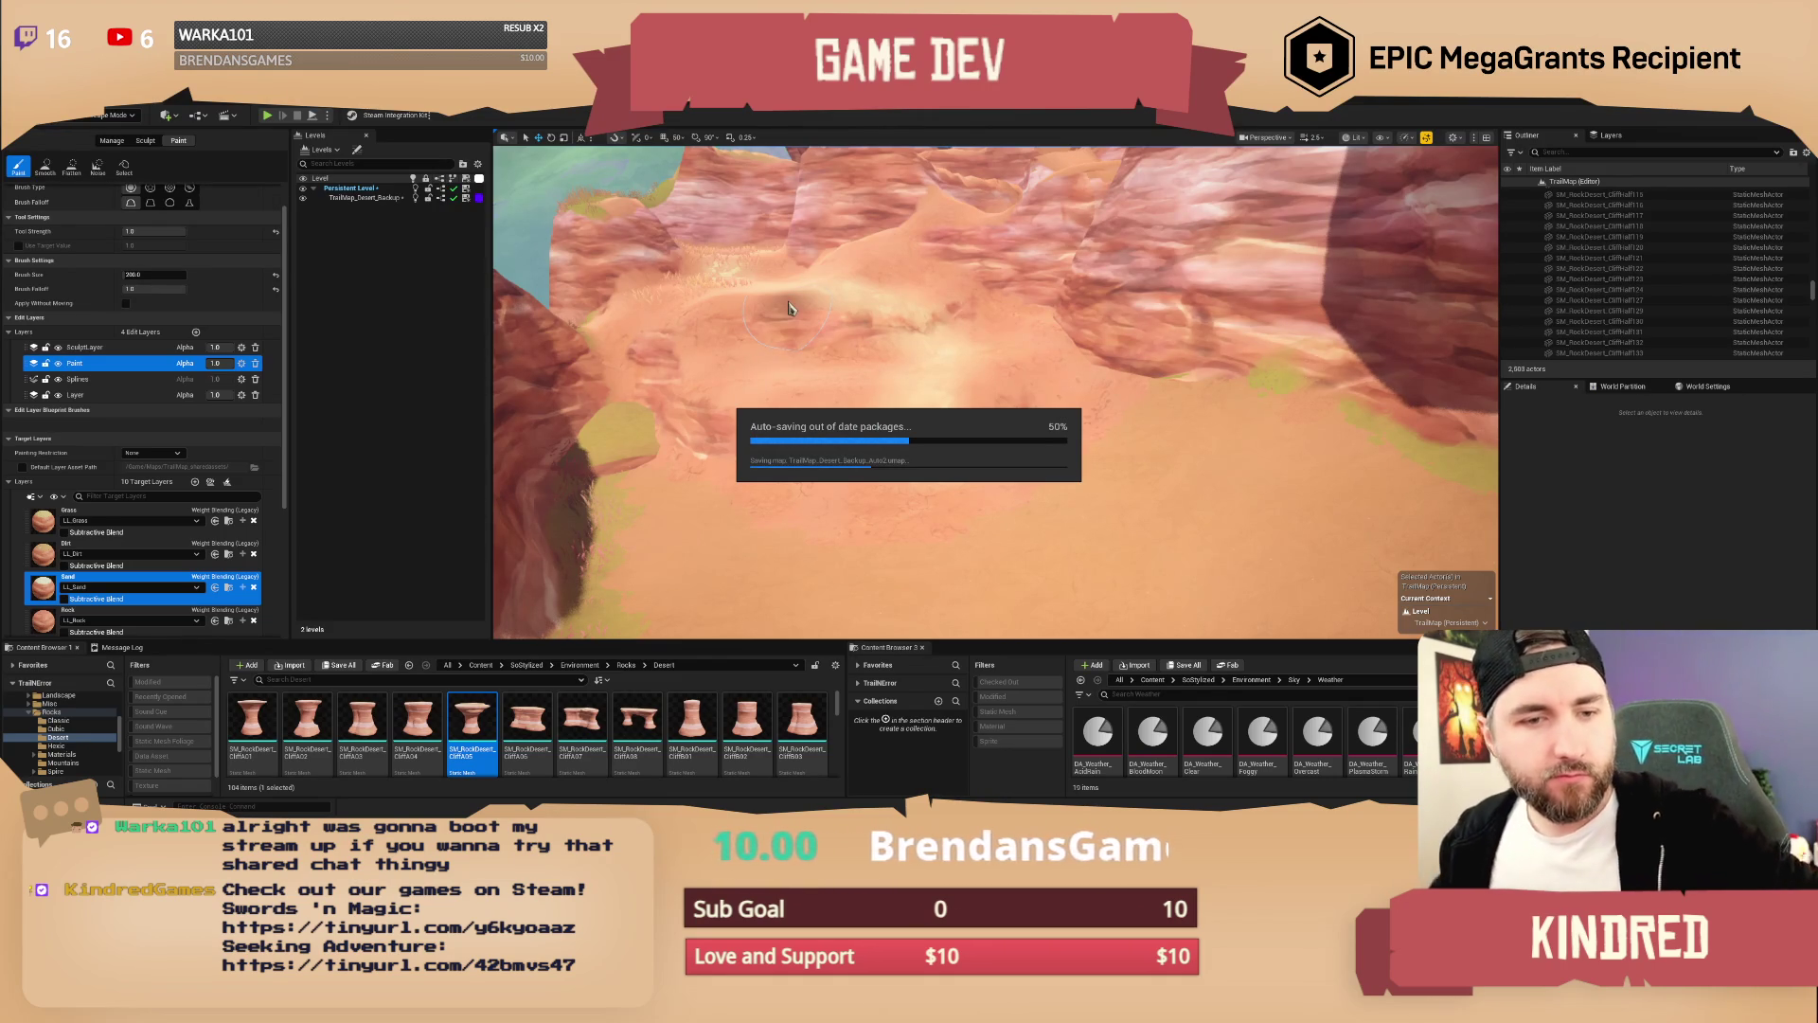
{"action": "mouse_move", "coordinate": [994, 388]}
{"action": "left_mouse_down"}
{"action": "mouse_move", "coordinate": [880, 341]}
{"action": "mouse_move", "coordinate": [952, 404]}
{"action": "mouse_move", "coordinate": [909, 384]}
{"action": "left_mouse_up"}
{"action": "left_click_drag", "start_coordinate": [1183, 400], "coordinate": [1160, 388]}
{"action": "mouse_move", "coordinate": [947, 402]}
{"action": "left_mouse_down"}
{"action": "mouse_move", "coordinate": [917, 409]}
{"action": "mouse_move", "coordinate": [881, 382]}
{"action": "left_mouse_up"}
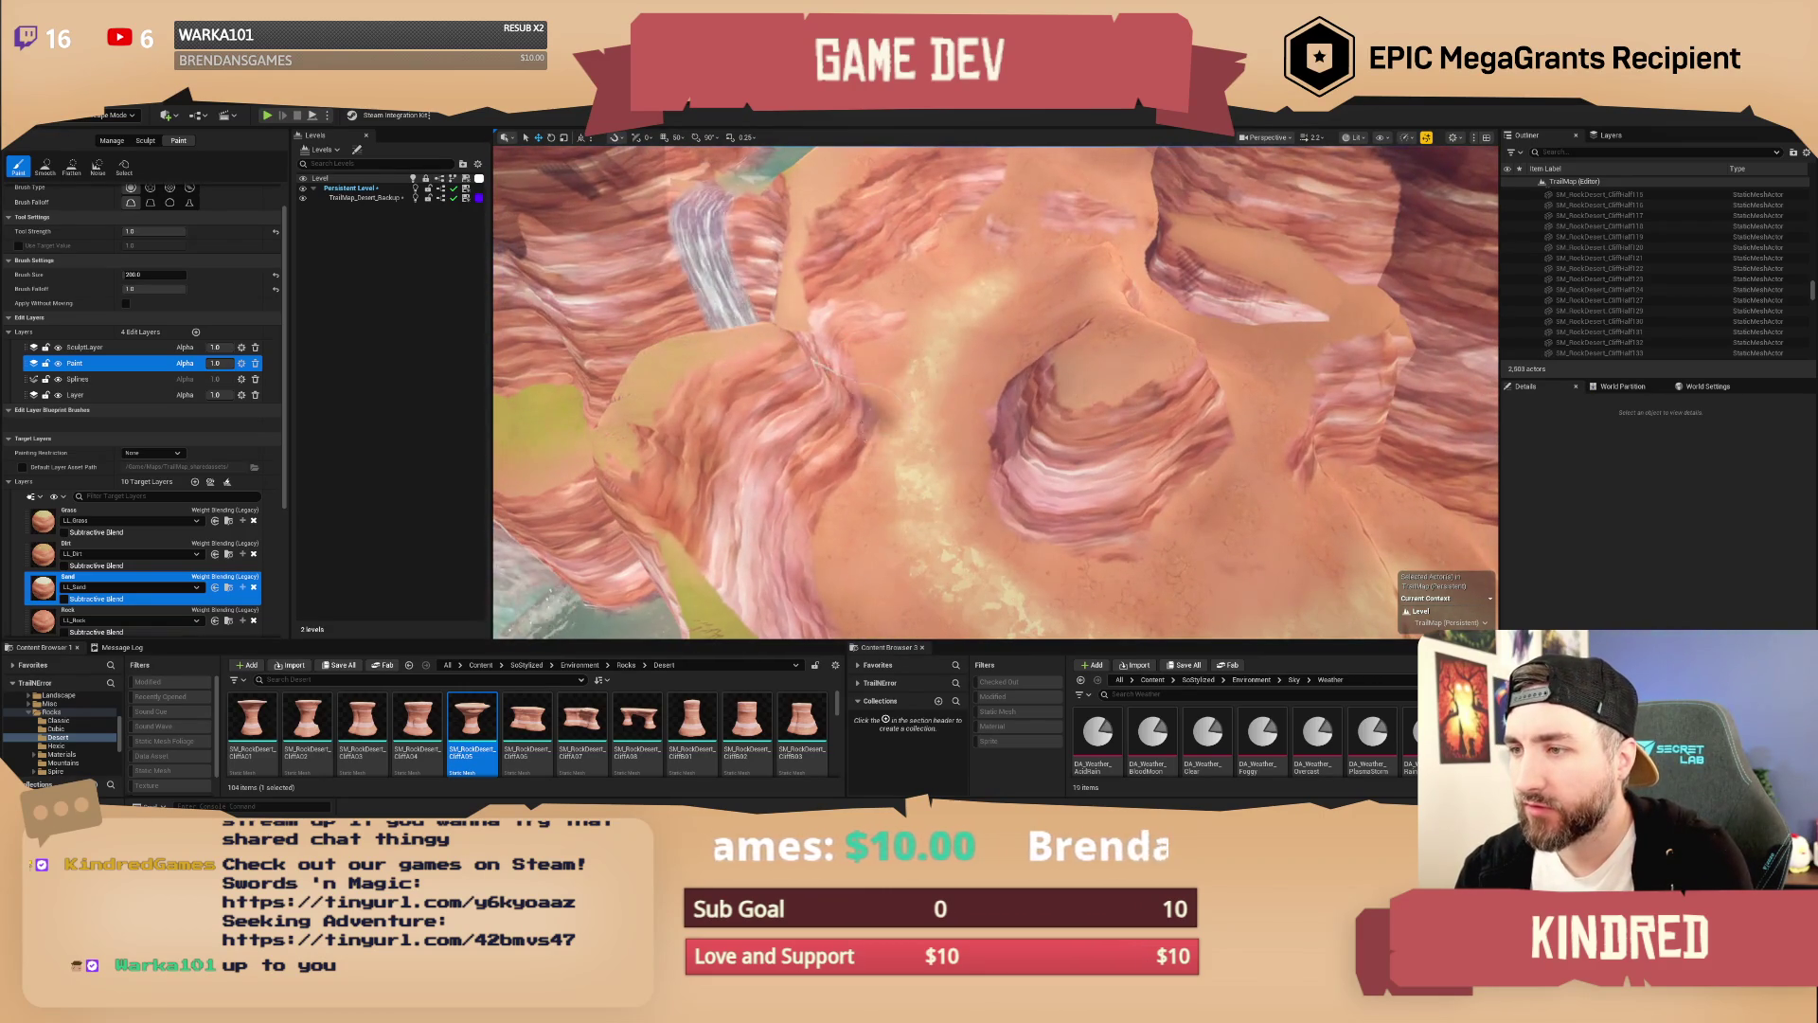
{"action": "left_click_drag", "start_coordinate": [1075, 391], "coordinate": [975, 234]}
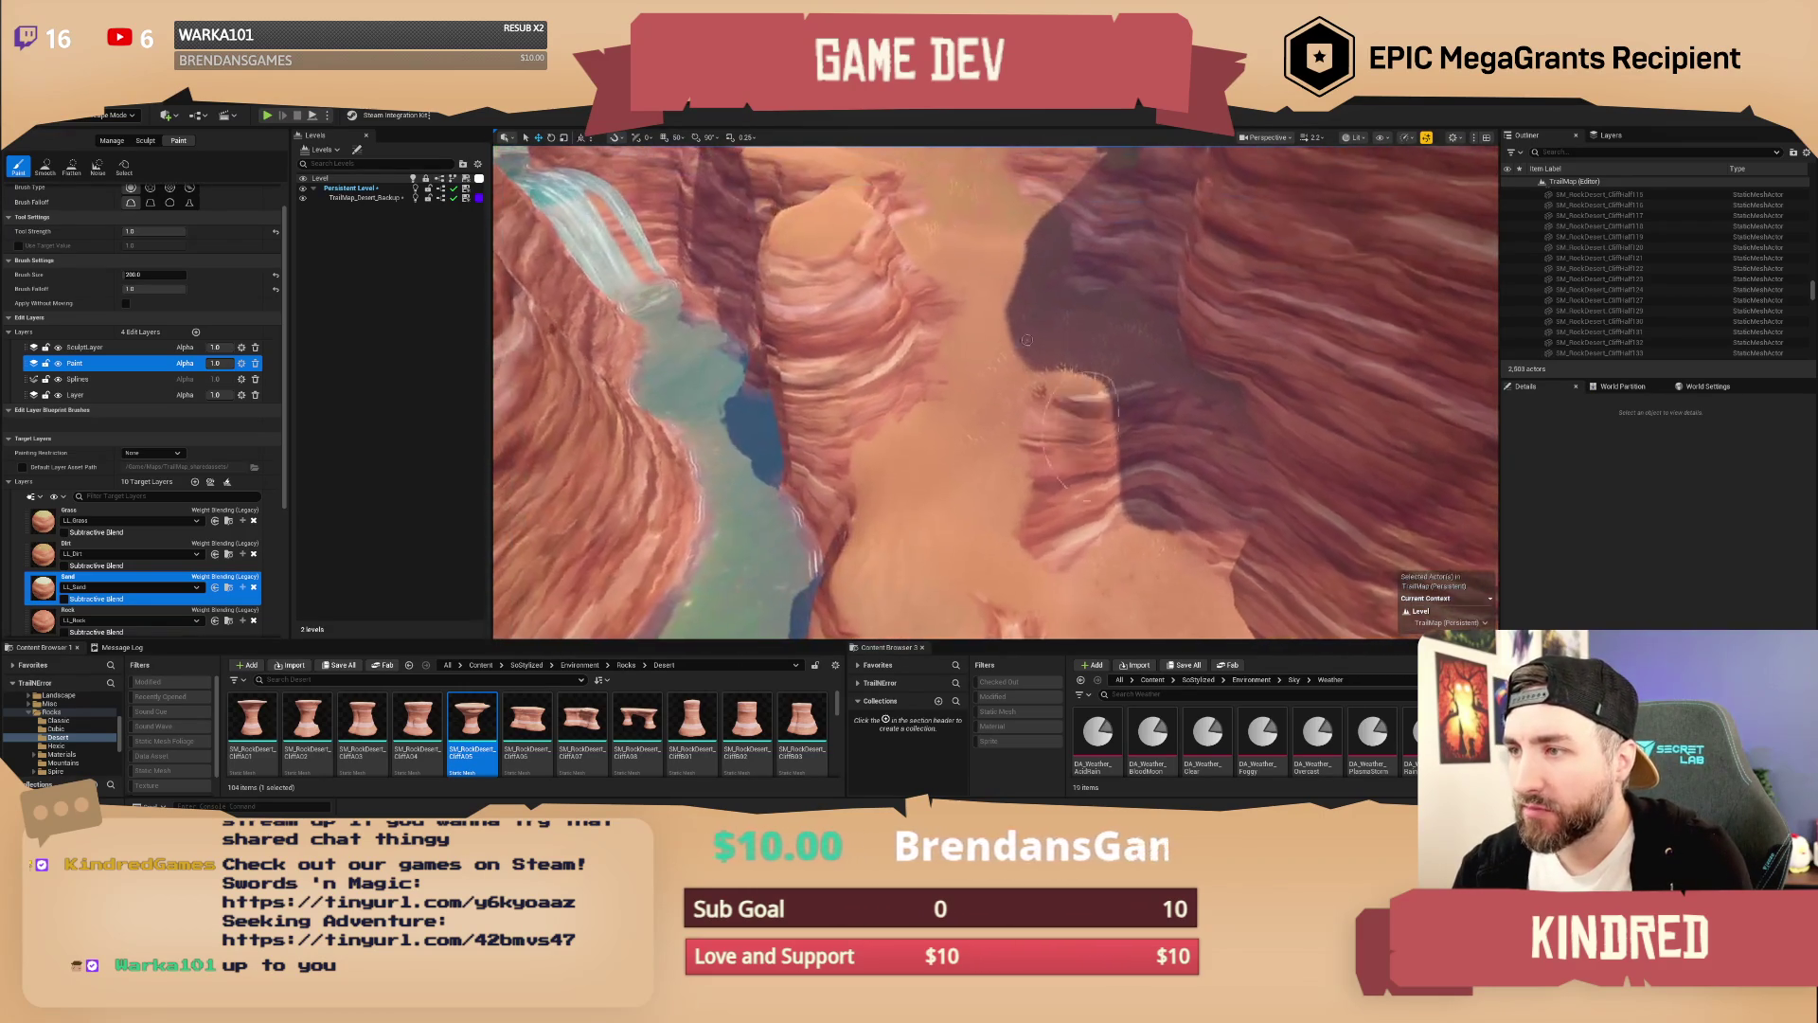
{"action": "mouse_move", "coordinate": [940, 535]}
{"action": "left_mouse_down"}
{"action": "mouse_move", "coordinate": [923, 516]}
{"action": "mouse_move", "coordinate": [975, 473]}
{"action": "mouse_move", "coordinate": [1084, 546]}
{"action": "mouse_move", "coordinate": [1463, 437]}
{"action": "left_mouse_up"}
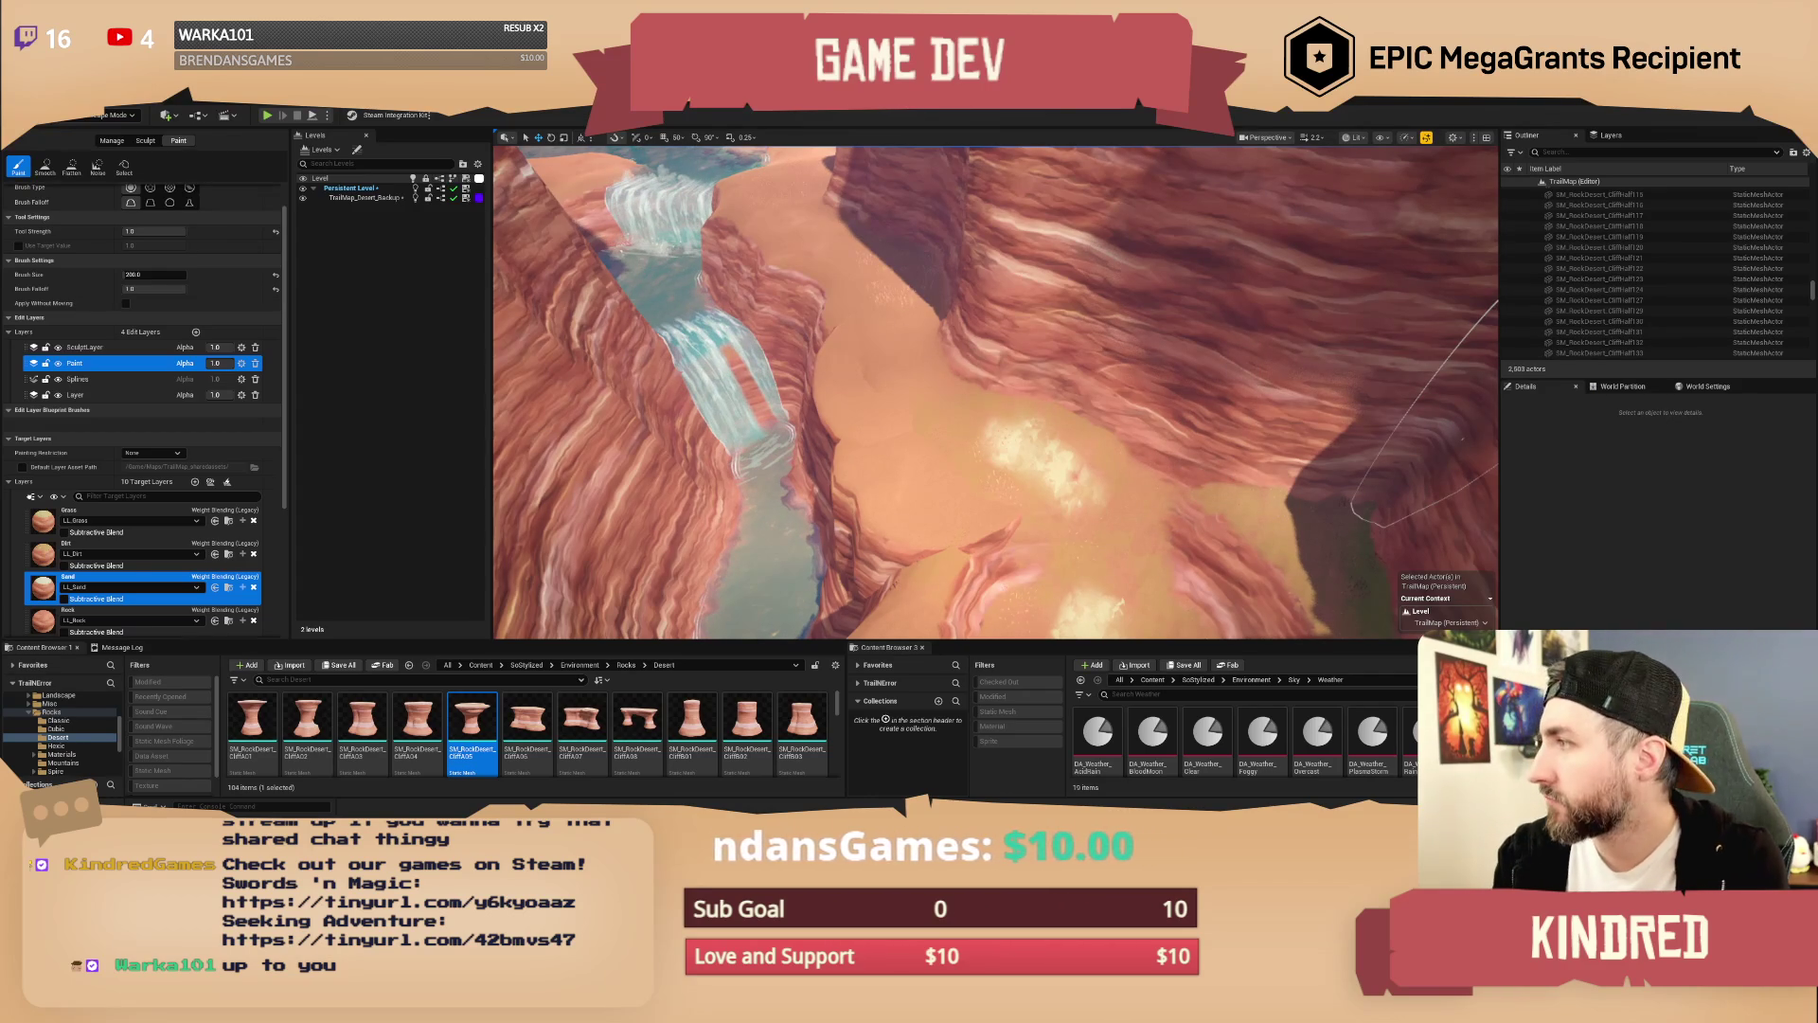
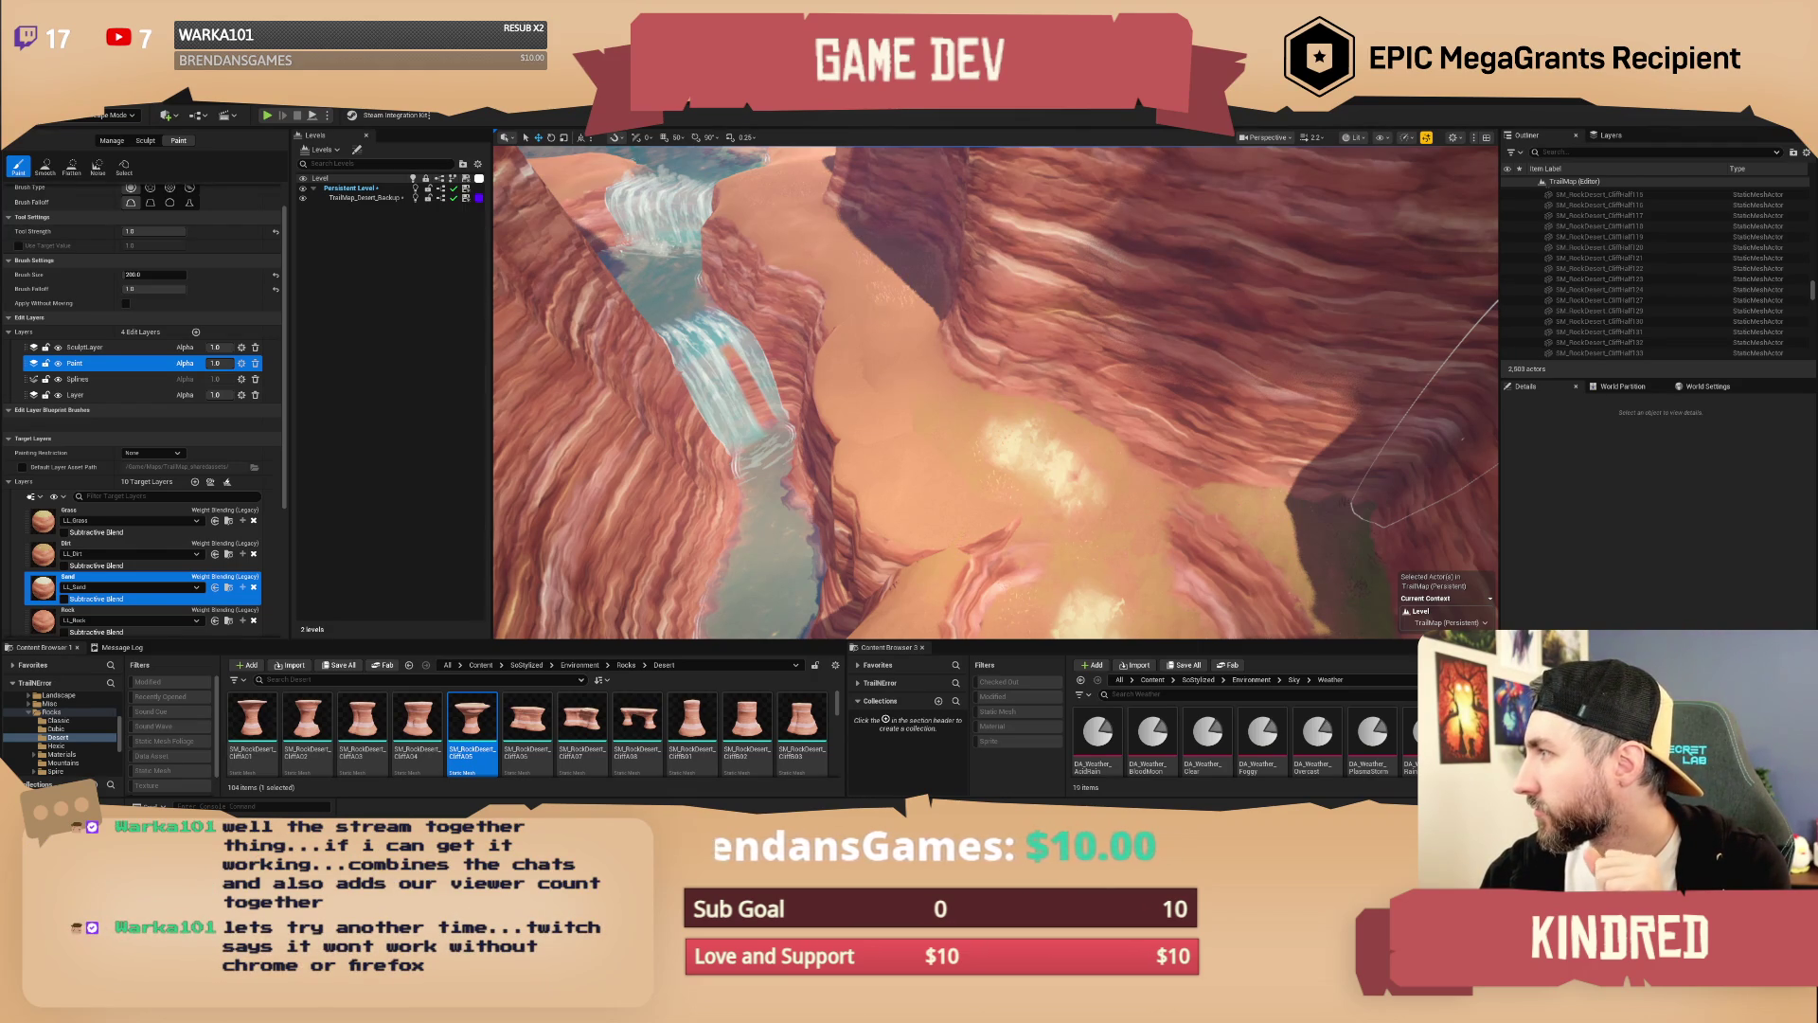
Step: Fly into the canyon and paint a lighter sand stroke along its floor
{"action": "scroll", "coordinate": [994, 392], "scroll_direction": "down", "scroll_amount": 2}
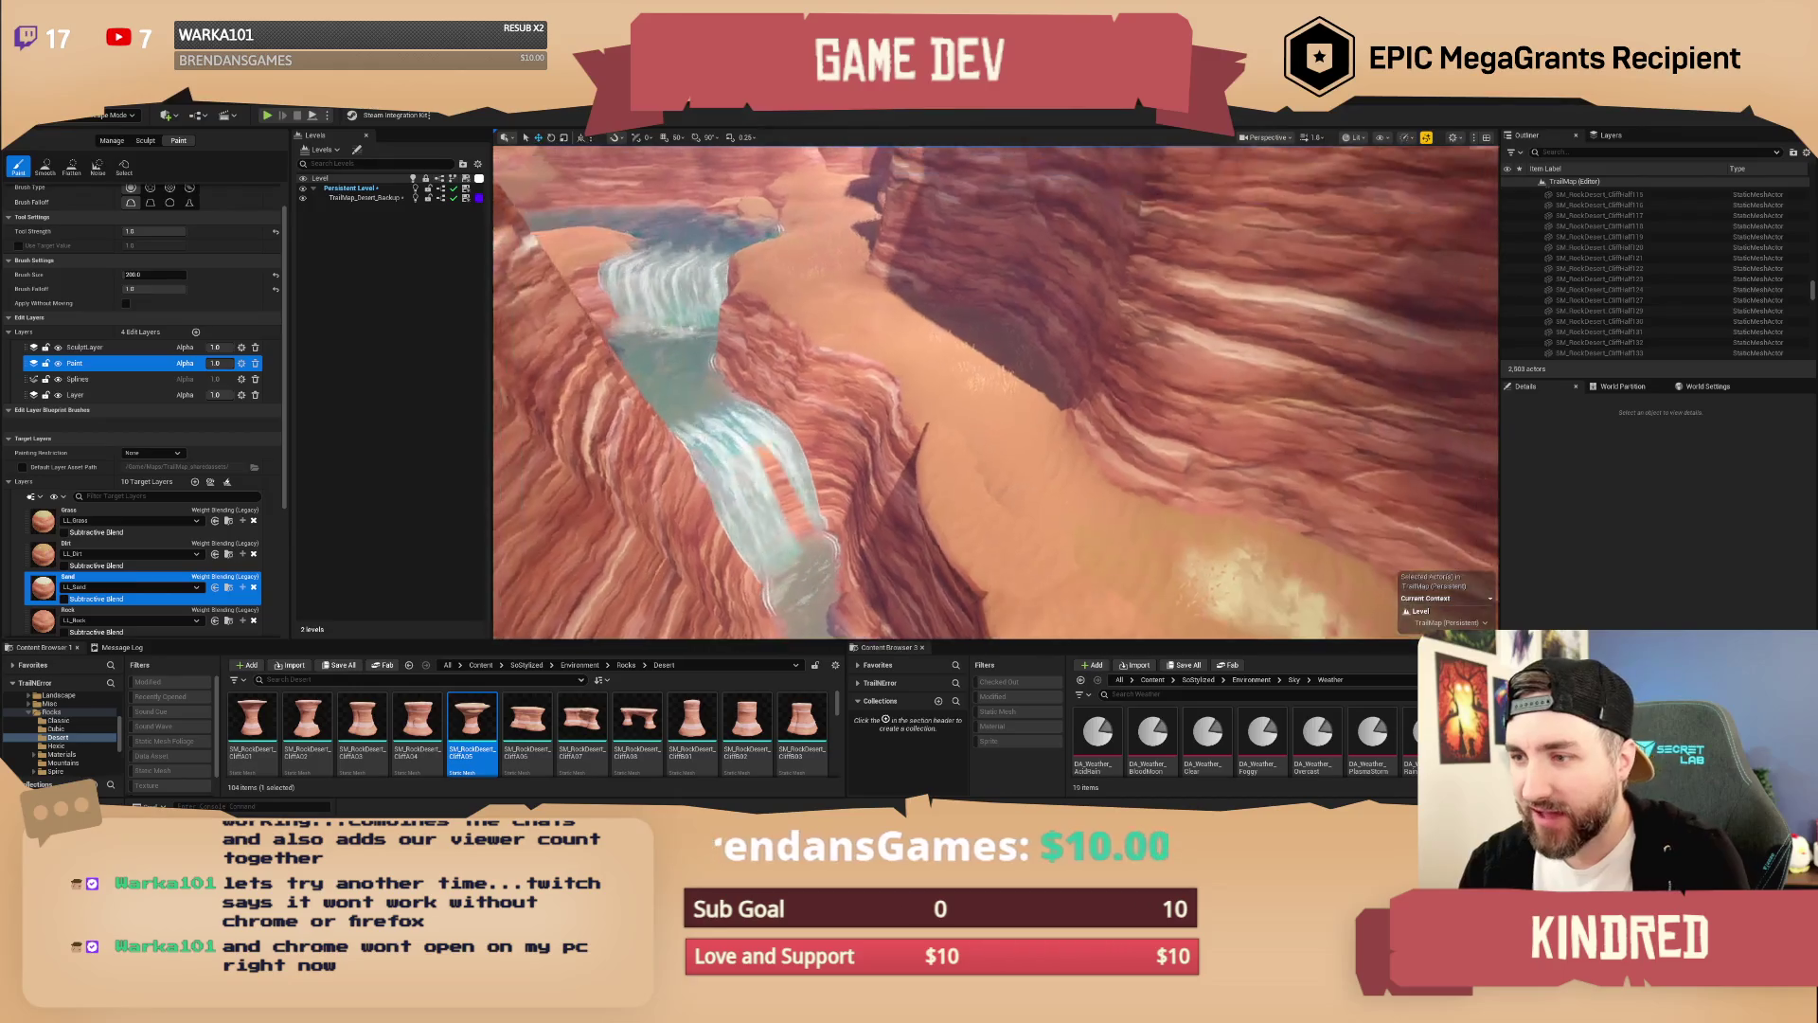
{"action": "key", "text": "w"}
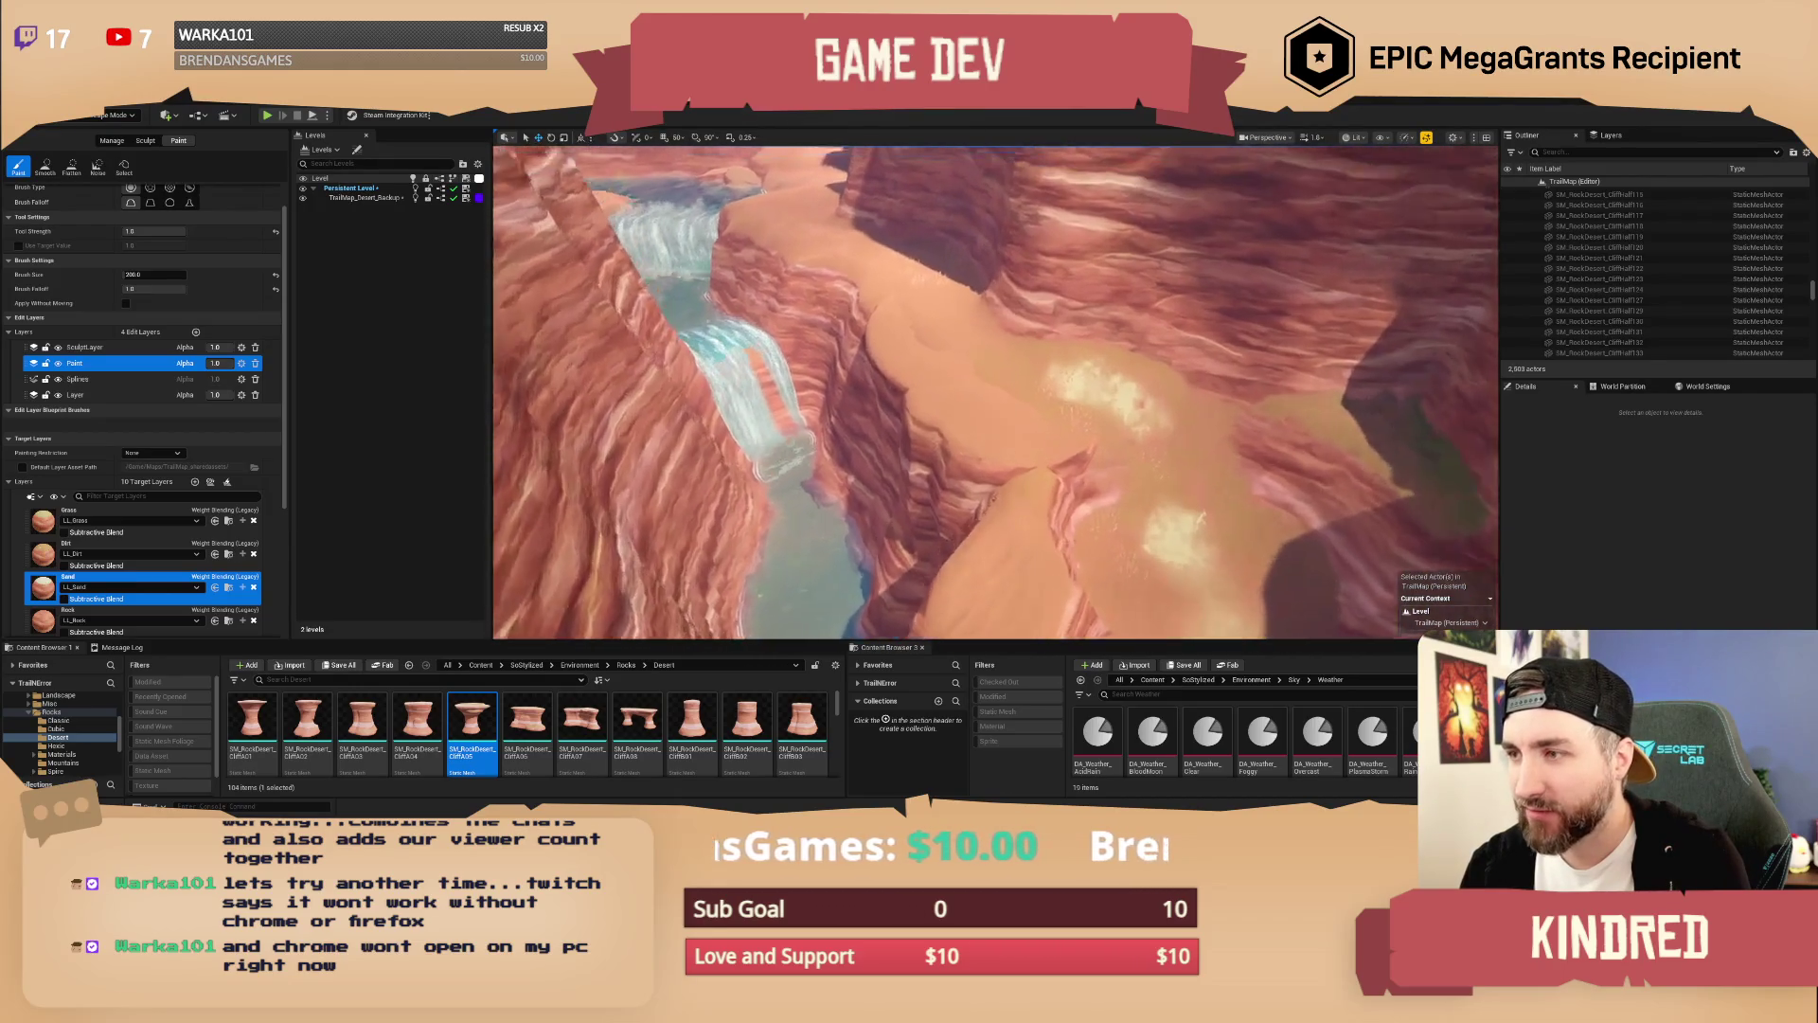
{"action": "key", "text": "w"}
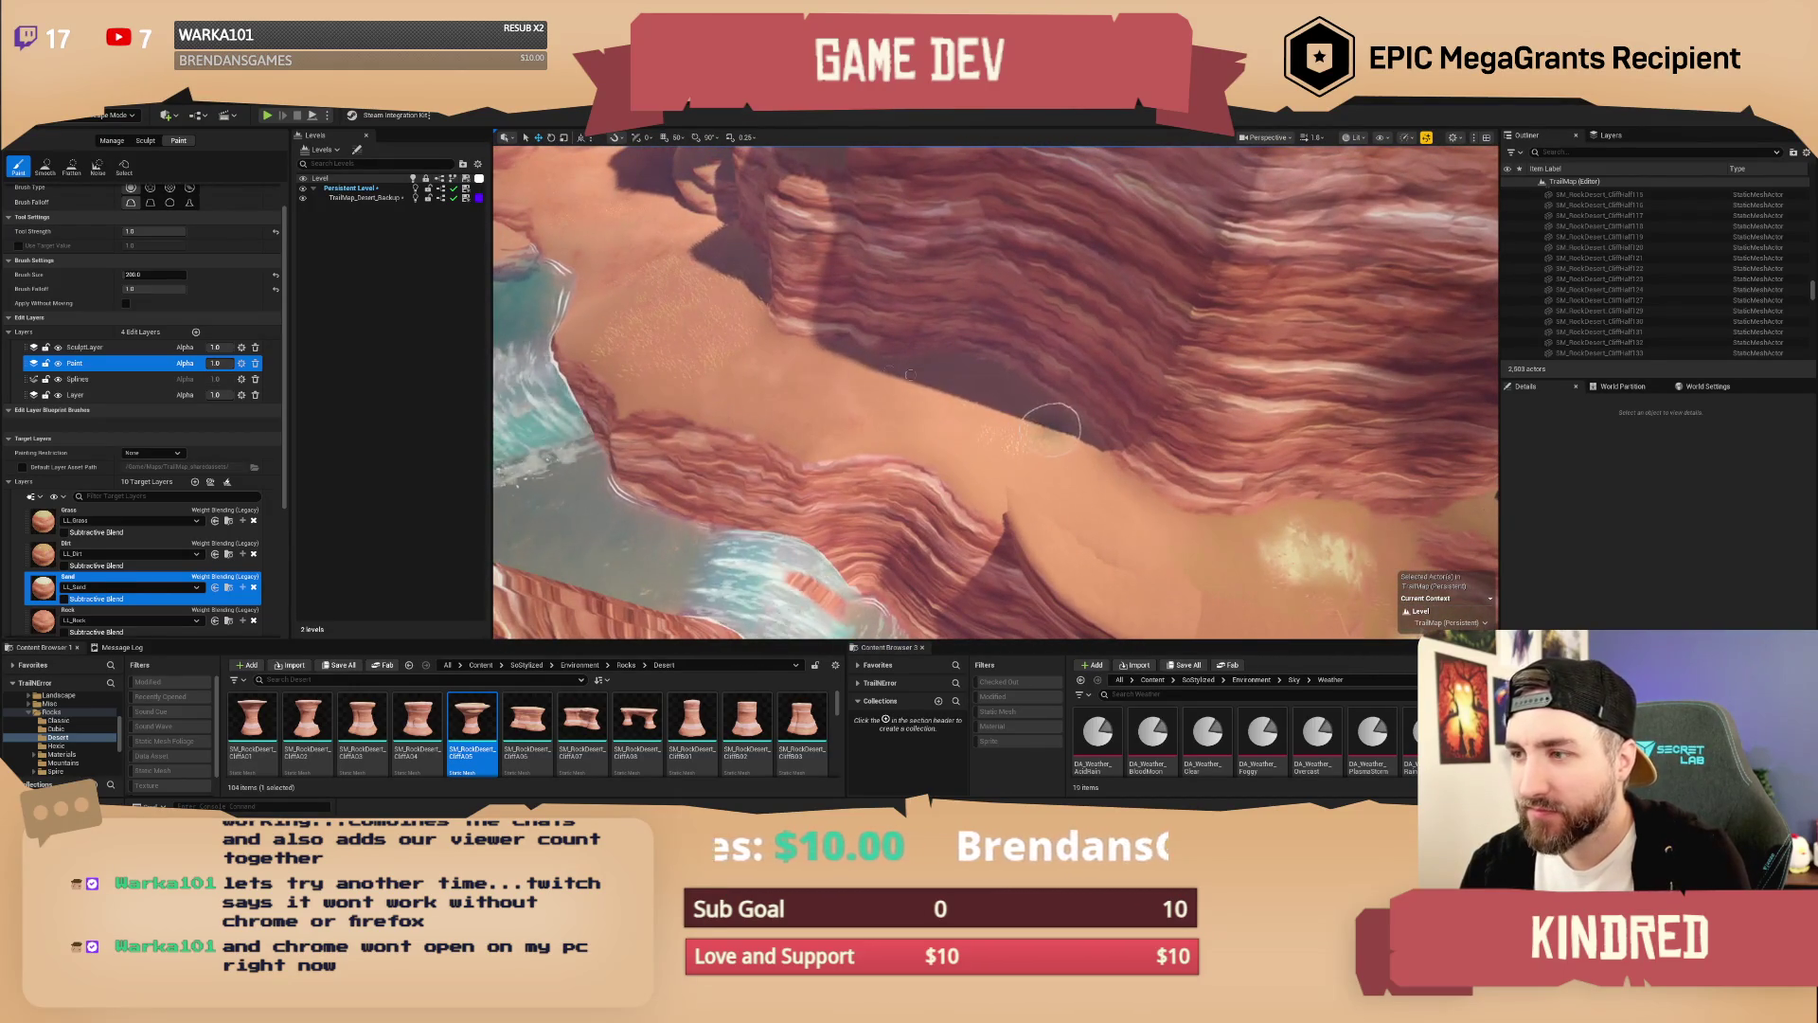
{"action": "scroll", "coordinate": [923, 428], "scroll_direction": "down", "scroll_amount": 2}
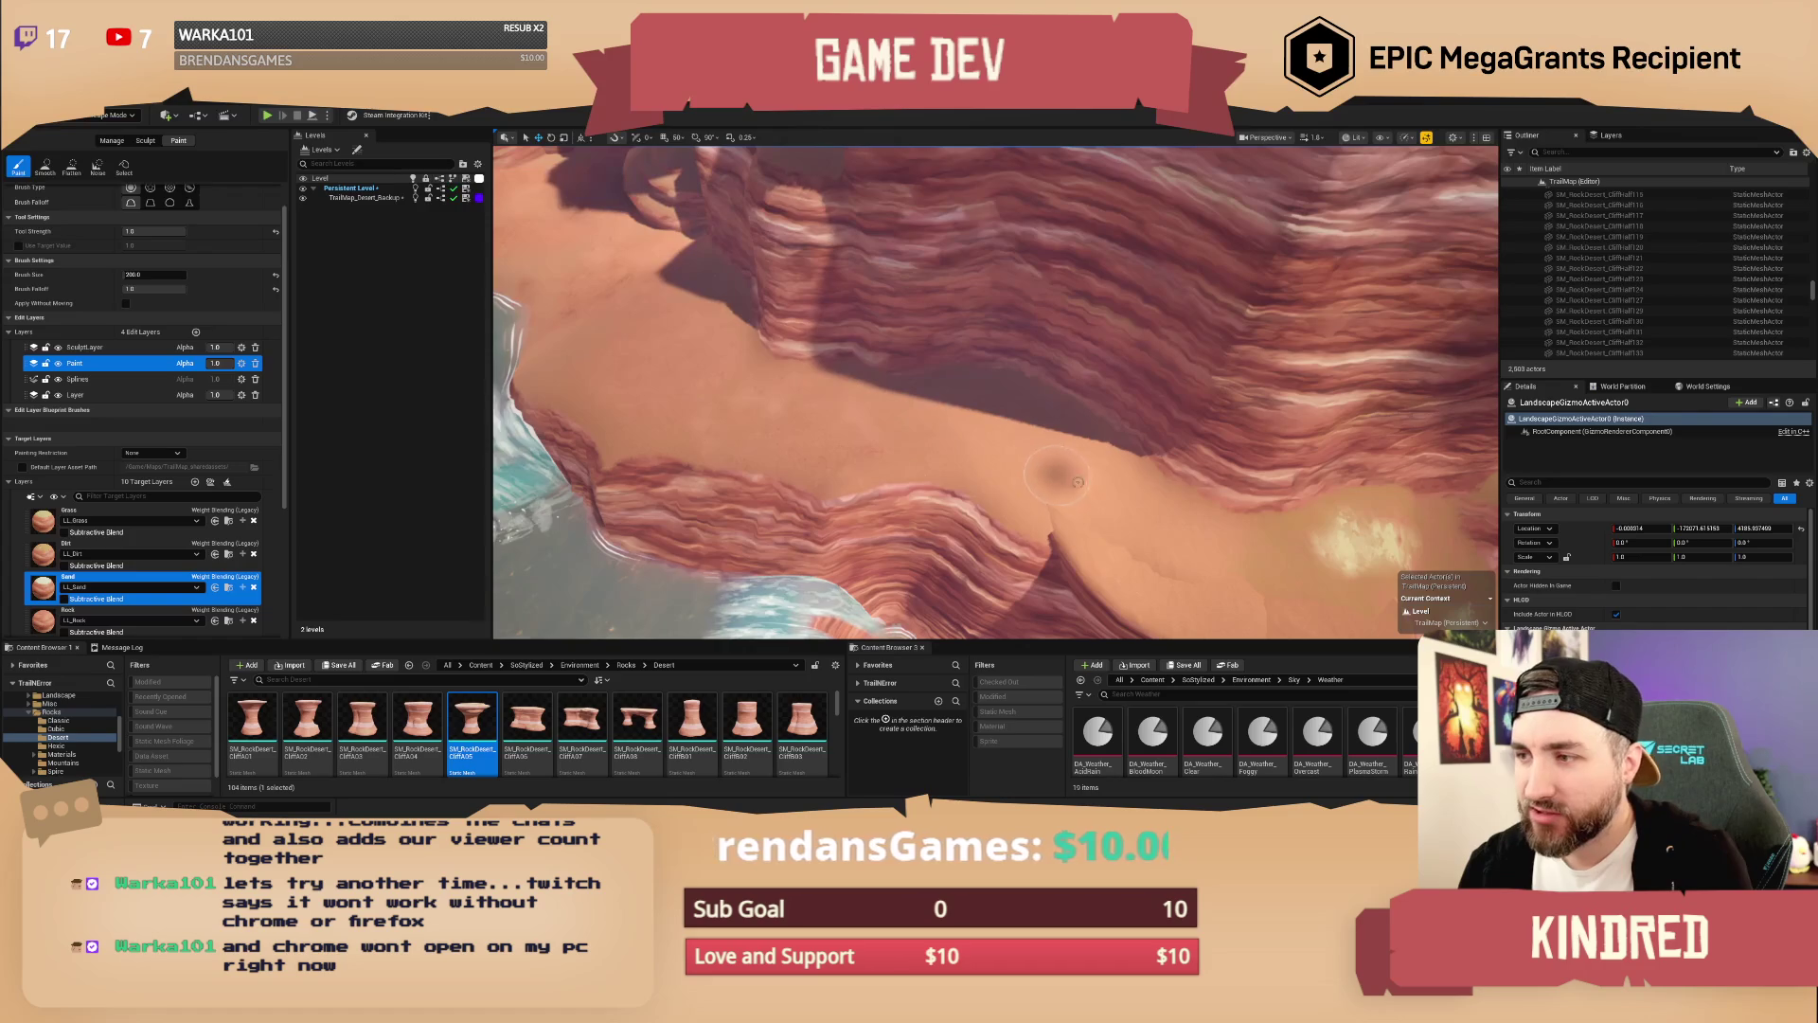
{"action": "mouse_move", "coordinate": [949, 421]}
{"action": "left_mouse_down"}
{"action": "mouse_move", "coordinate": [757, 408]}
{"action": "mouse_move", "coordinate": [662, 369]}
{"action": "mouse_move", "coordinate": [620, 307]}
{"action": "mouse_move", "coordinate": [933, 403]}
{"action": "left_mouse_up"}
Step: Paint sand from the water's edge onto the bank near the waterfall
{"action": "key", "text": "w"}
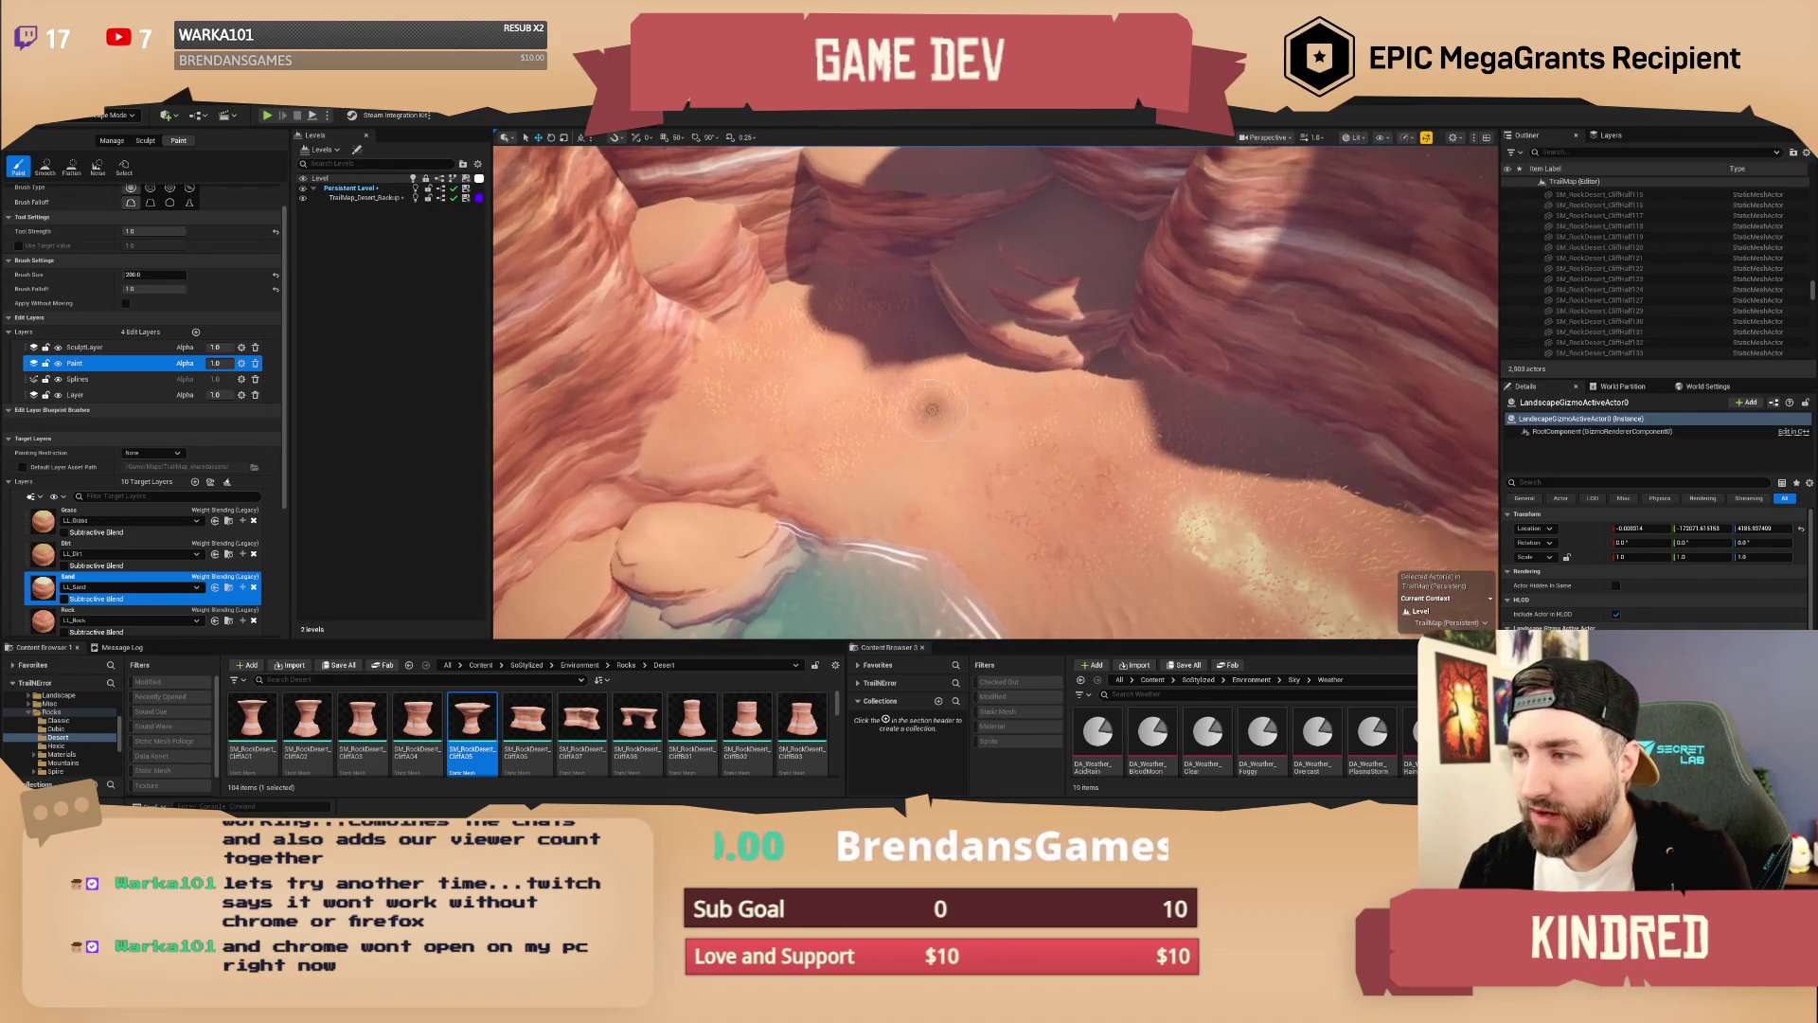
{"action": "key", "text": "s"}
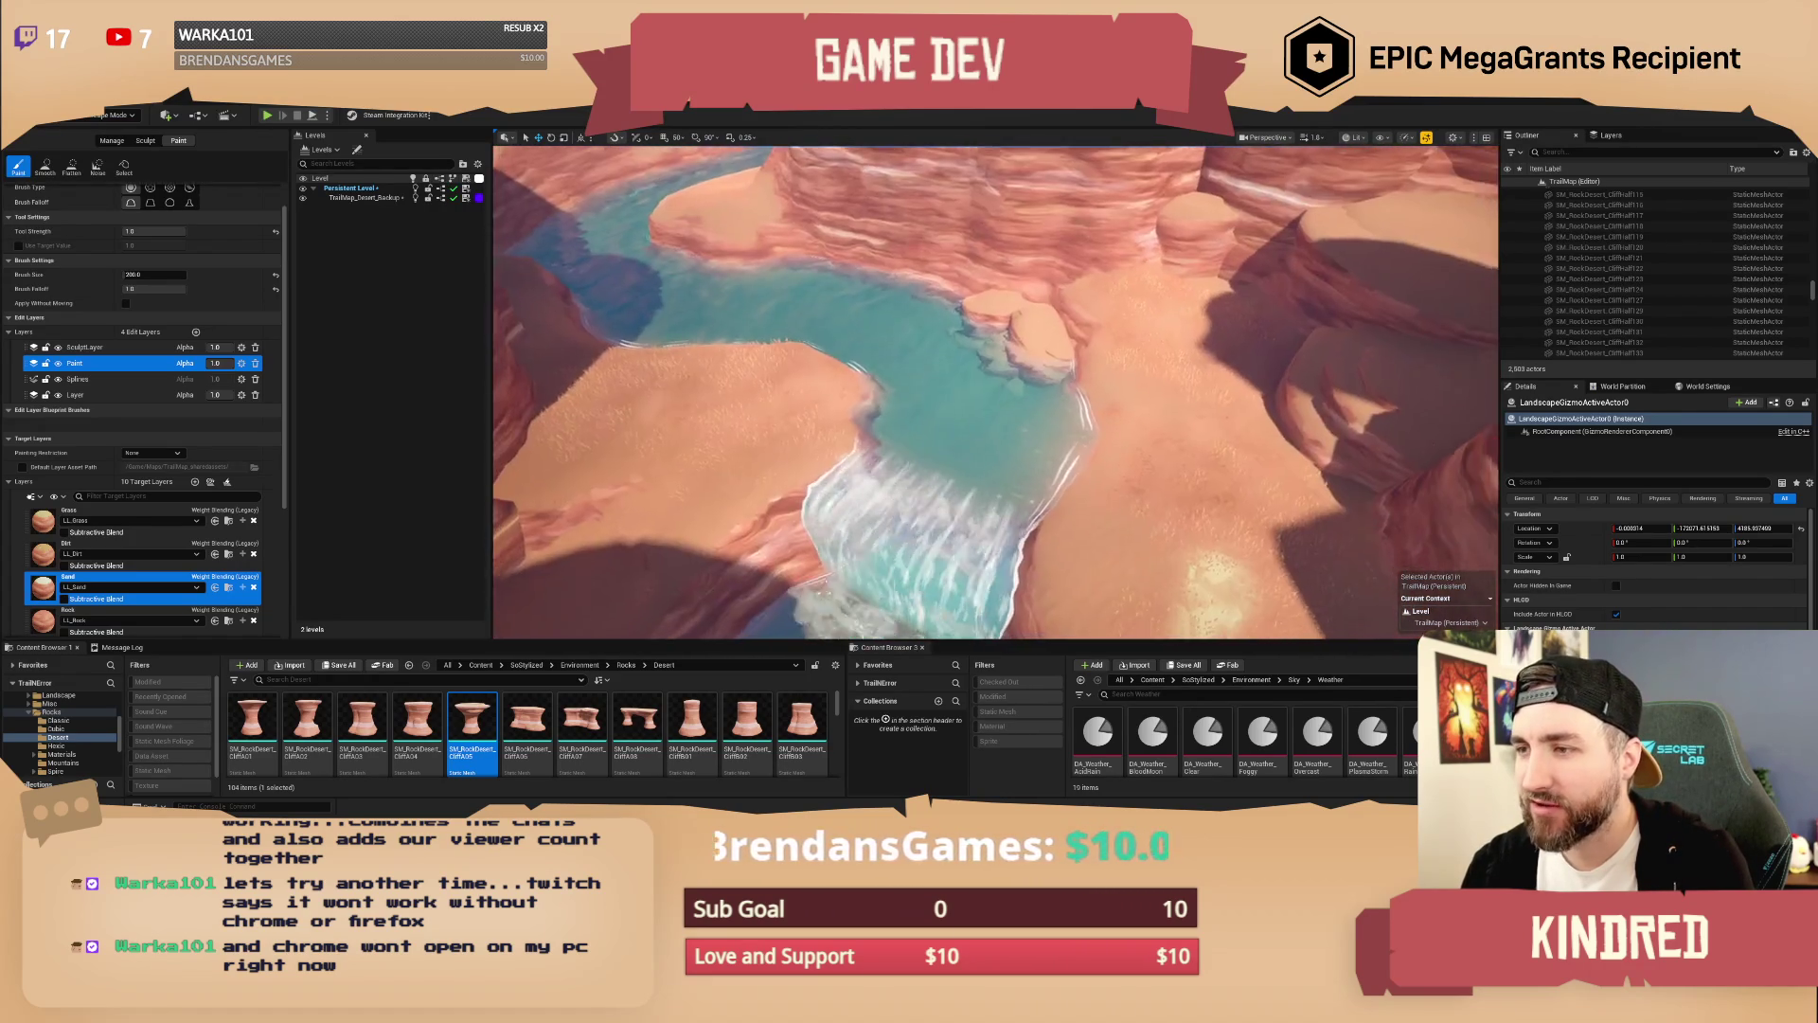
{"action": "key", "text": "w"}
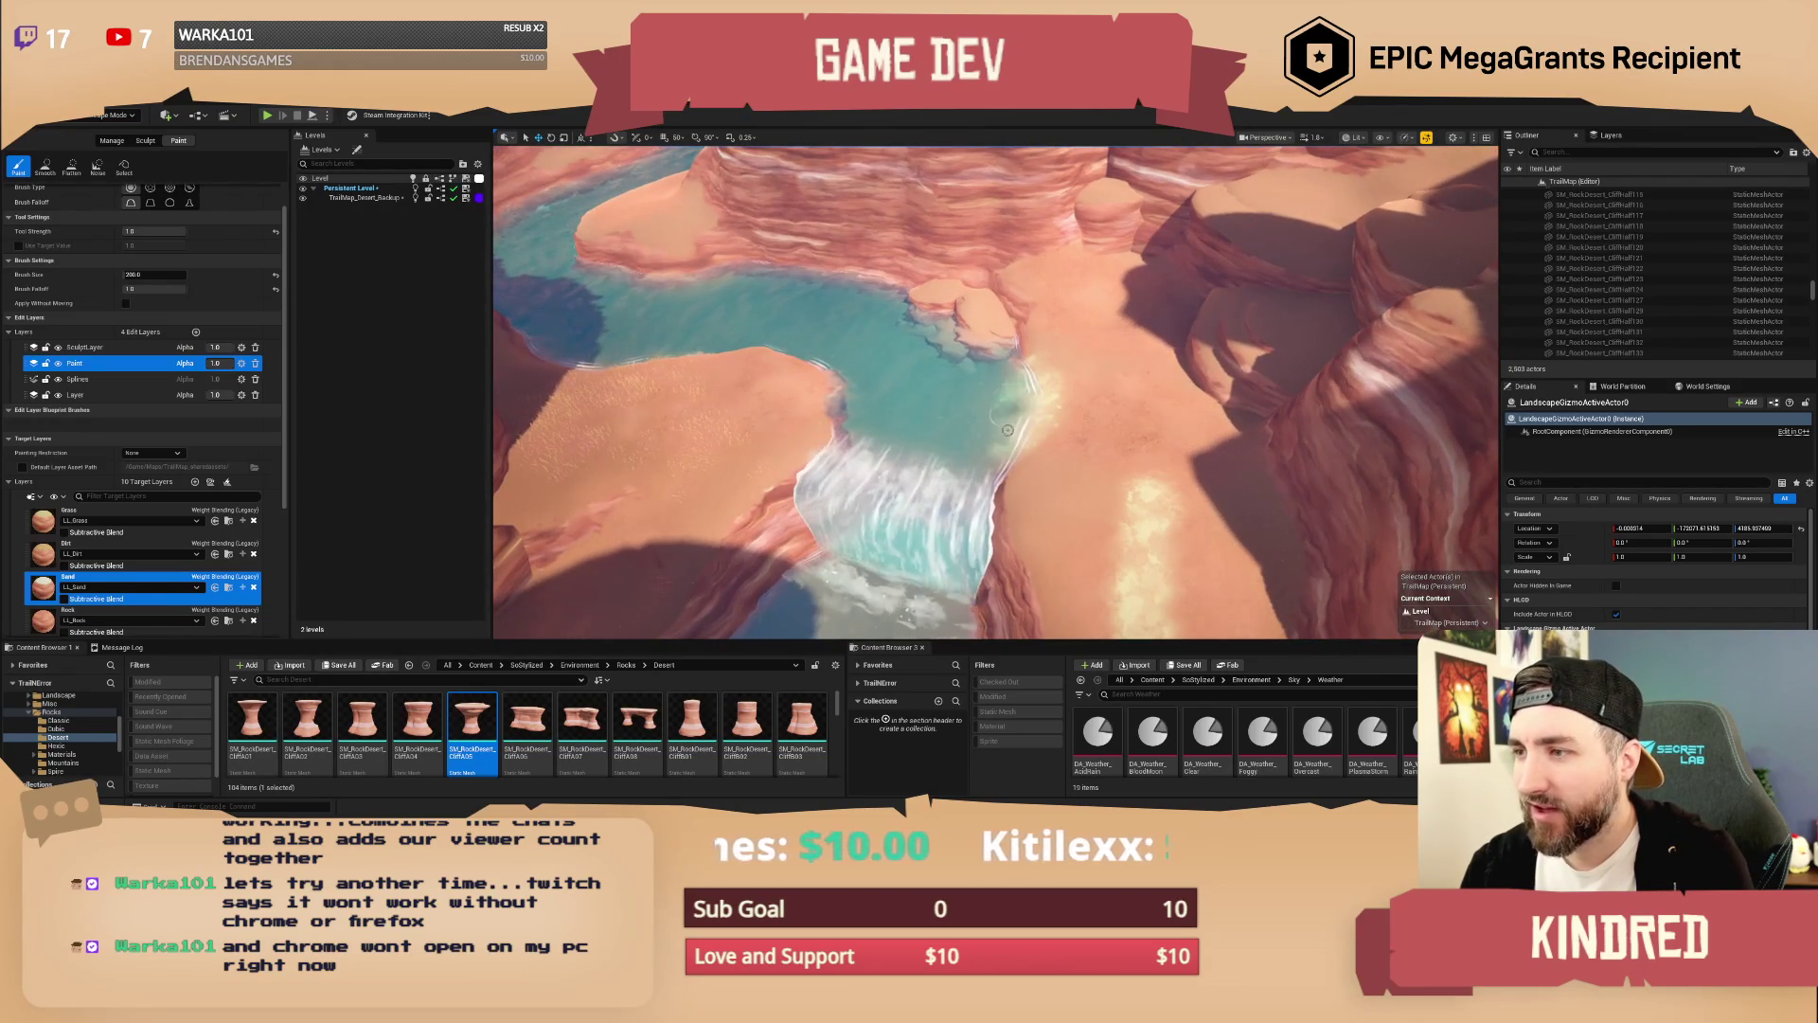
{"action": "key", "text": "w"}
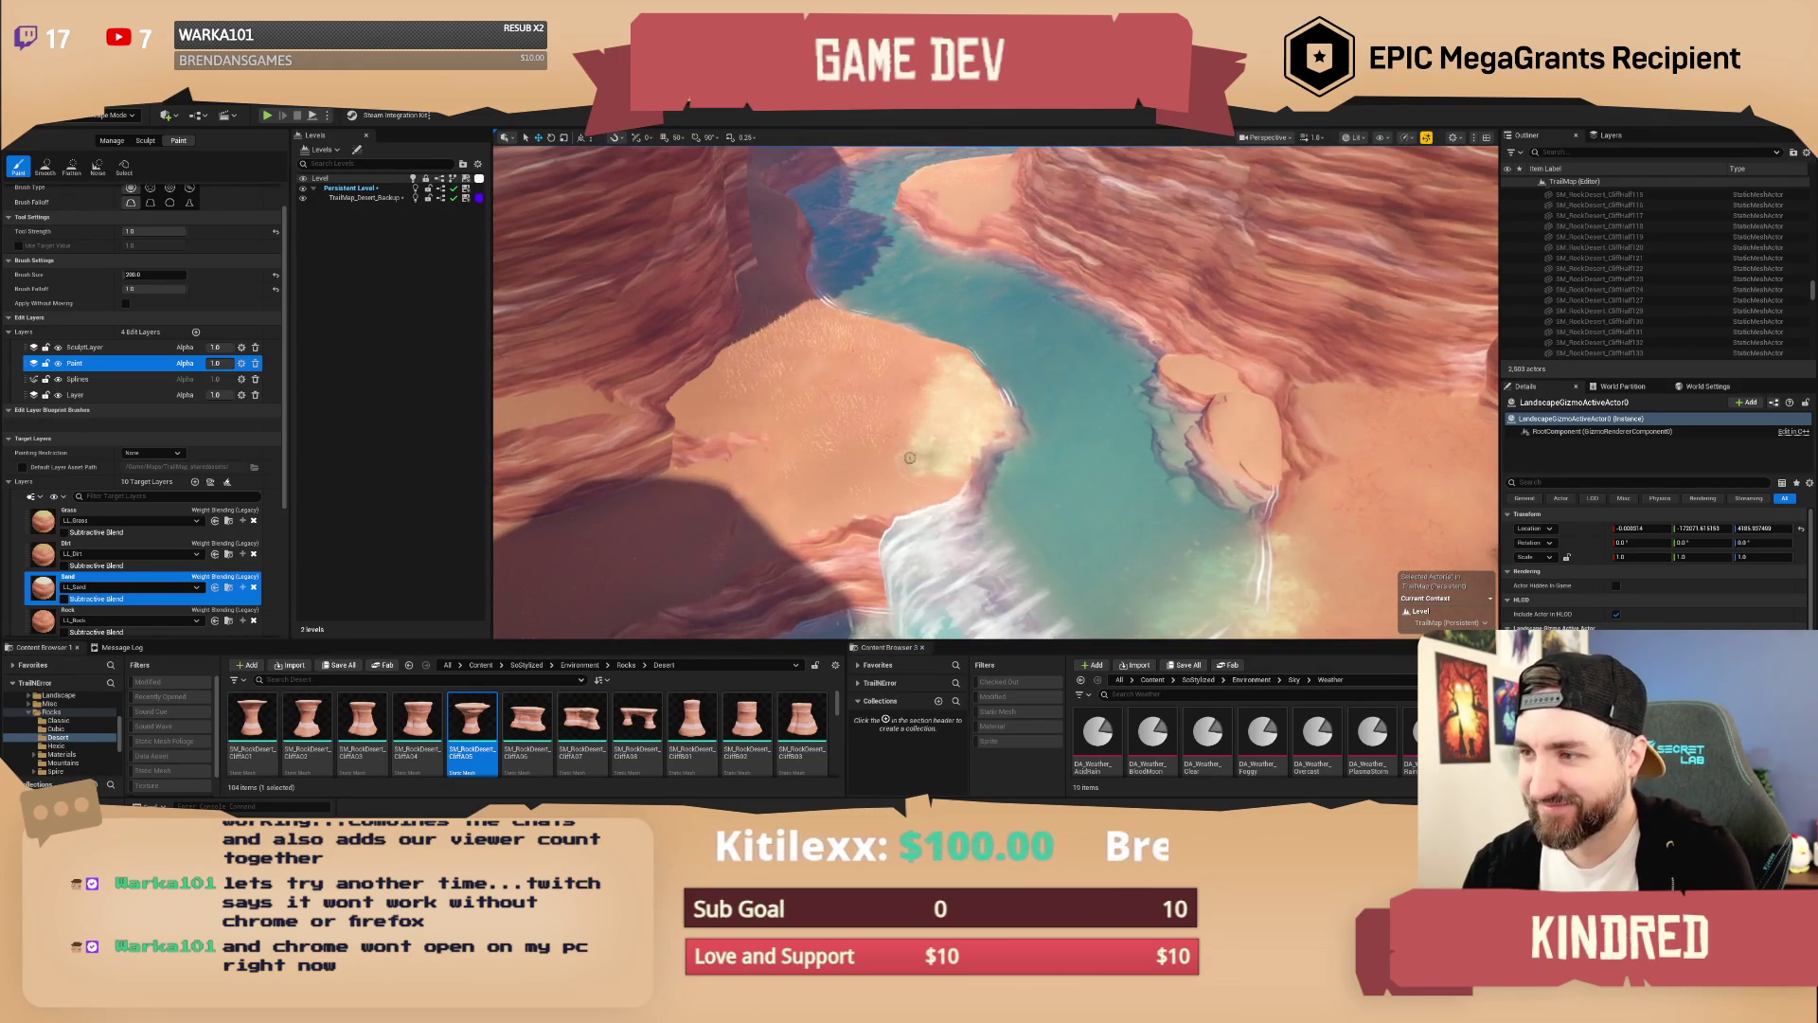
{"action": "key", "text": "w"}
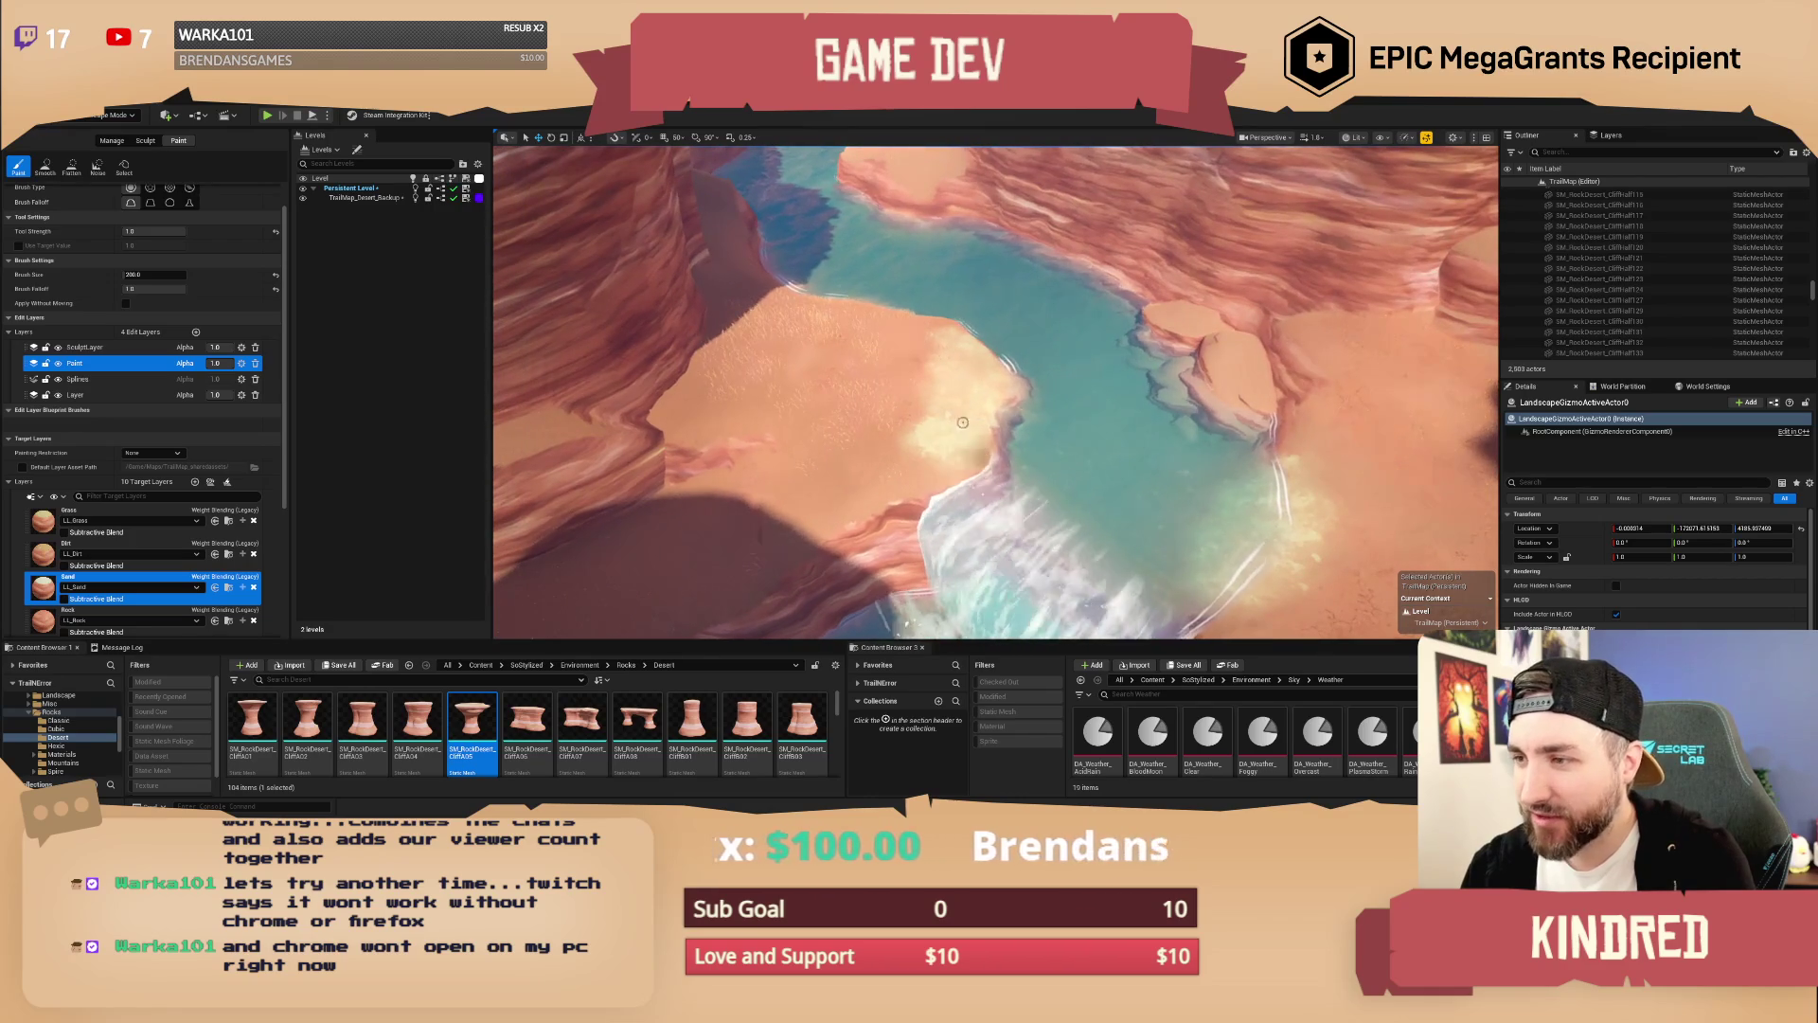
{"action": "key", "text": "w"}
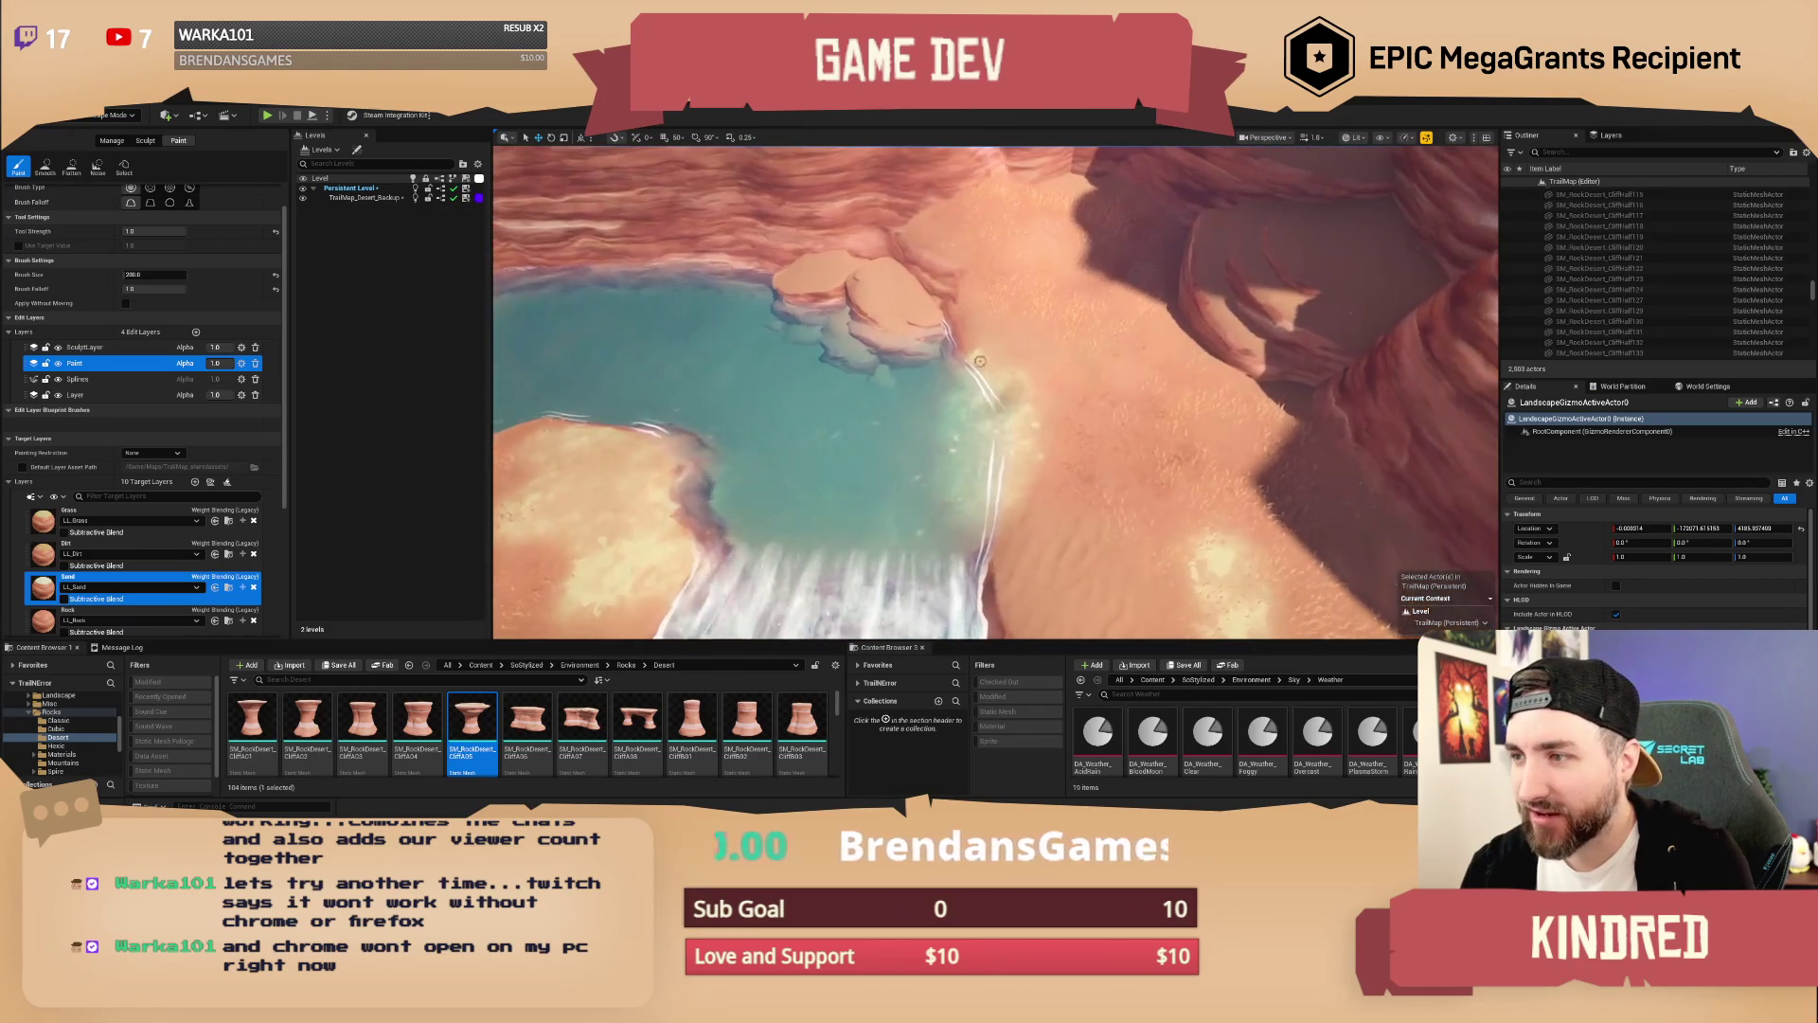
{"action": "left_click_drag", "start_coordinate": [1149, 418], "coordinate": [1120, 455]}
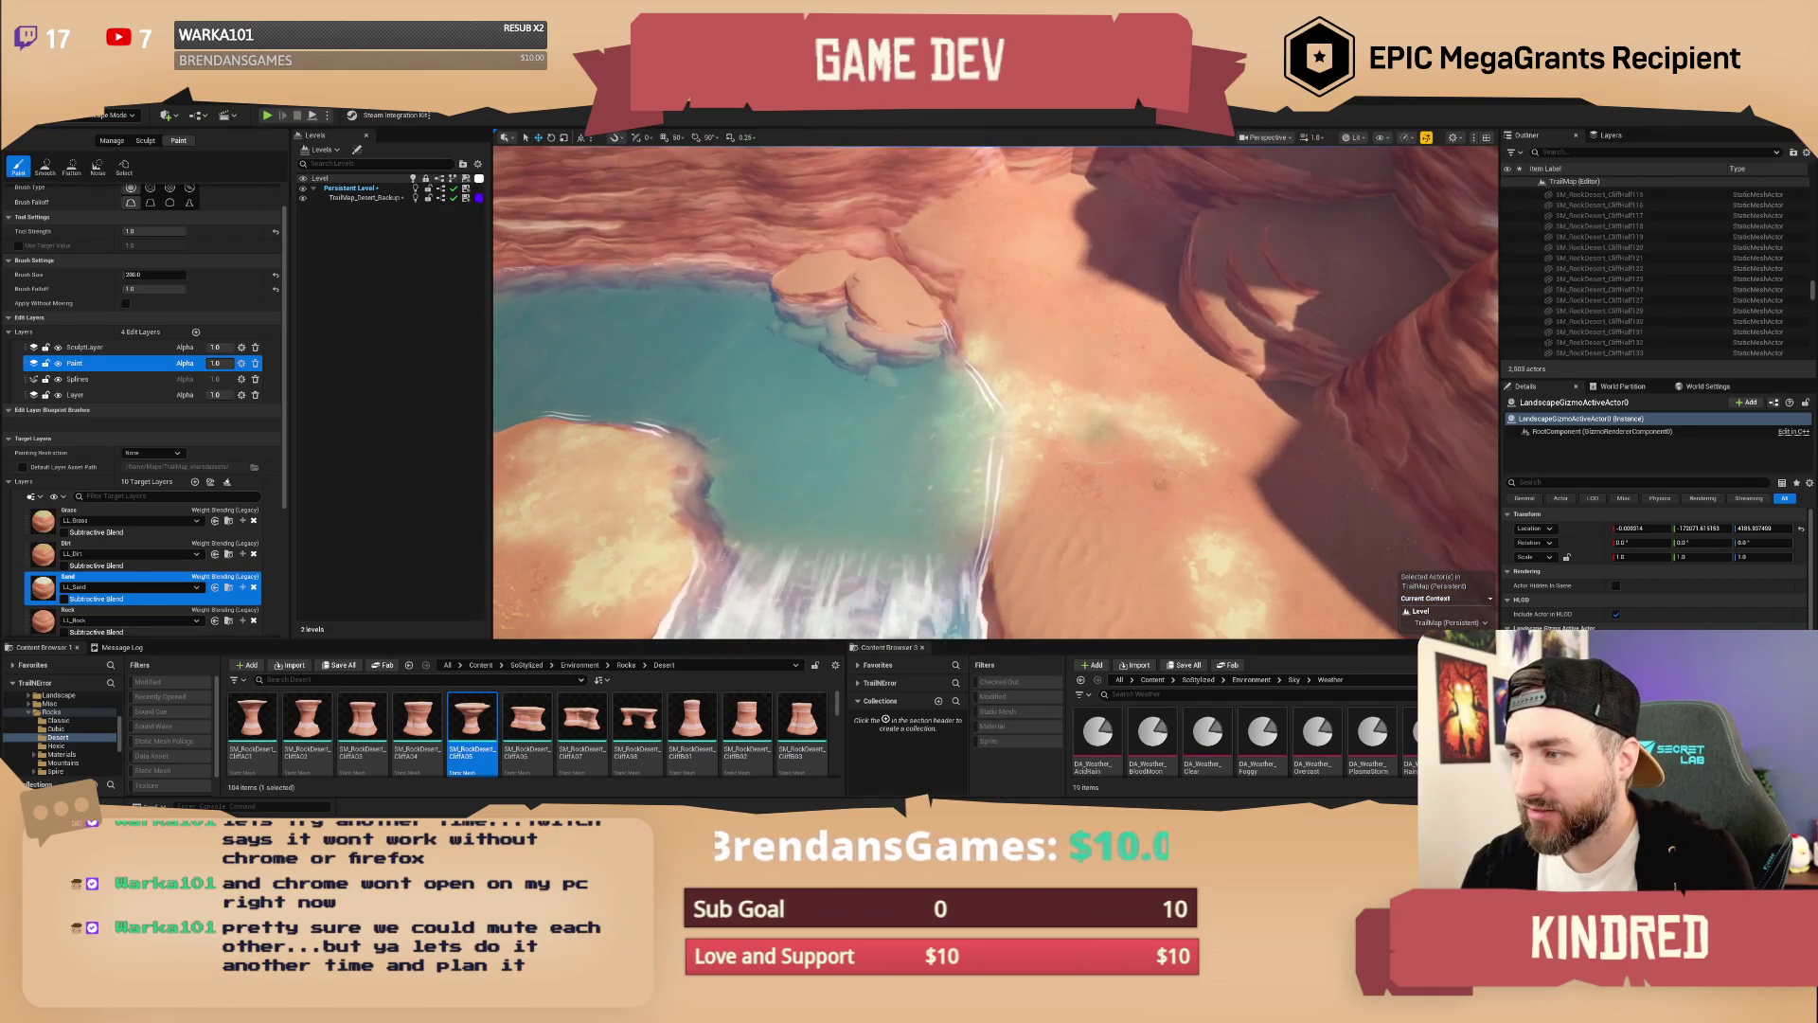
Step: Paint another lighter sand patch on the riverbank further along the river
{"action": "scroll", "coordinate": [1153, 471], "scroll_direction": "down", "scroll_amount": 3}
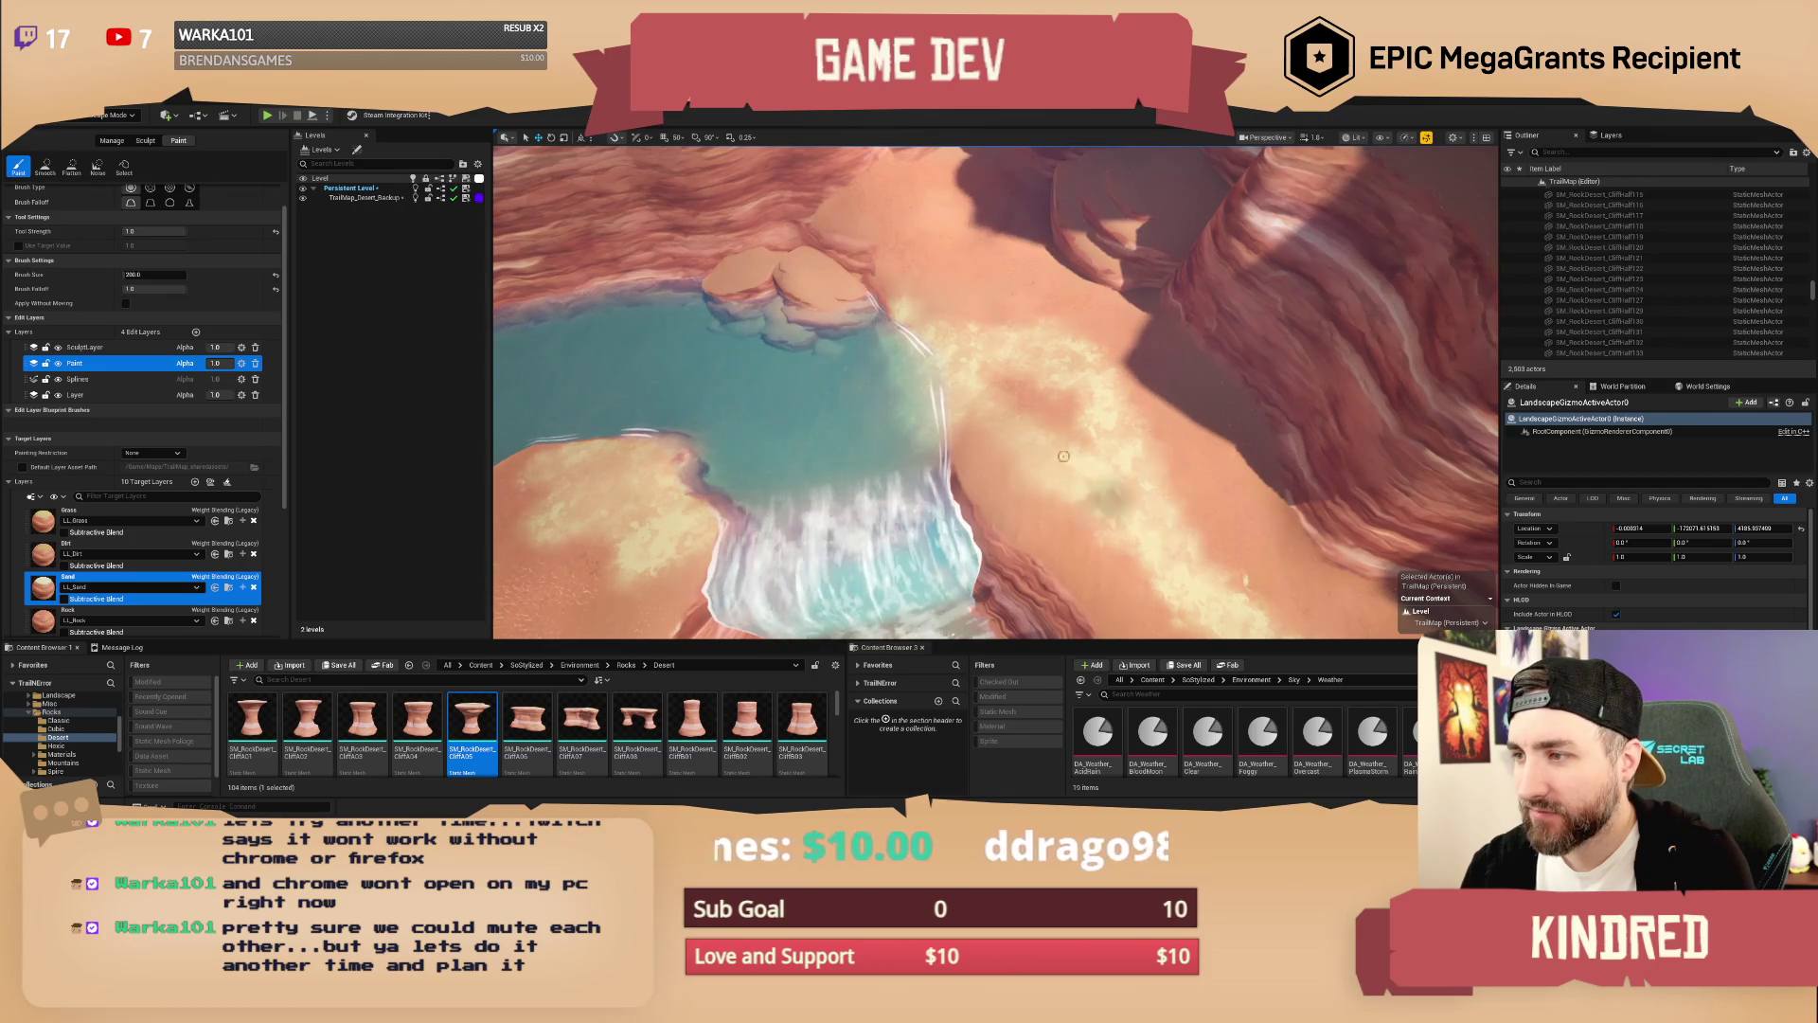
{"action": "key", "text": "w"}
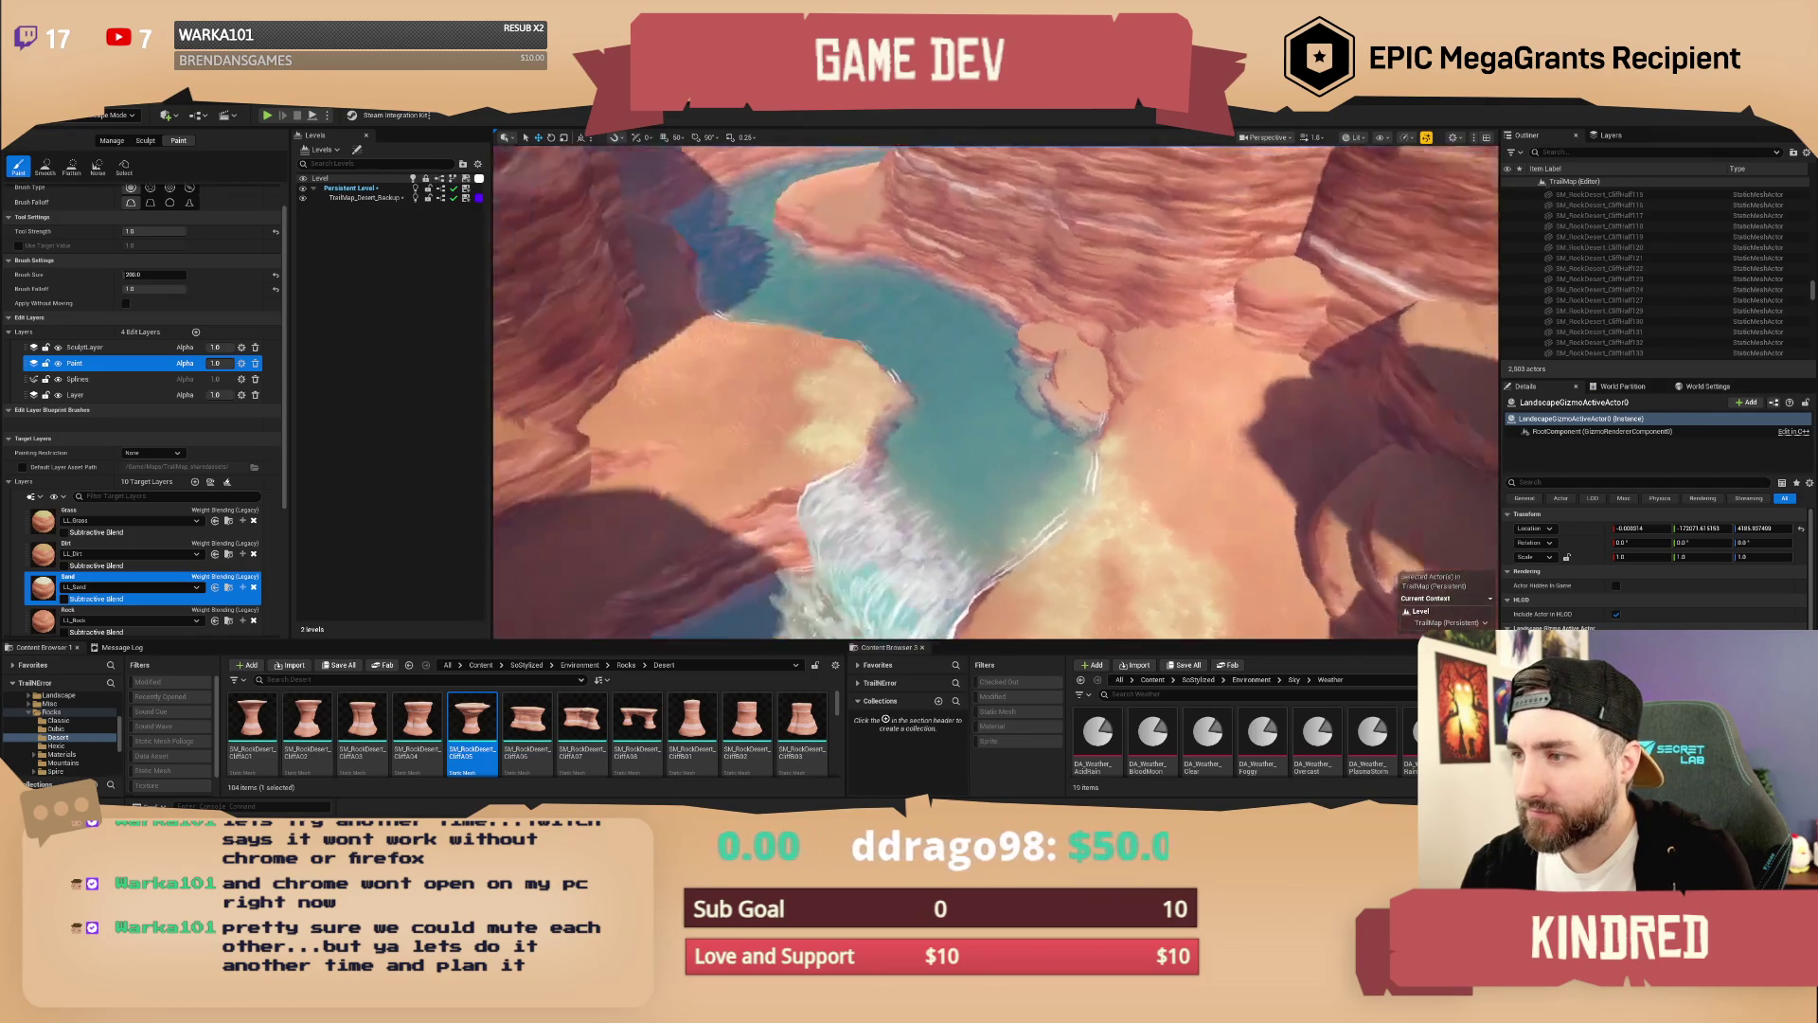
{"action": "scroll", "coordinate": [994, 388], "scroll_direction": "up", "scroll_amount": 1}
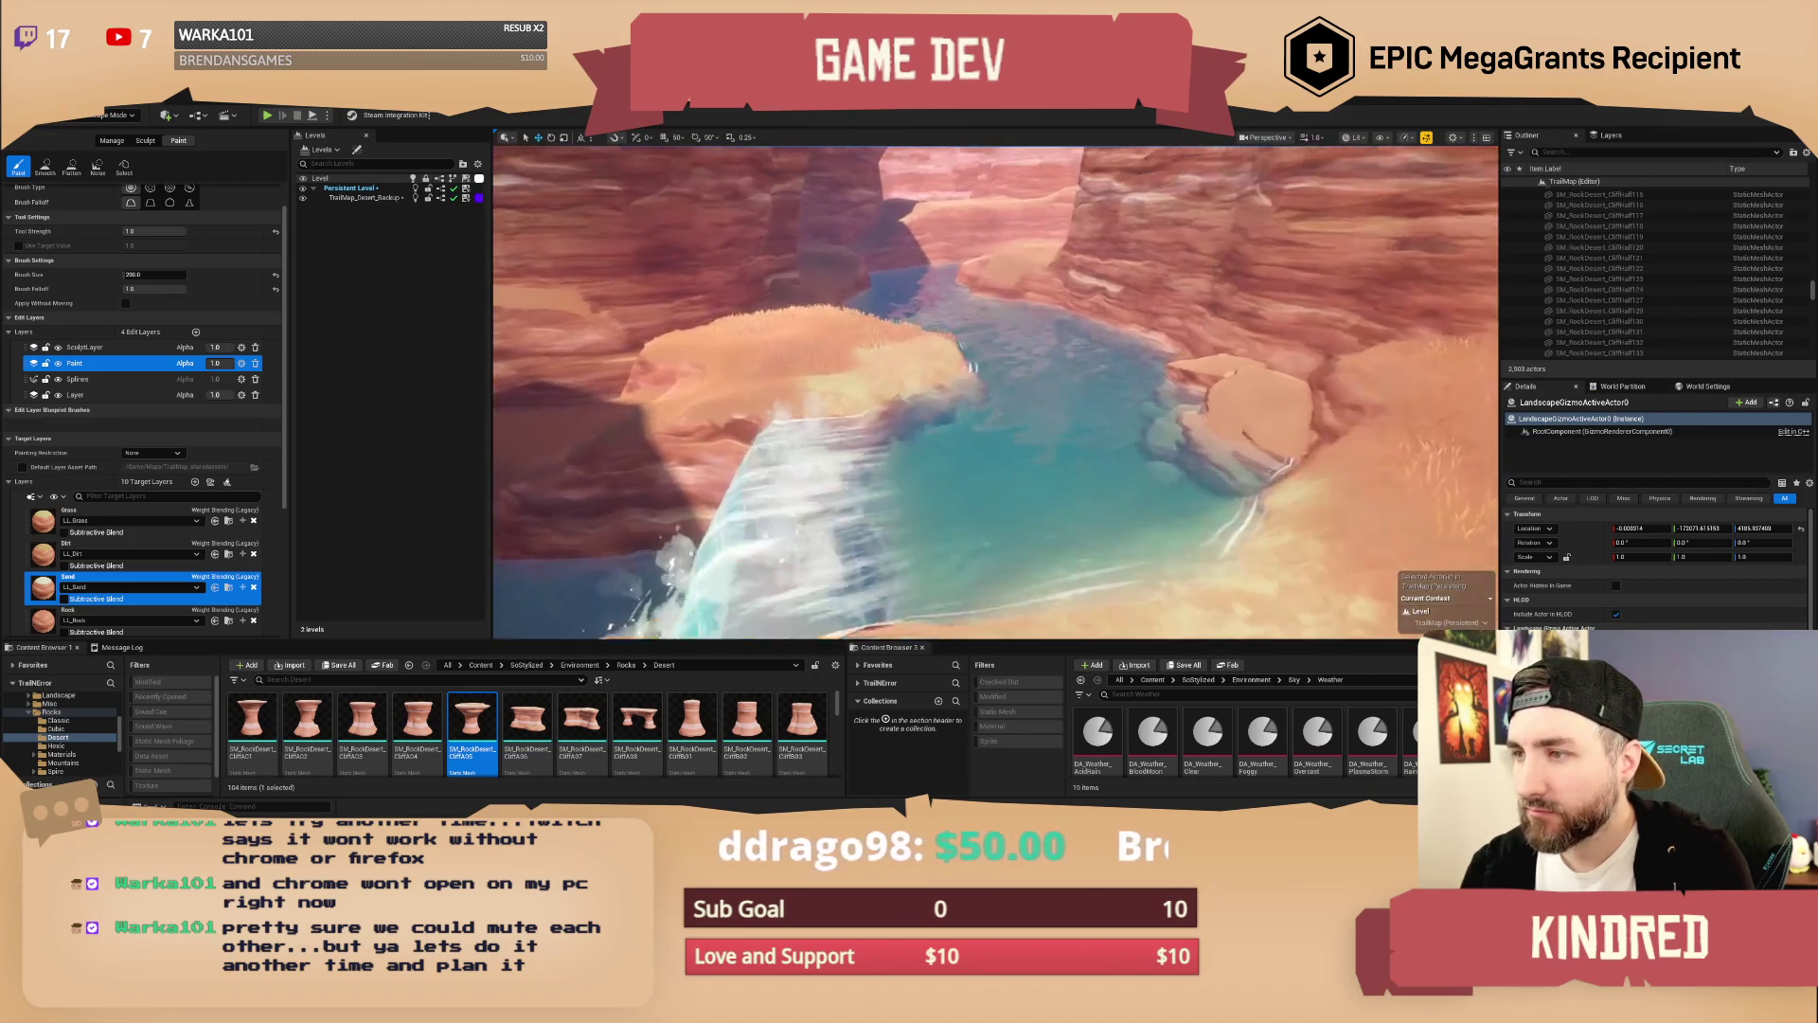
{"action": "key", "text": "w"}
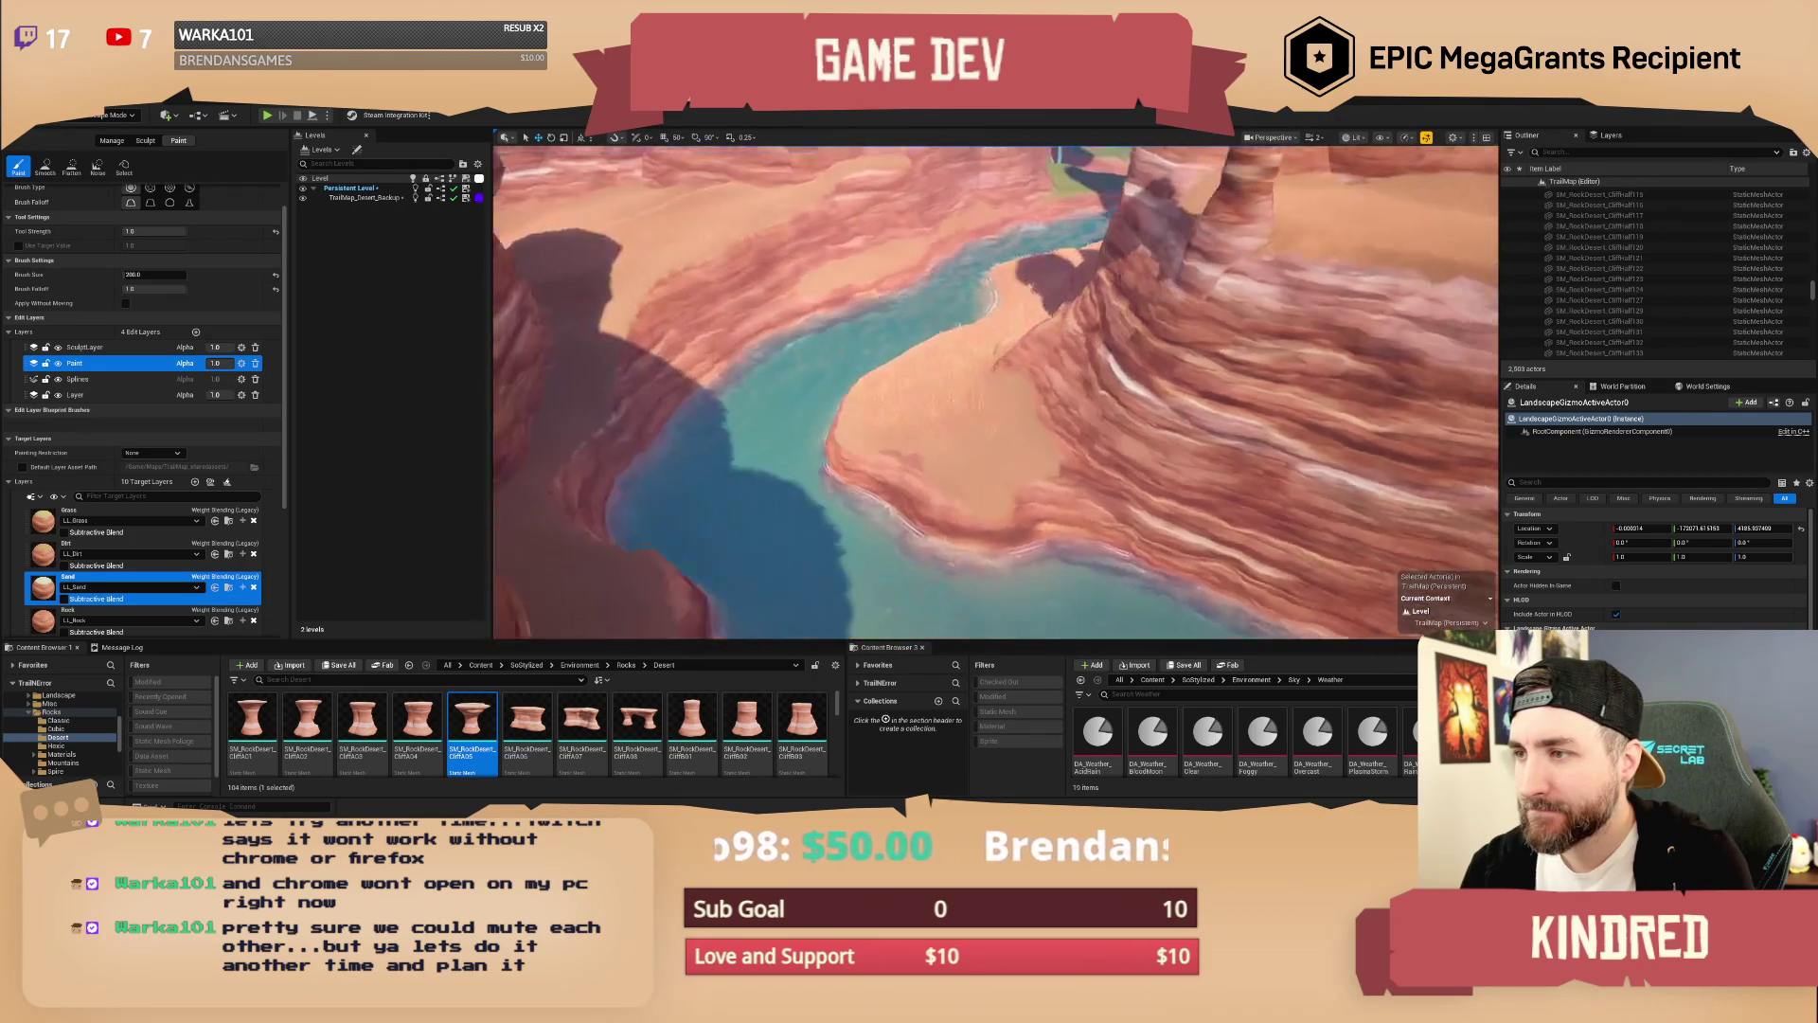
{"action": "left_click_drag", "start_coordinate": [988, 496], "coordinate": [949, 429]}
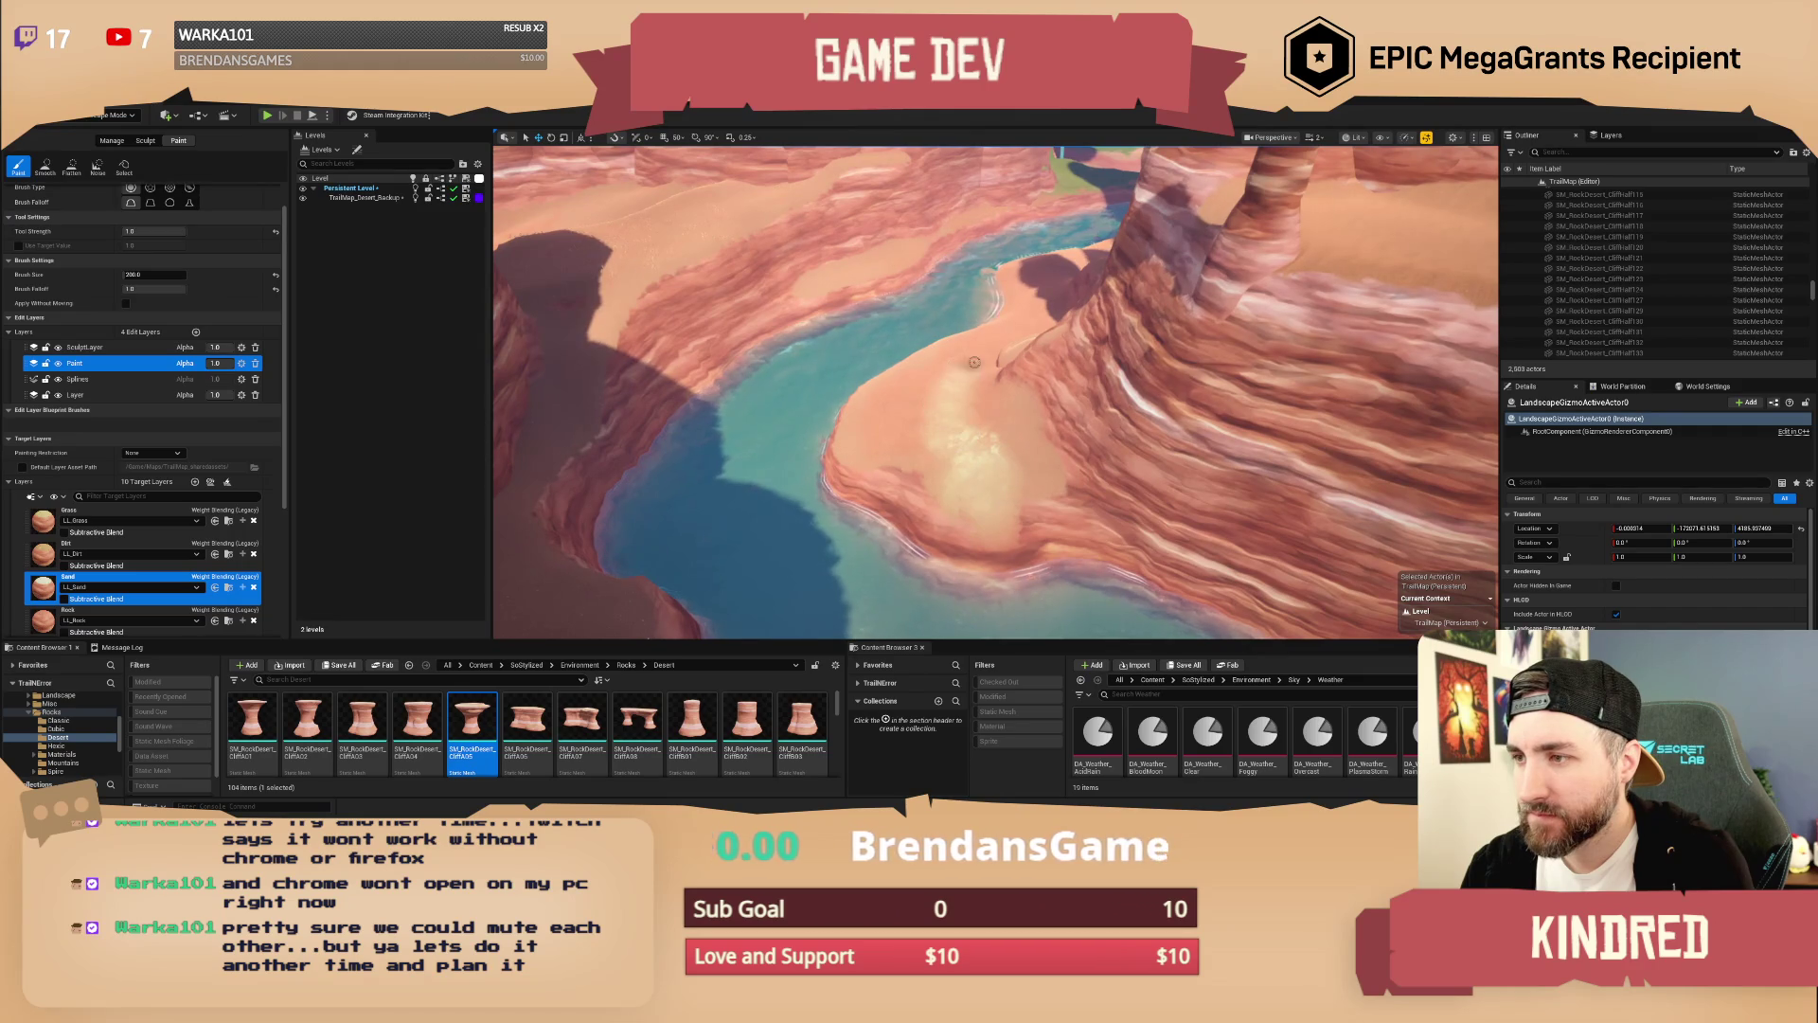
{"action": "key", "text": "w"}
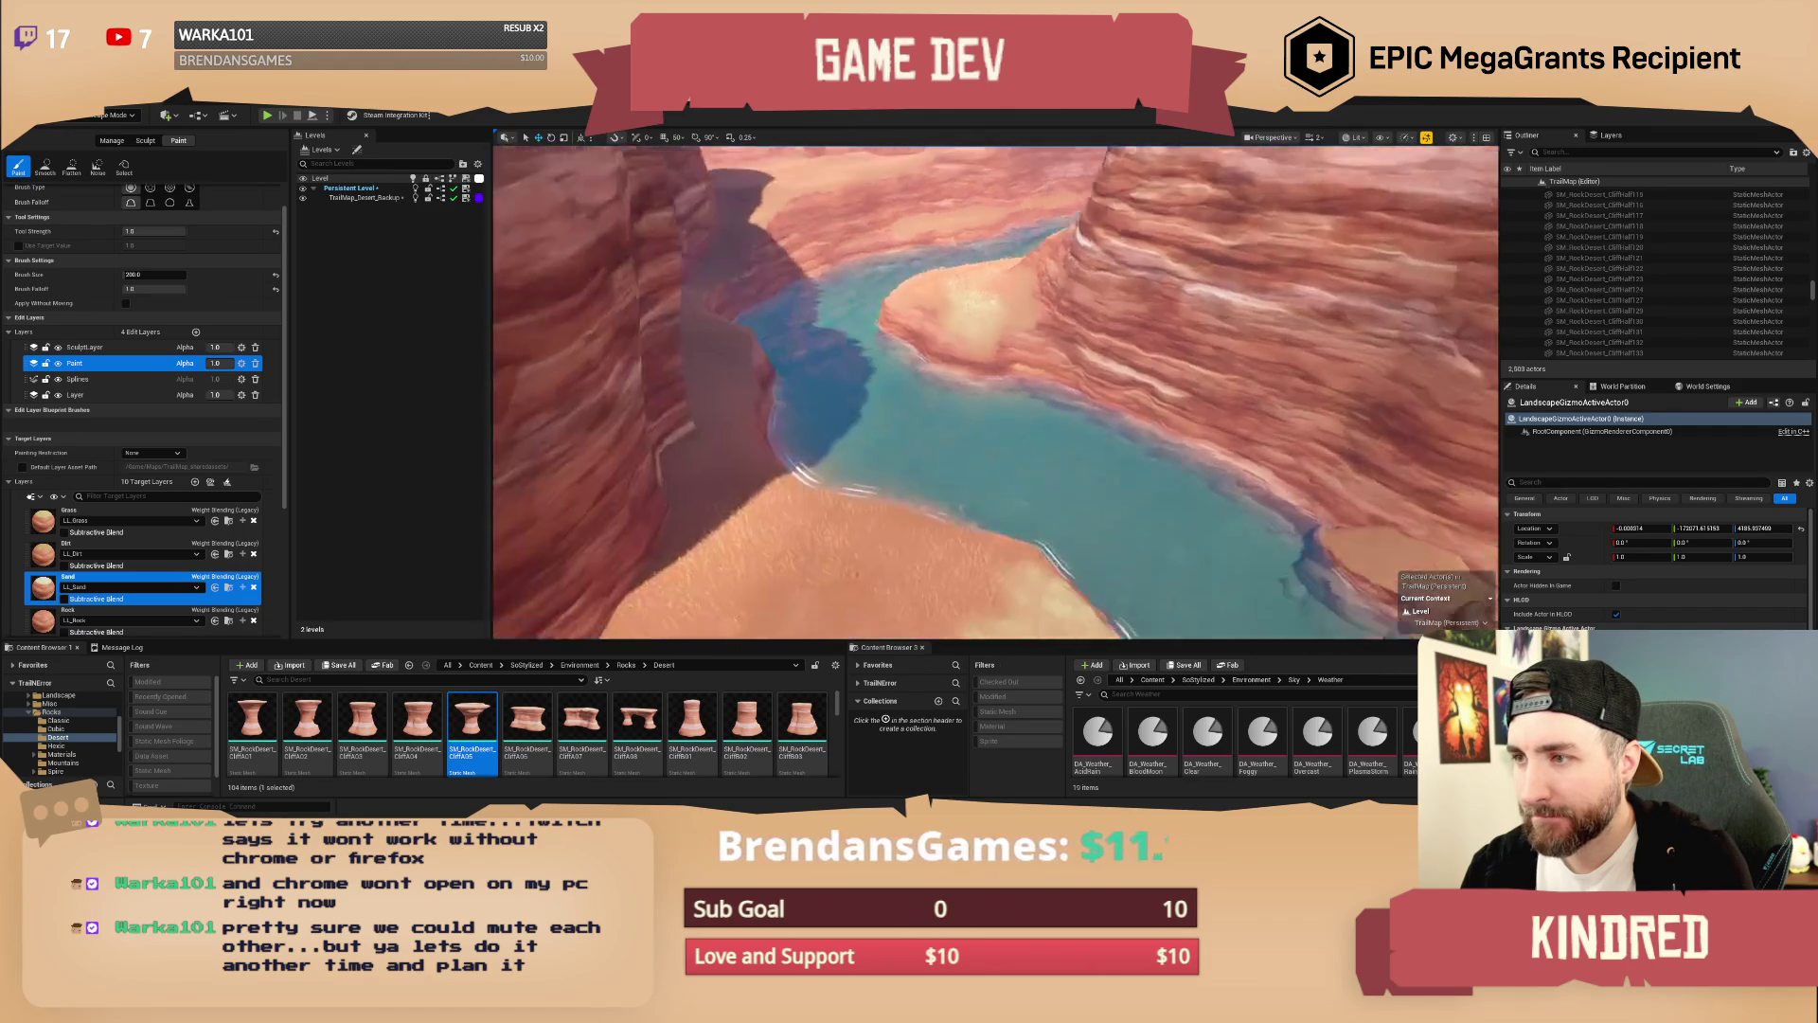
{"action": "key", "text": "w"}
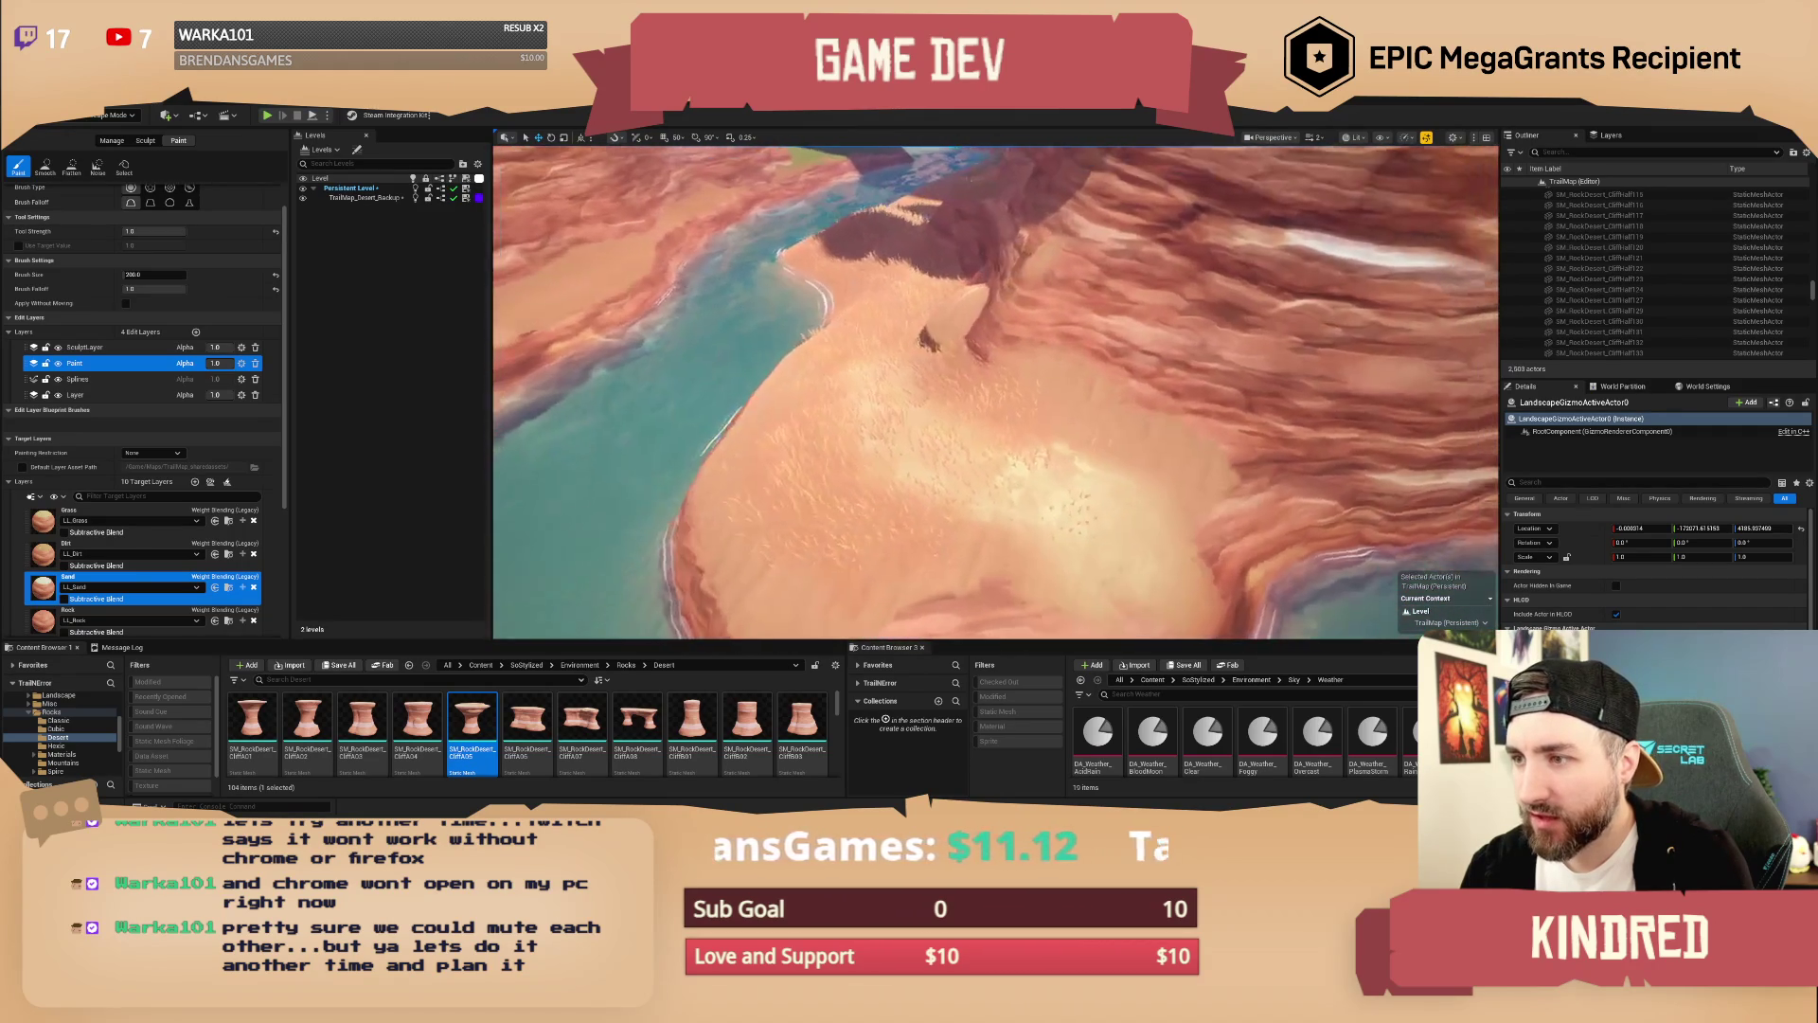
{"action": "scroll", "coordinate": [194, 447], "scroll_direction": "down", "scroll_amount": 2}
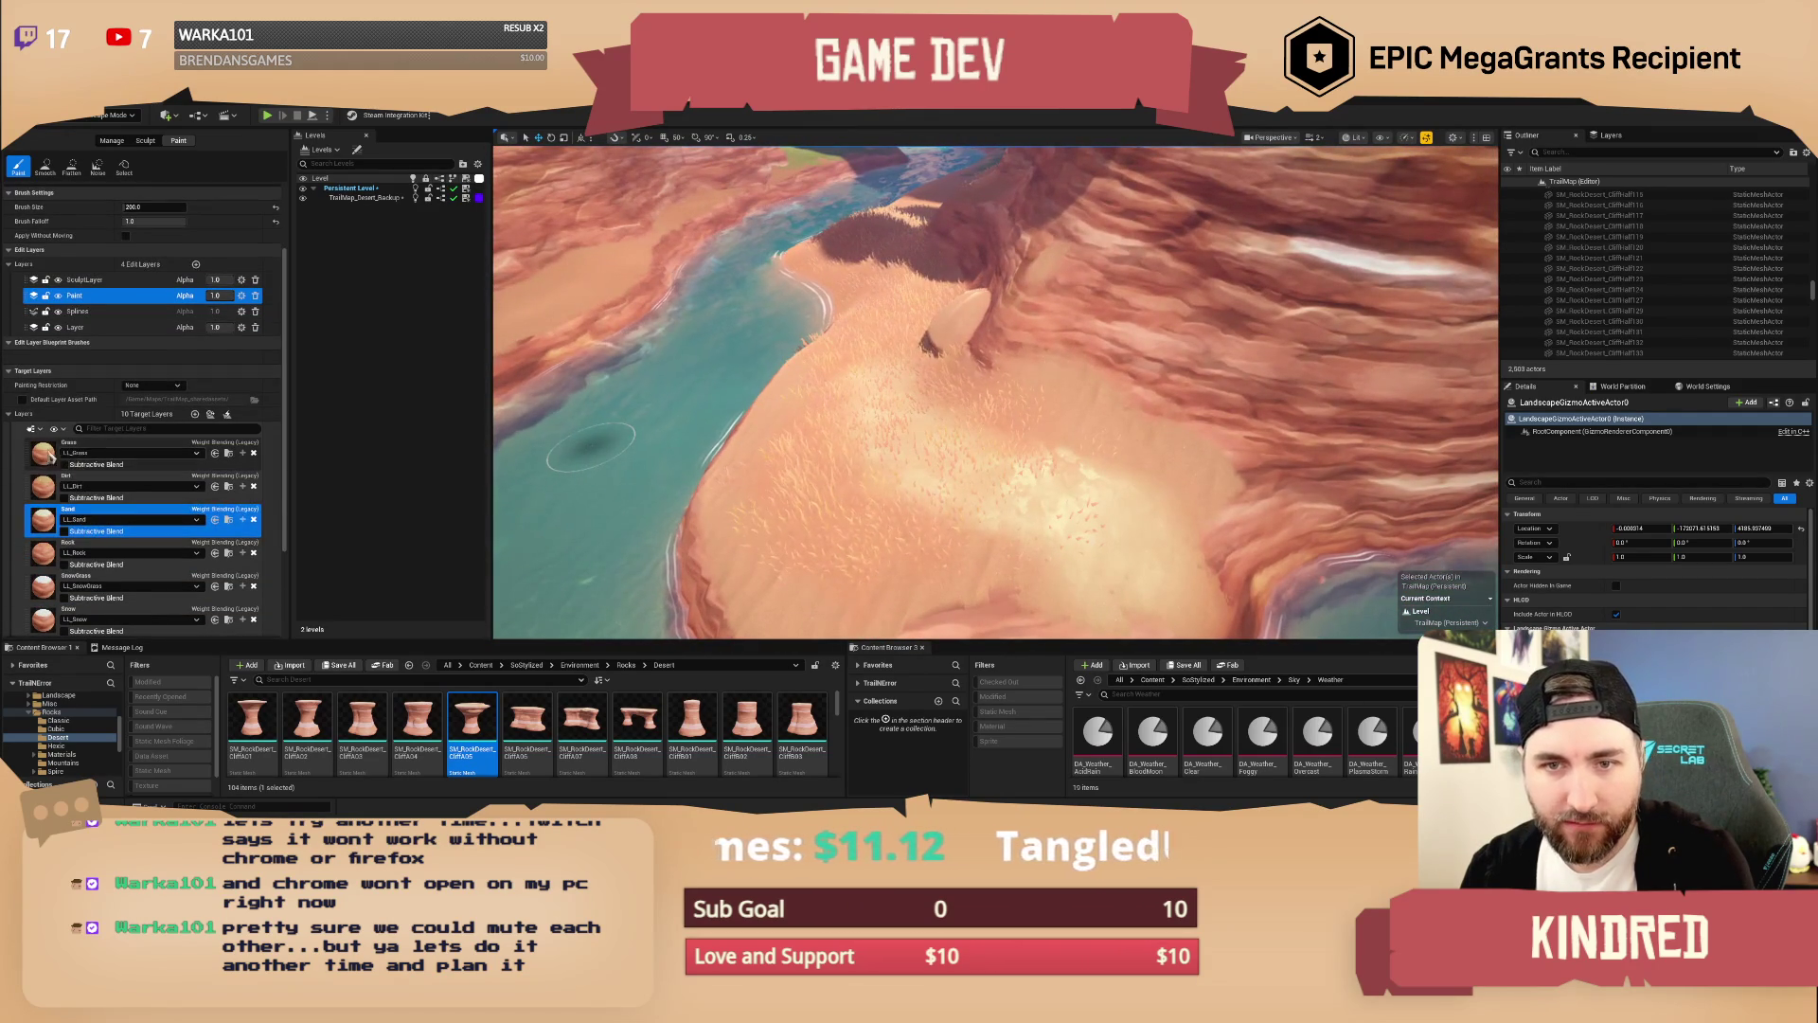
Step: Paint the DesertGrass layer across the sandy bank around the boulder
{"action": "left_click", "coordinate": [194, 447]}
{"action": "scroll", "coordinate": [121, 402], "scroll_direction": "down", "scroll_amount": 2}
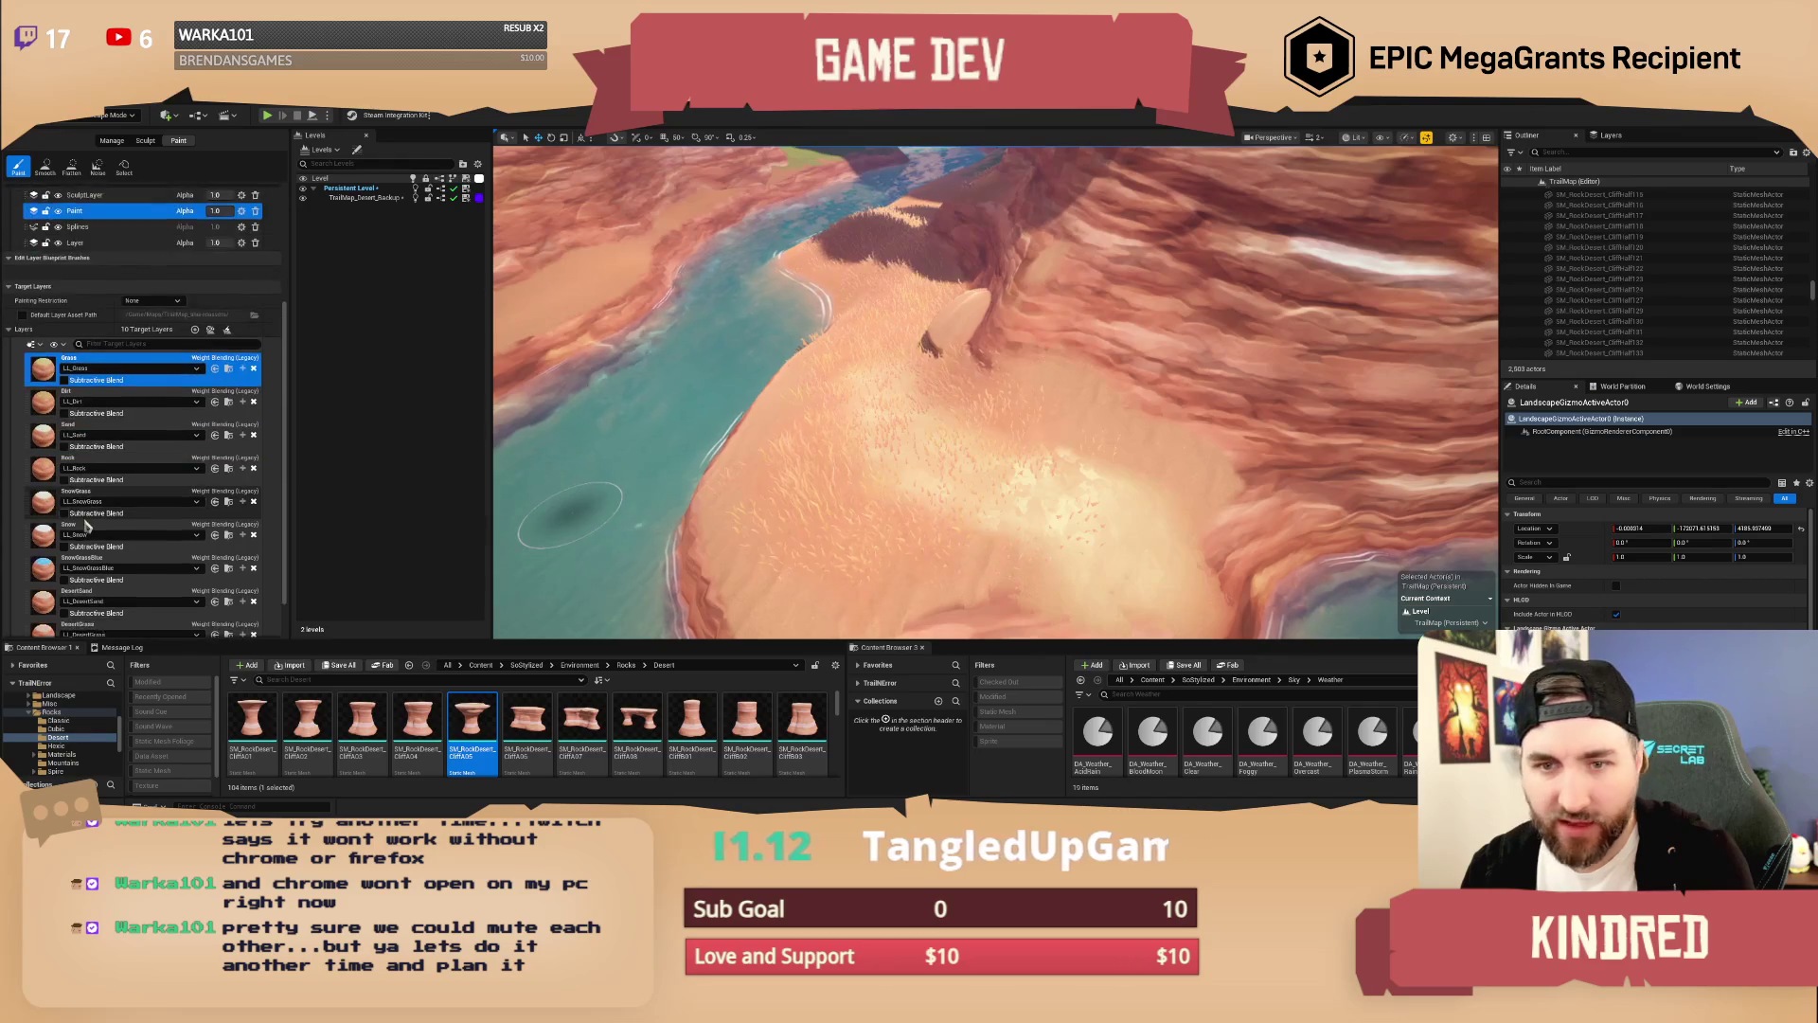
{"action": "scroll", "coordinate": [122, 402], "scroll_direction": "down", "scroll_amount": 2}
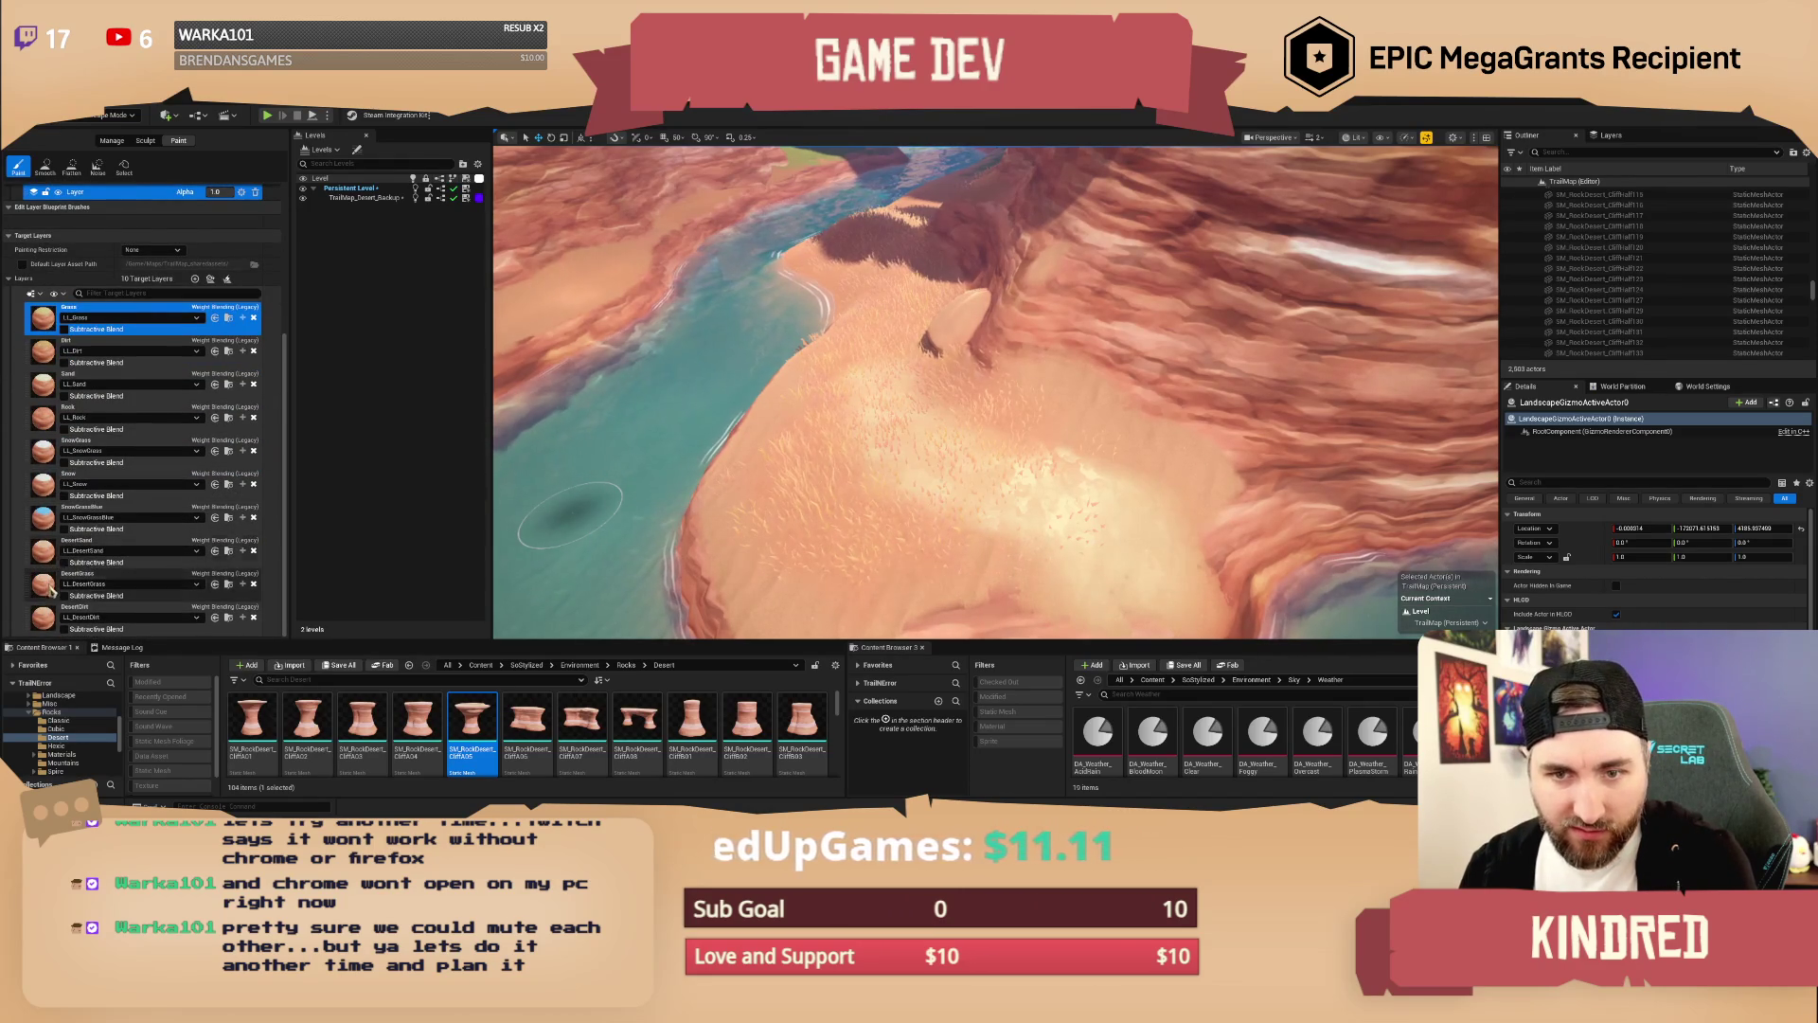
{"action": "left_click", "coordinate": [85, 580]}
{"action": "mouse_move", "coordinate": [869, 376]}
{"action": "left_mouse_down"}
{"action": "mouse_move", "coordinate": [937, 452]}
{"action": "mouse_move", "coordinate": [1080, 549]}
{"action": "left_mouse_up"}
Step: Paint more Sand layer beside the rock to enlarge the pale patch
{"action": "scroll", "coordinate": [982, 454], "scroll_direction": "up", "scroll_amount": 5}
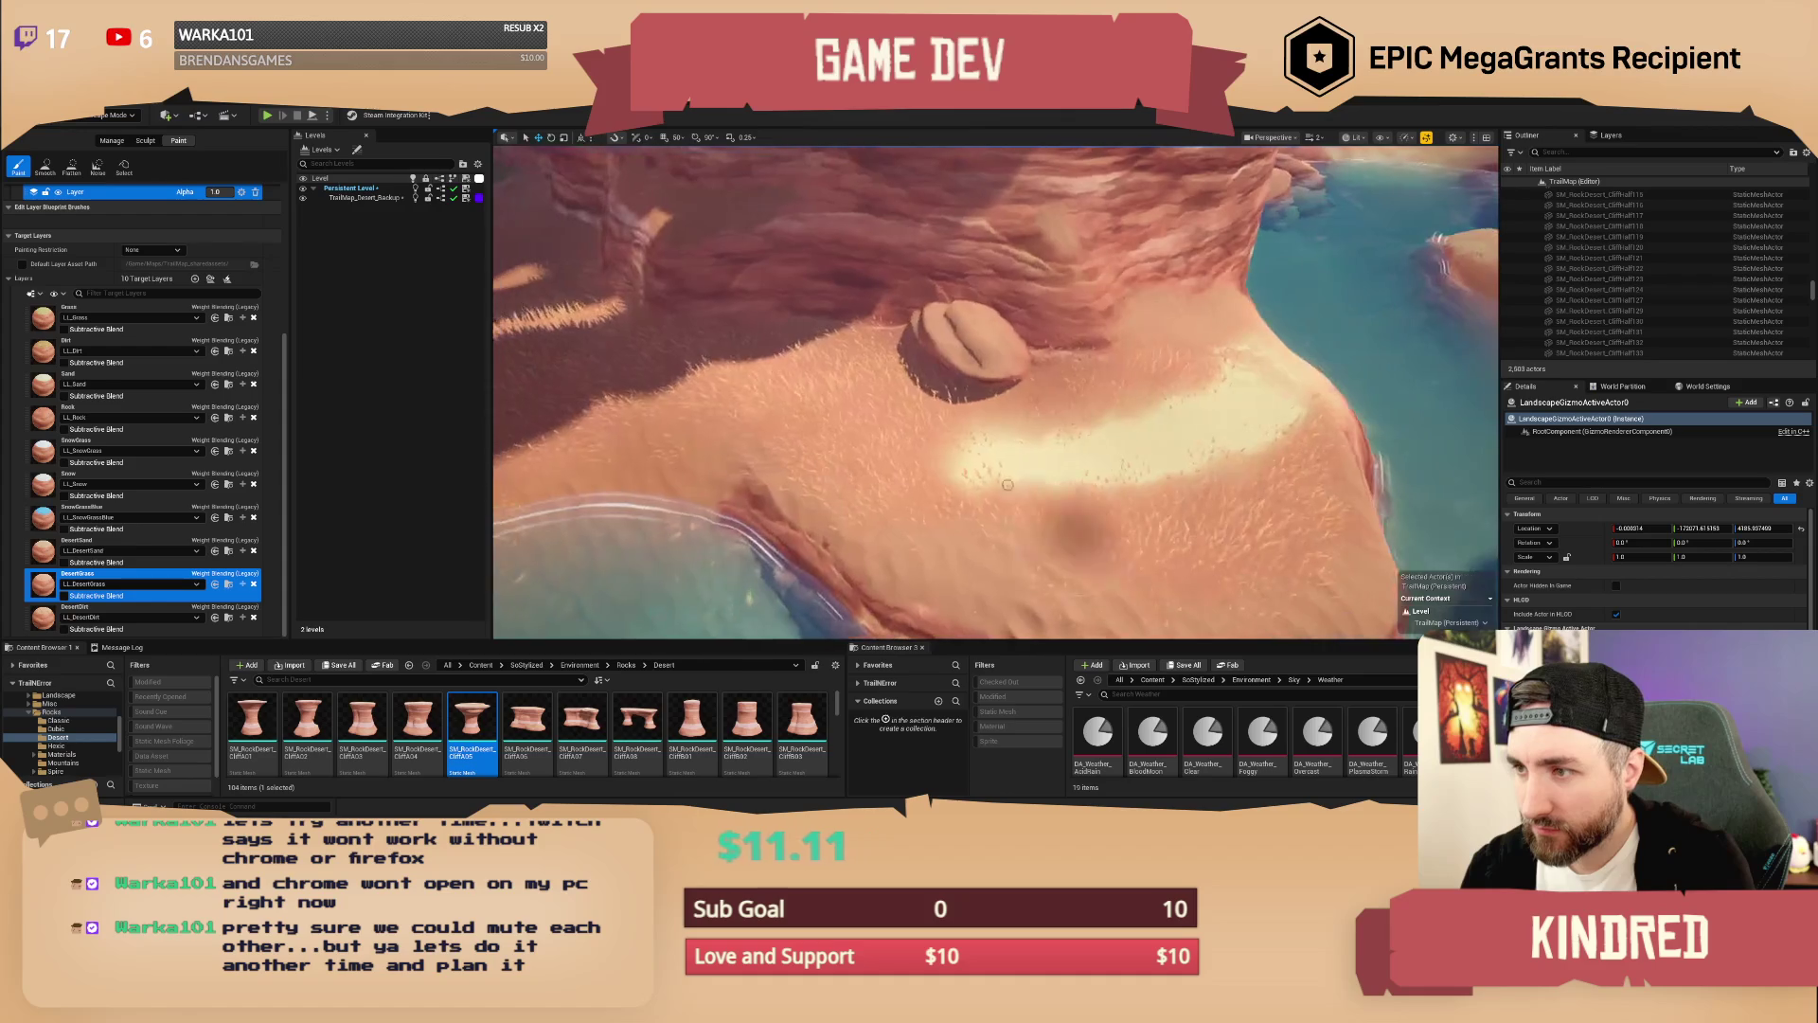
{"action": "left_click_drag", "start_coordinate": [982, 455], "coordinate": [841, 445]}
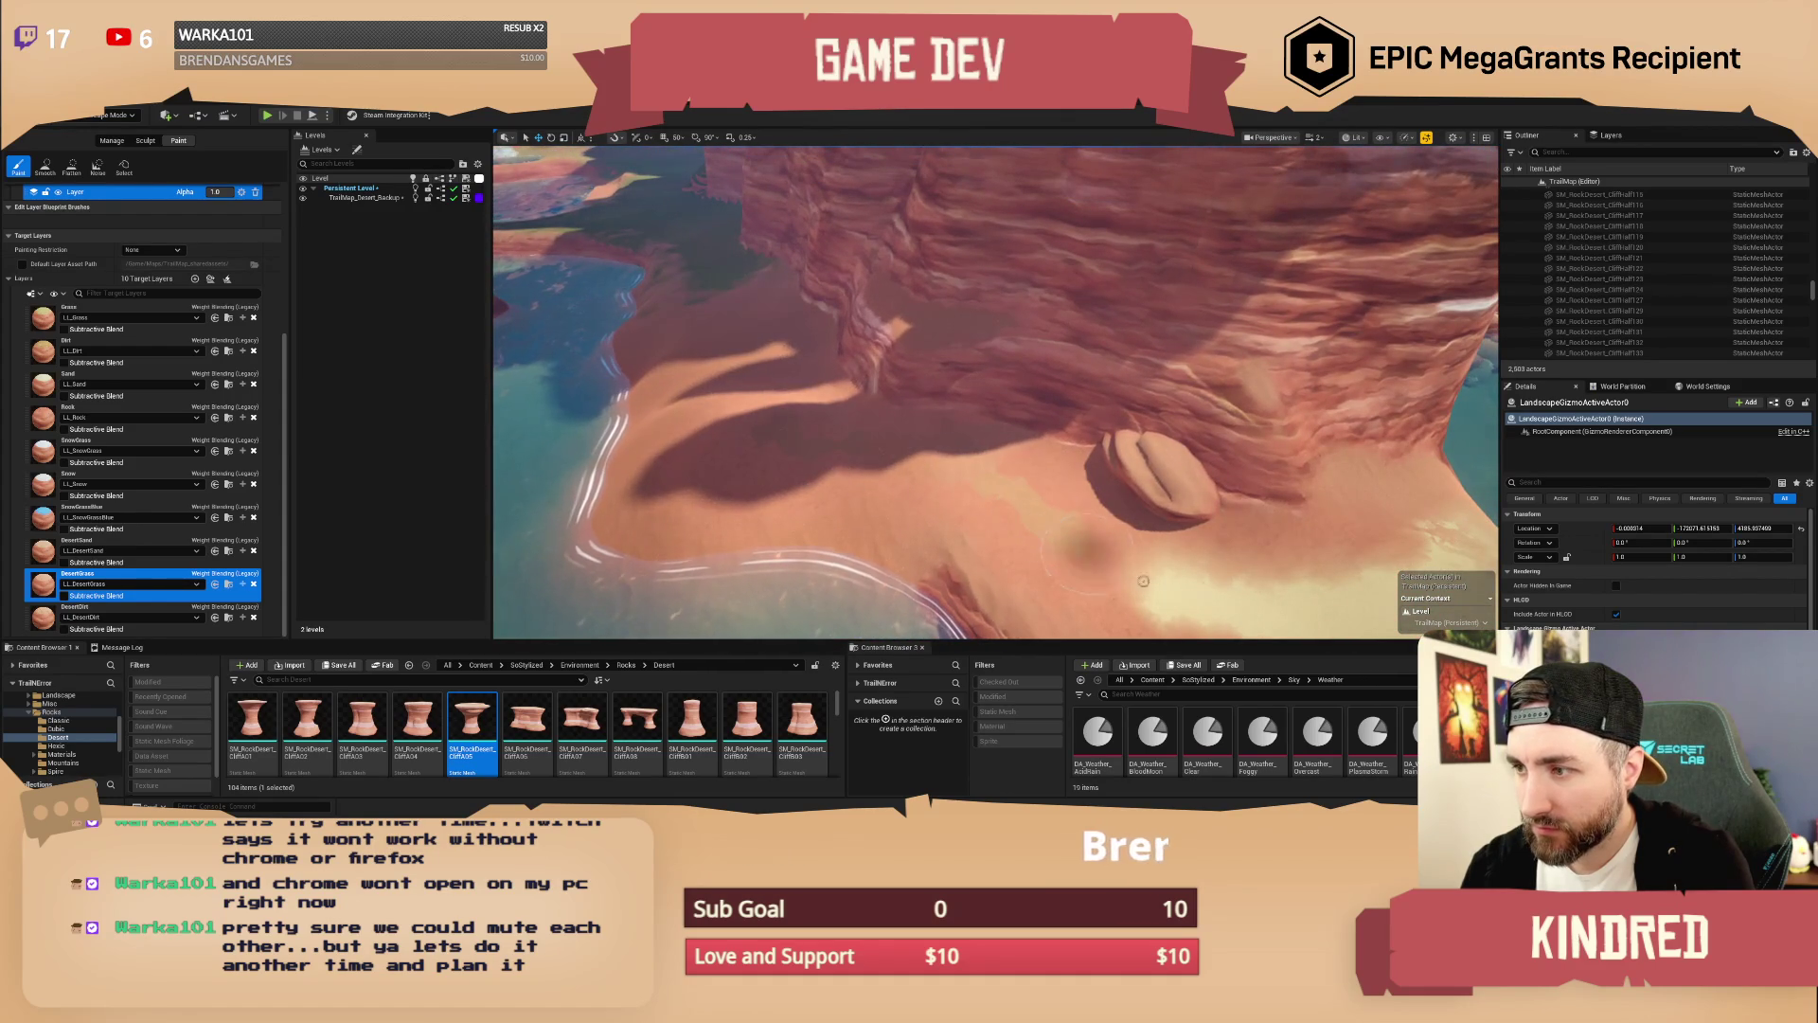
{"action": "left_click_drag", "start_coordinate": [1183, 577], "coordinate": [1241, 539]}
{"action": "left_click_drag", "start_coordinate": [947, 473], "coordinate": [935, 464]}
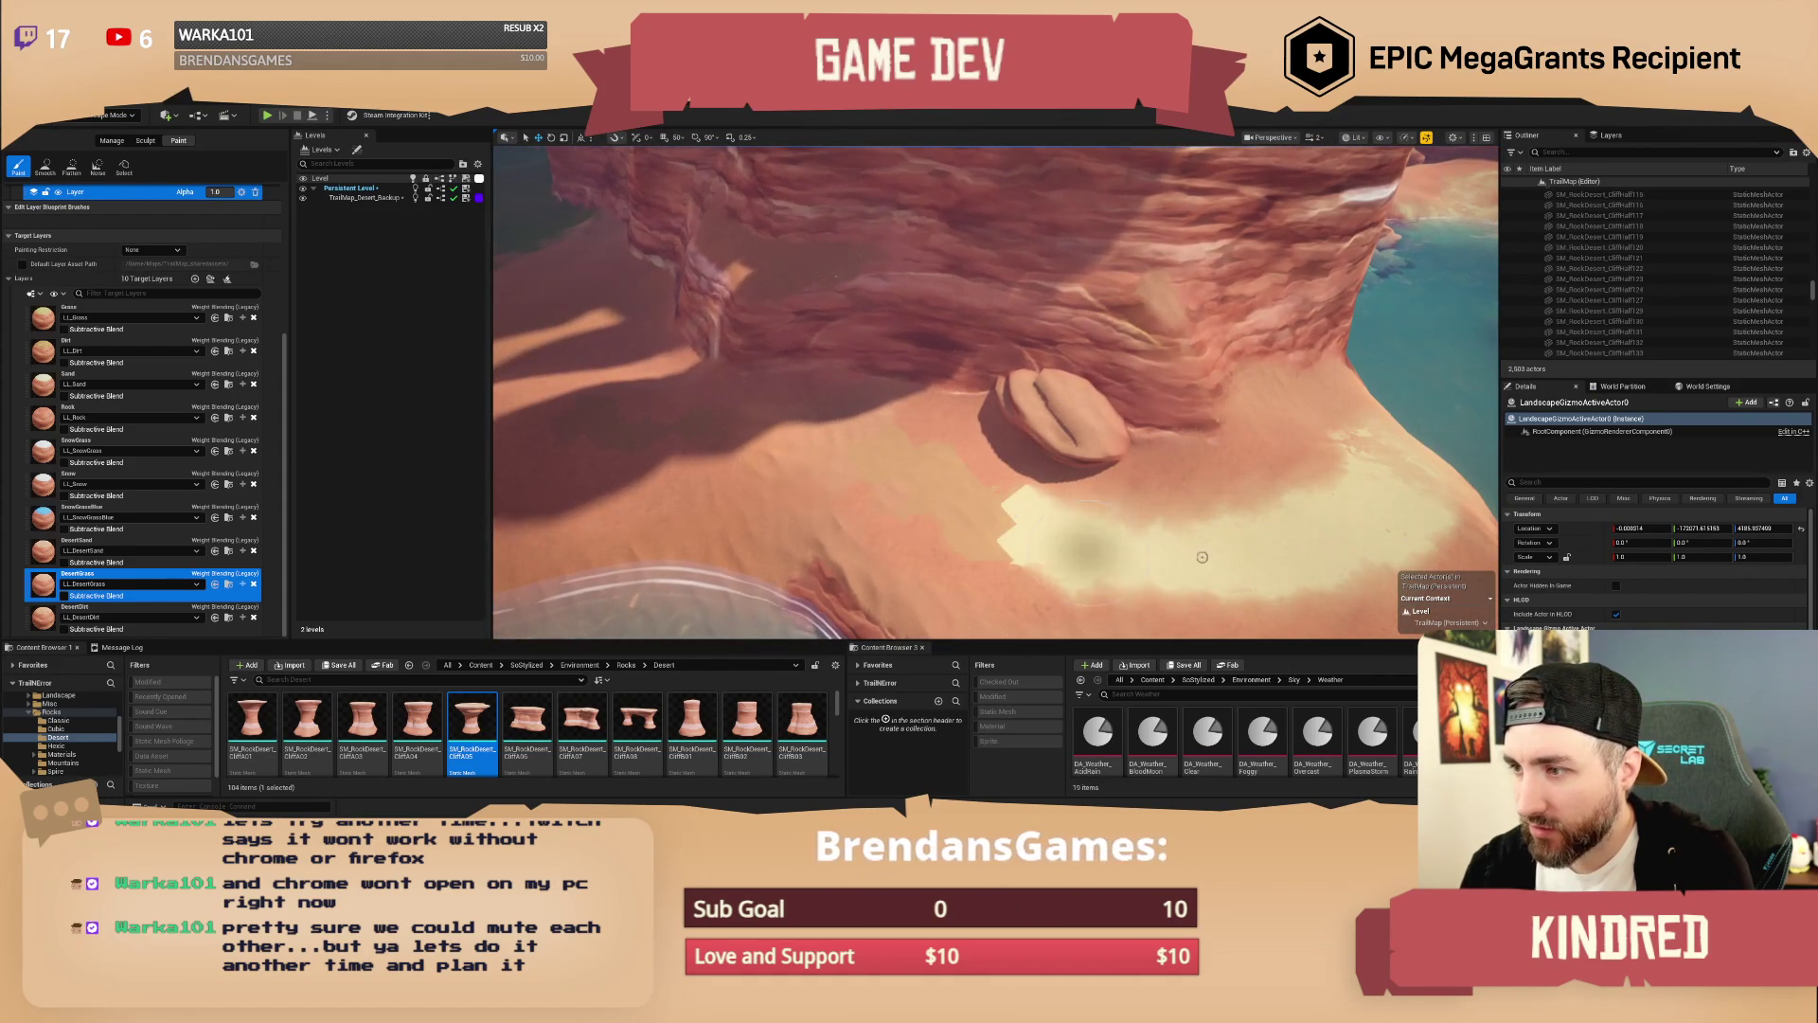
{"action": "left_click", "coordinate": [56, 383]}
{"action": "mouse_move", "coordinate": [1075, 596]}
{"action": "left_mouse_down"}
{"action": "mouse_move", "coordinate": [1041, 530]}
{"action": "mouse_move", "coordinate": [936, 478]}
{"action": "mouse_move", "coordinate": [894, 421]}
{"action": "mouse_move", "coordinate": [833, 404]}
{"action": "mouse_move", "coordinate": [1036, 488]}
{"action": "mouse_move", "coordinate": [909, 436]}
{"action": "mouse_move", "coordinate": [1004, 474]}
{"action": "left_mouse_up"}
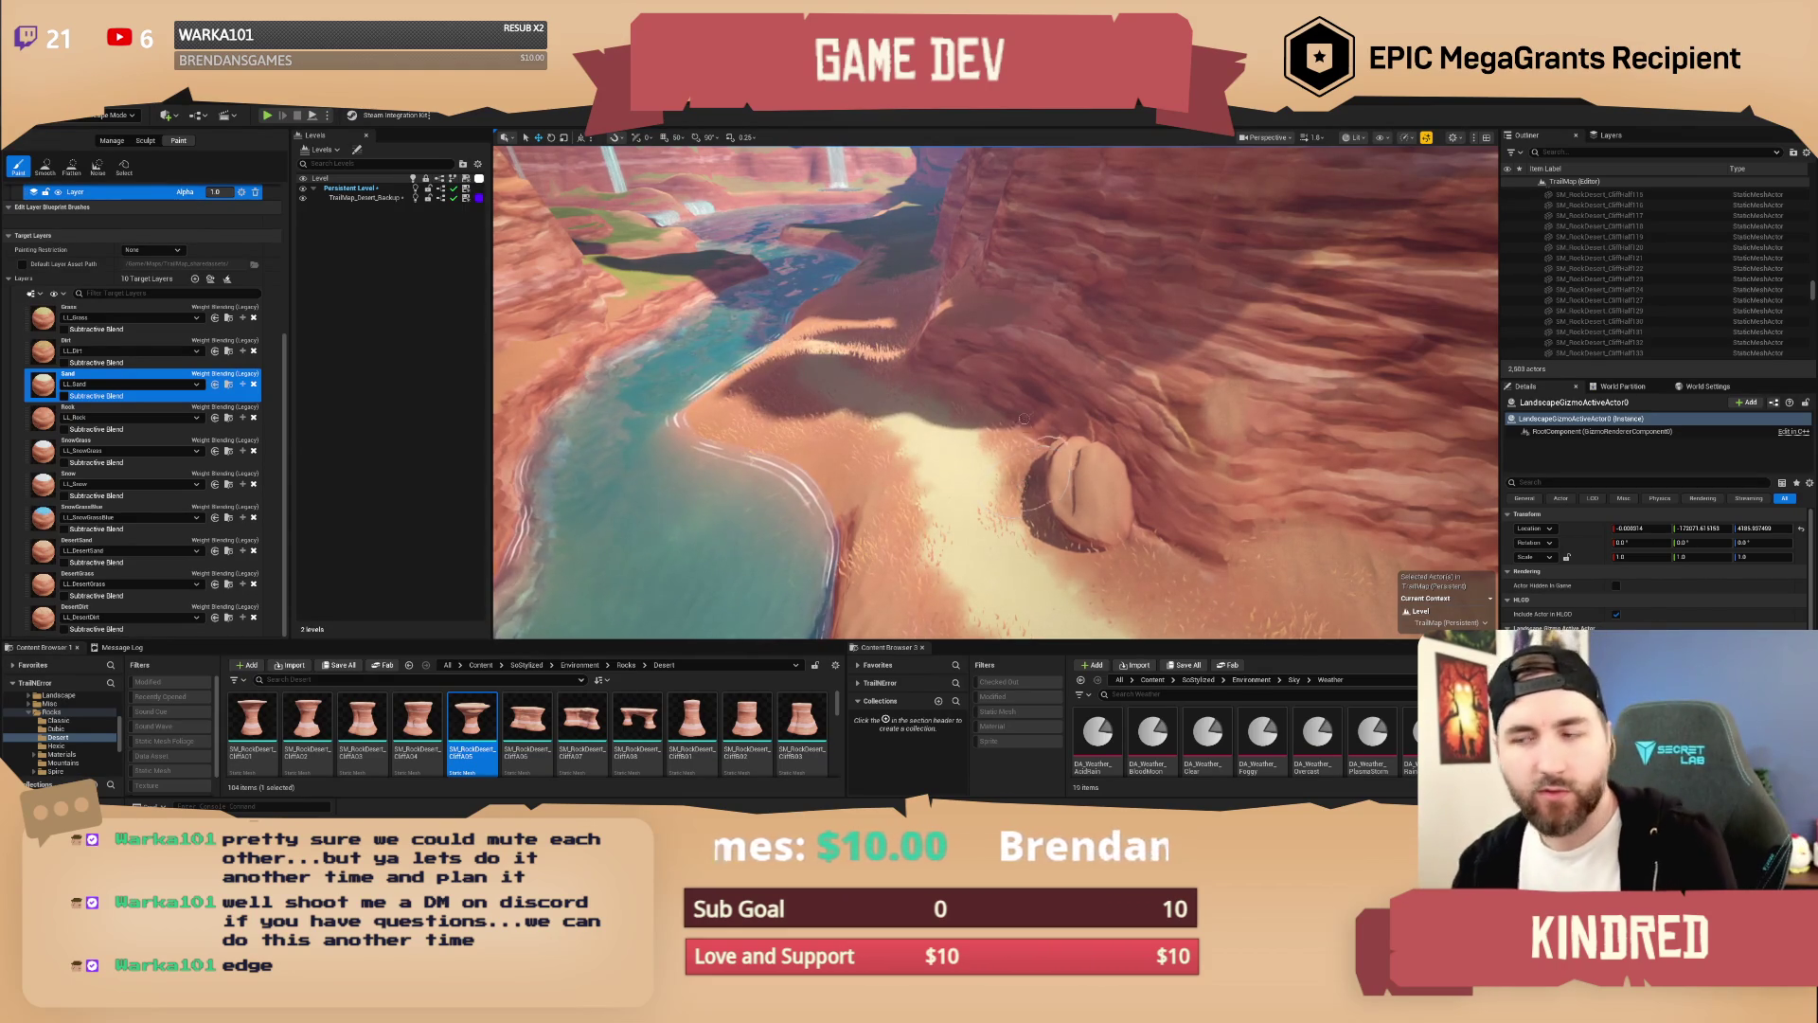
{"action": "left_click_drag", "start_coordinate": [1095, 434], "coordinate": [1095, 435]}
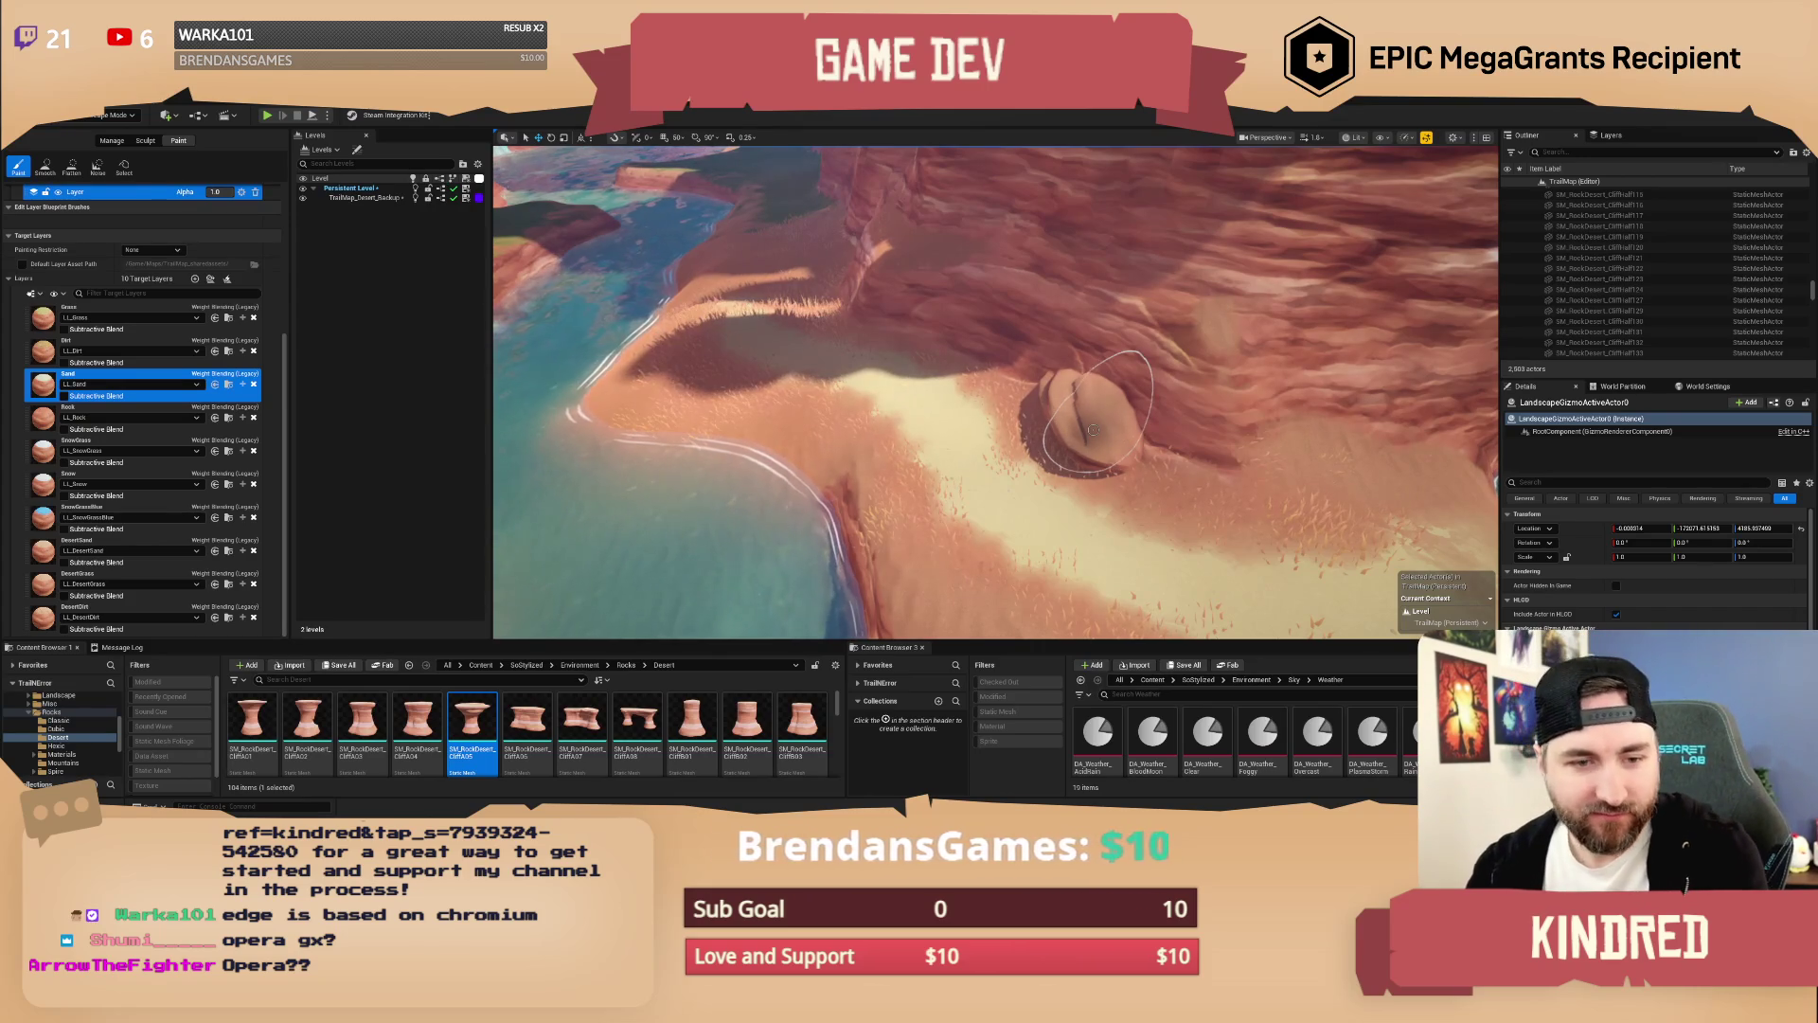
{"action": "mouse_move", "coordinate": [1086, 428]}
{"action": "left_mouse_down"}
{"action": "mouse_move", "coordinate": [1032, 407]}
{"action": "mouse_move", "coordinate": [999, 445]}
{"action": "mouse_move", "coordinate": [975, 431]}
{"action": "left_mouse_up"}
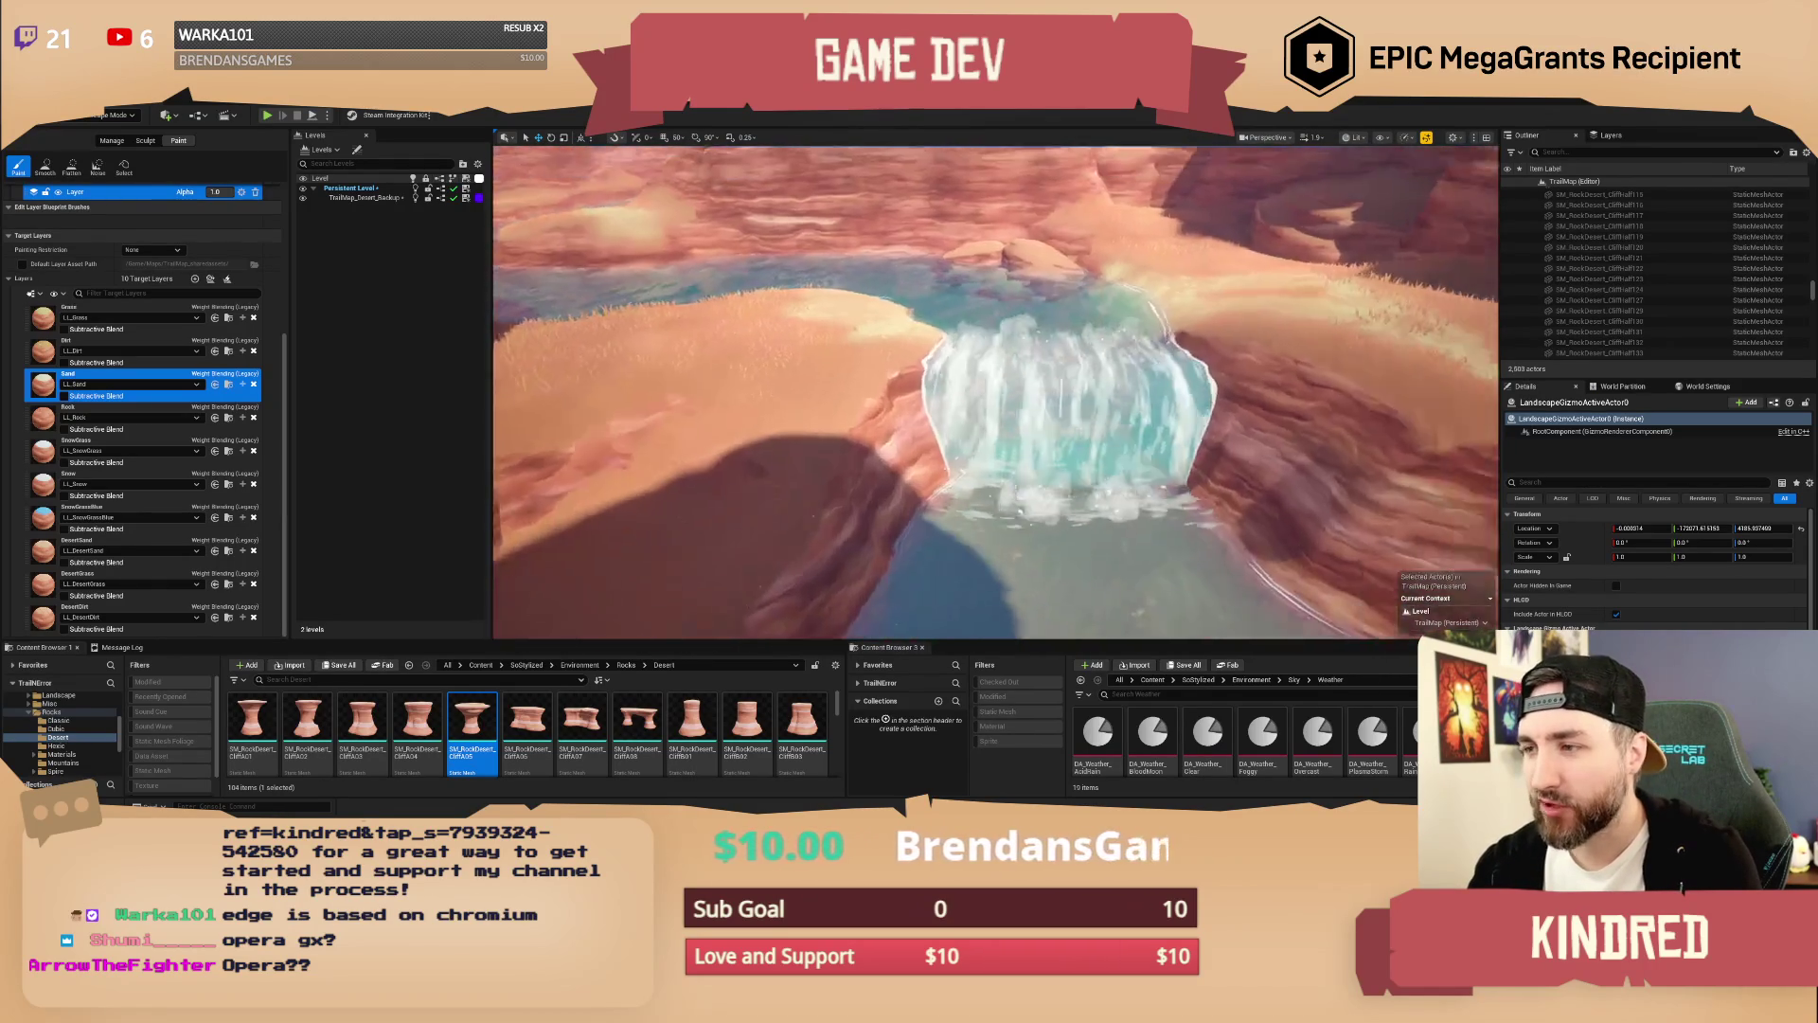
{"action": "left_click_drag", "start_coordinate": [976, 431], "coordinate": [961, 416]}
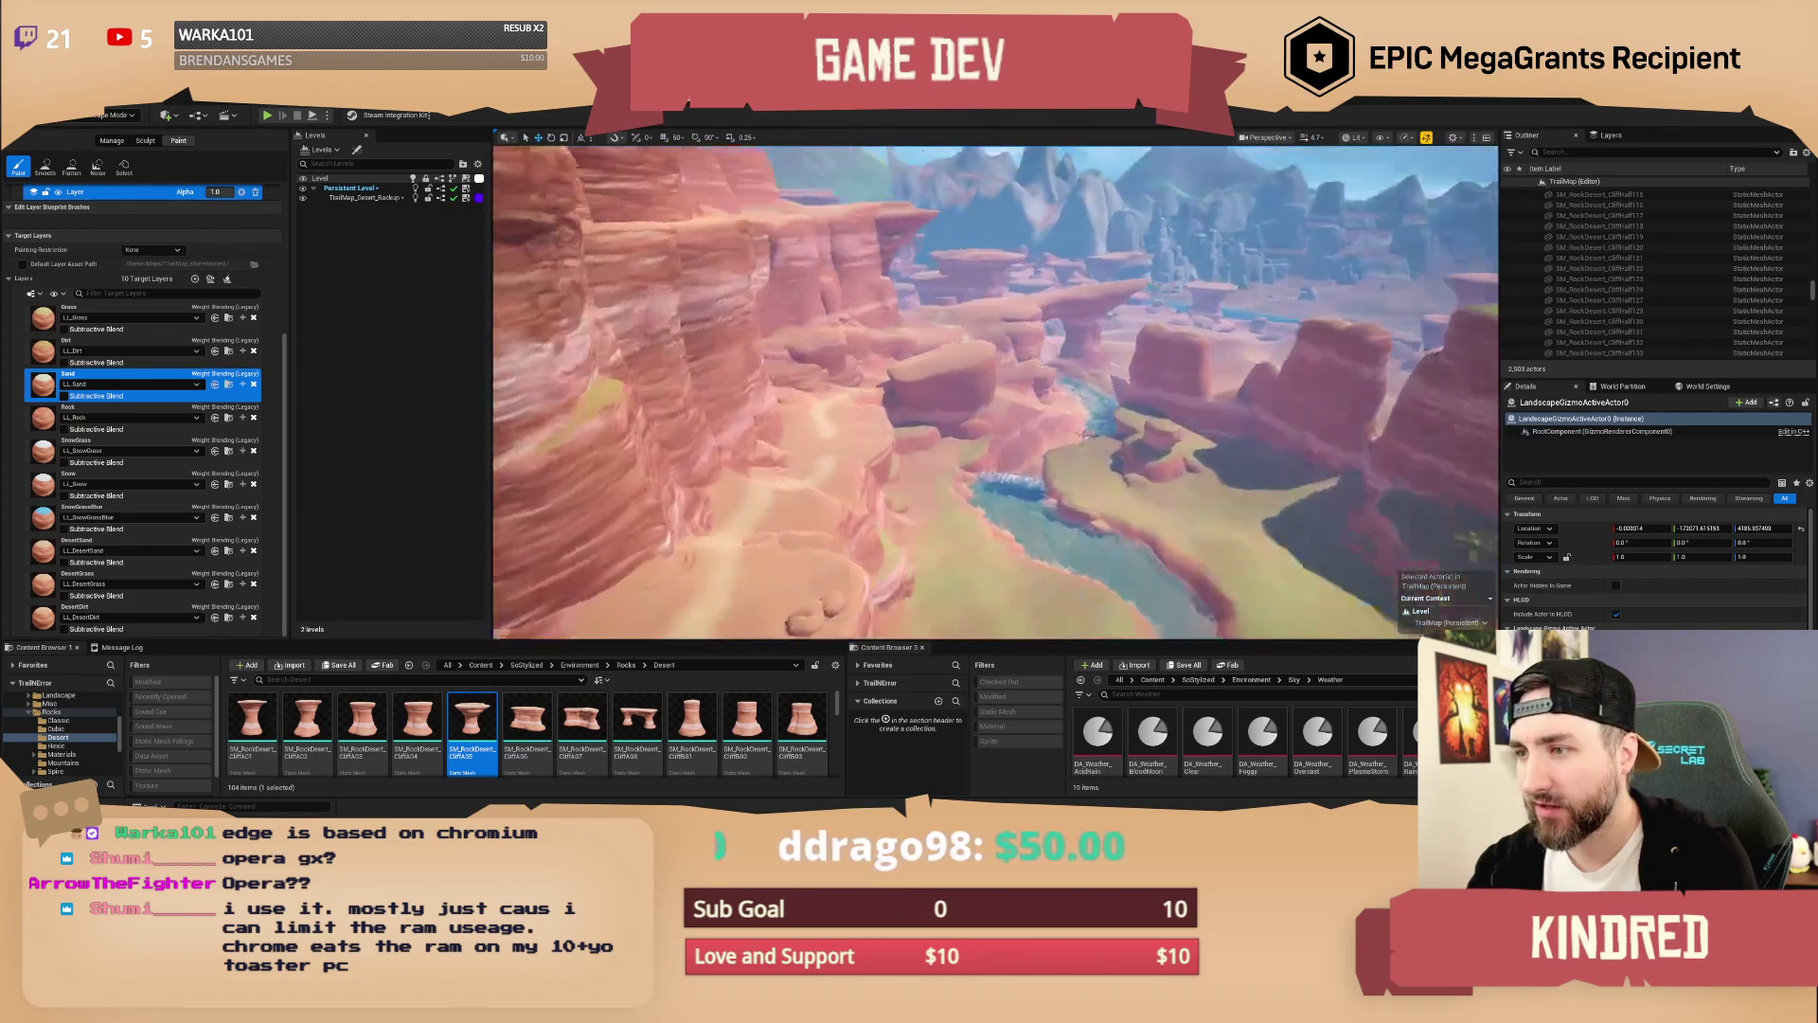
{"action": "key", "text": "w"}
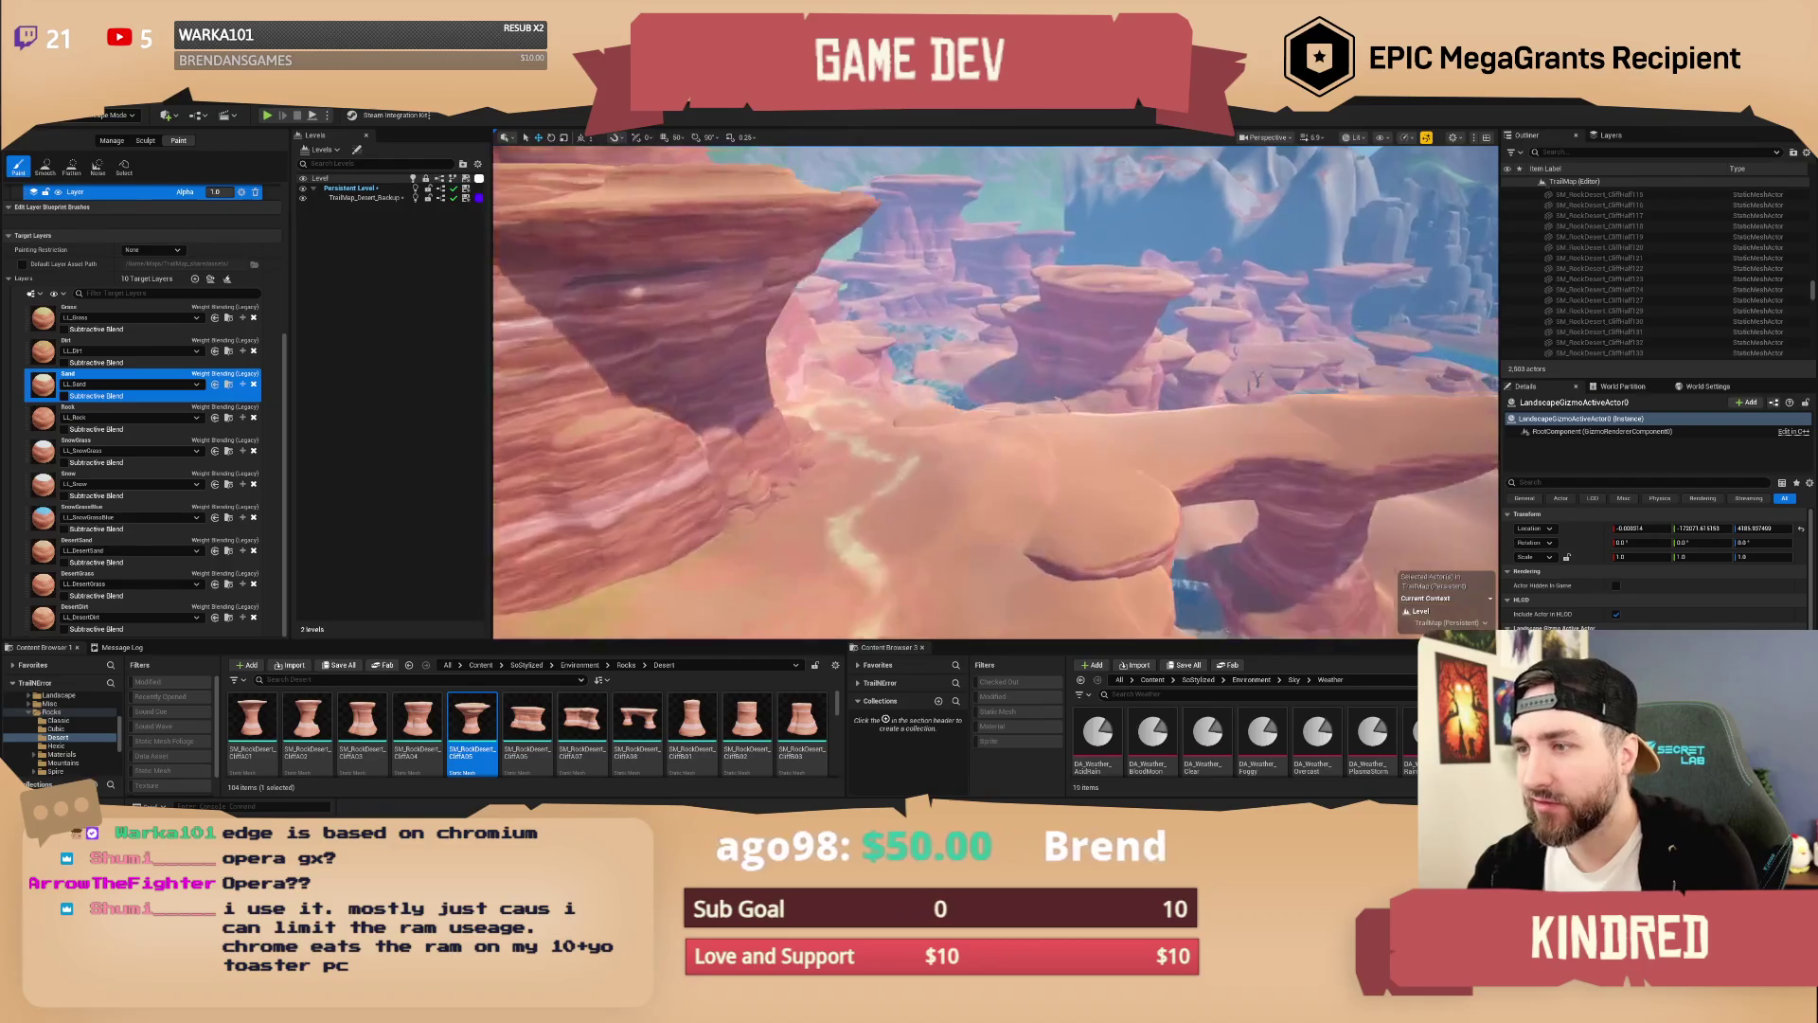
{"action": "key", "text": "w"}
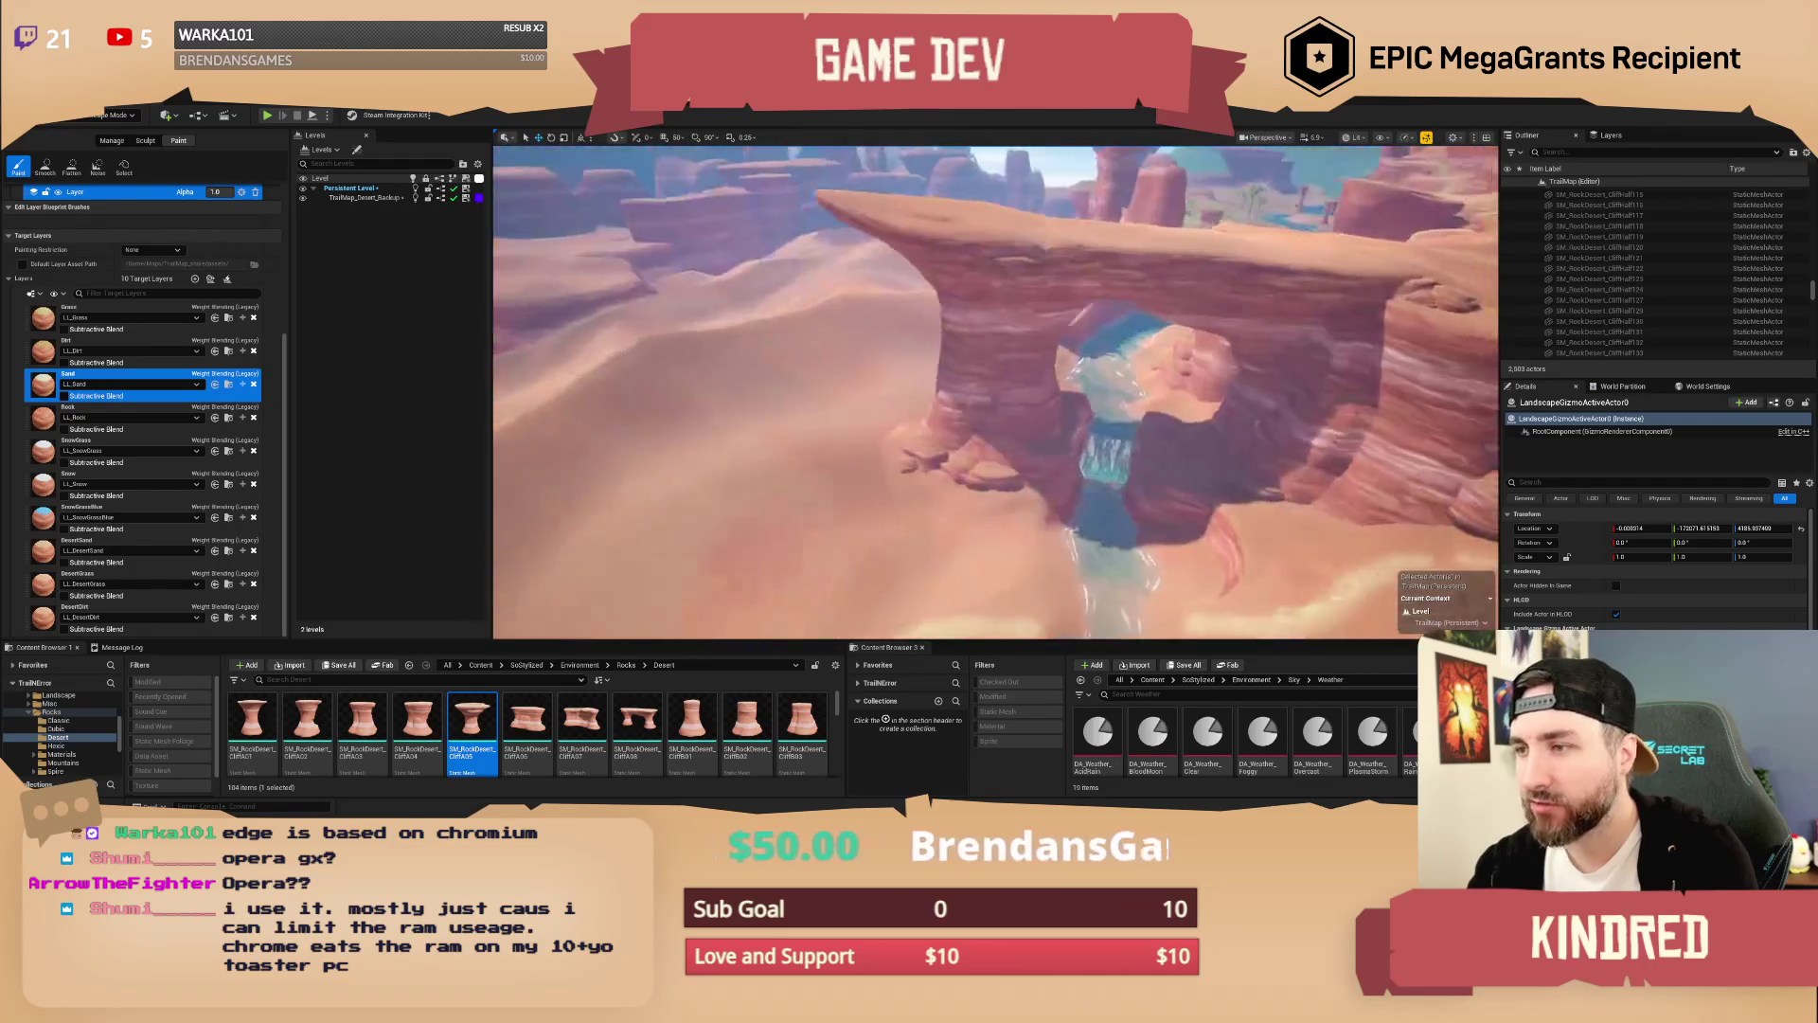
{"action": "key", "text": "w"}
{"action": "scroll", "coordinate": [994, 388], "scroll_direction": "down", "scroll_amount": 1}
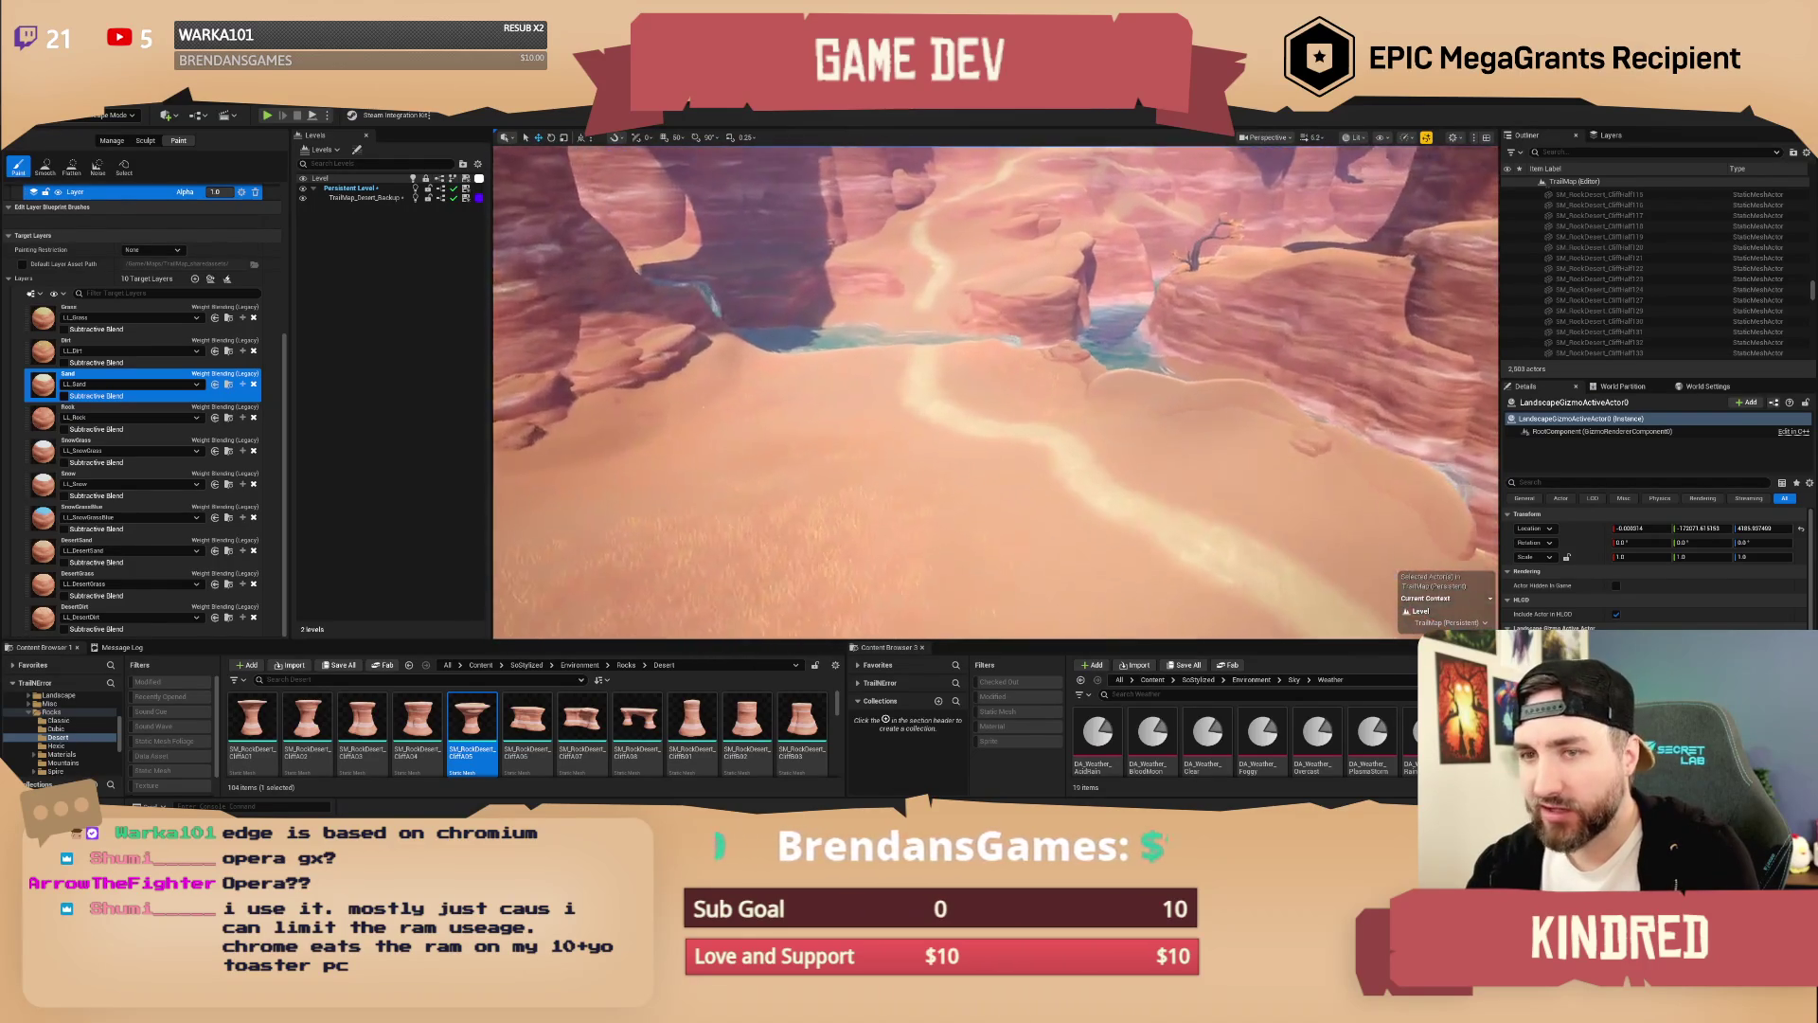
{"action": "left_click", "coordinate": [113, 115]}
Step: In Selection mode, search 'wagon de' and drop bp_AVSWagon_Debug onto the sandy path
{"action": "left_click", "coordinate": [100, 134]}
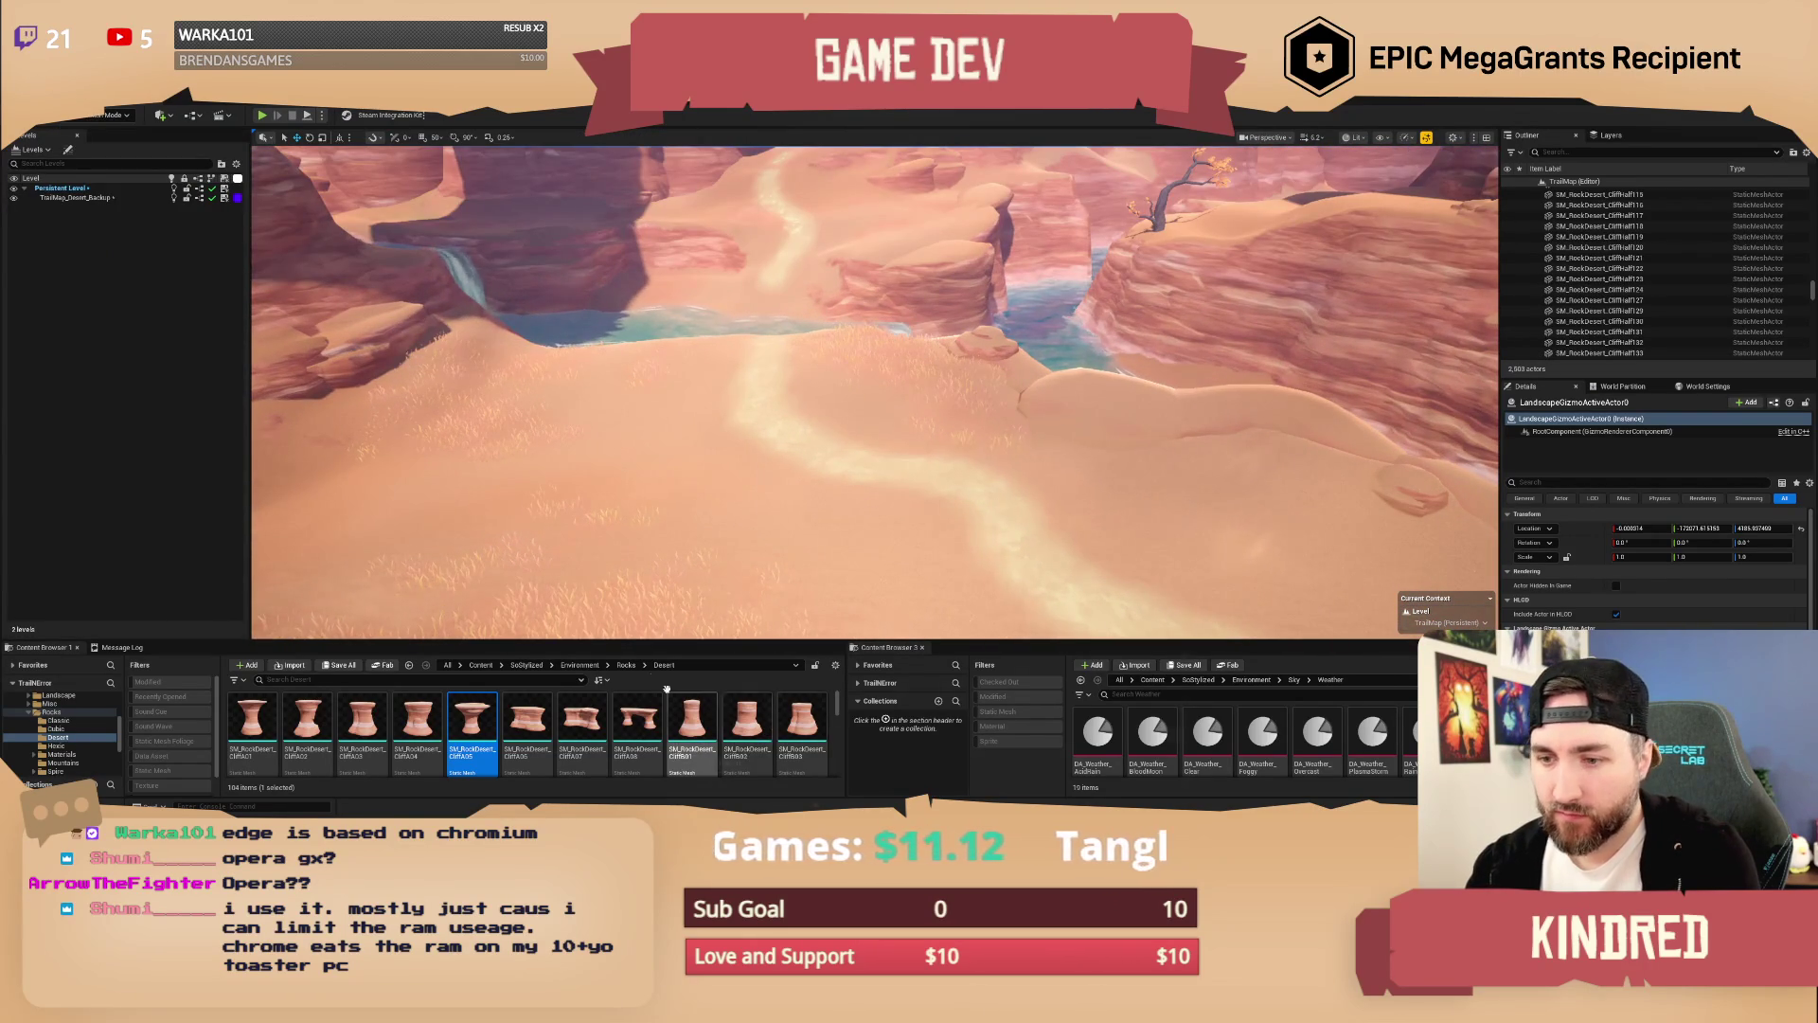
{"action": "left_click", "coordinate": [1152, 680]}
{"action": "left_click", "coordinate": [1137, 694]}
{"action": "type", "text": "wagon de"}
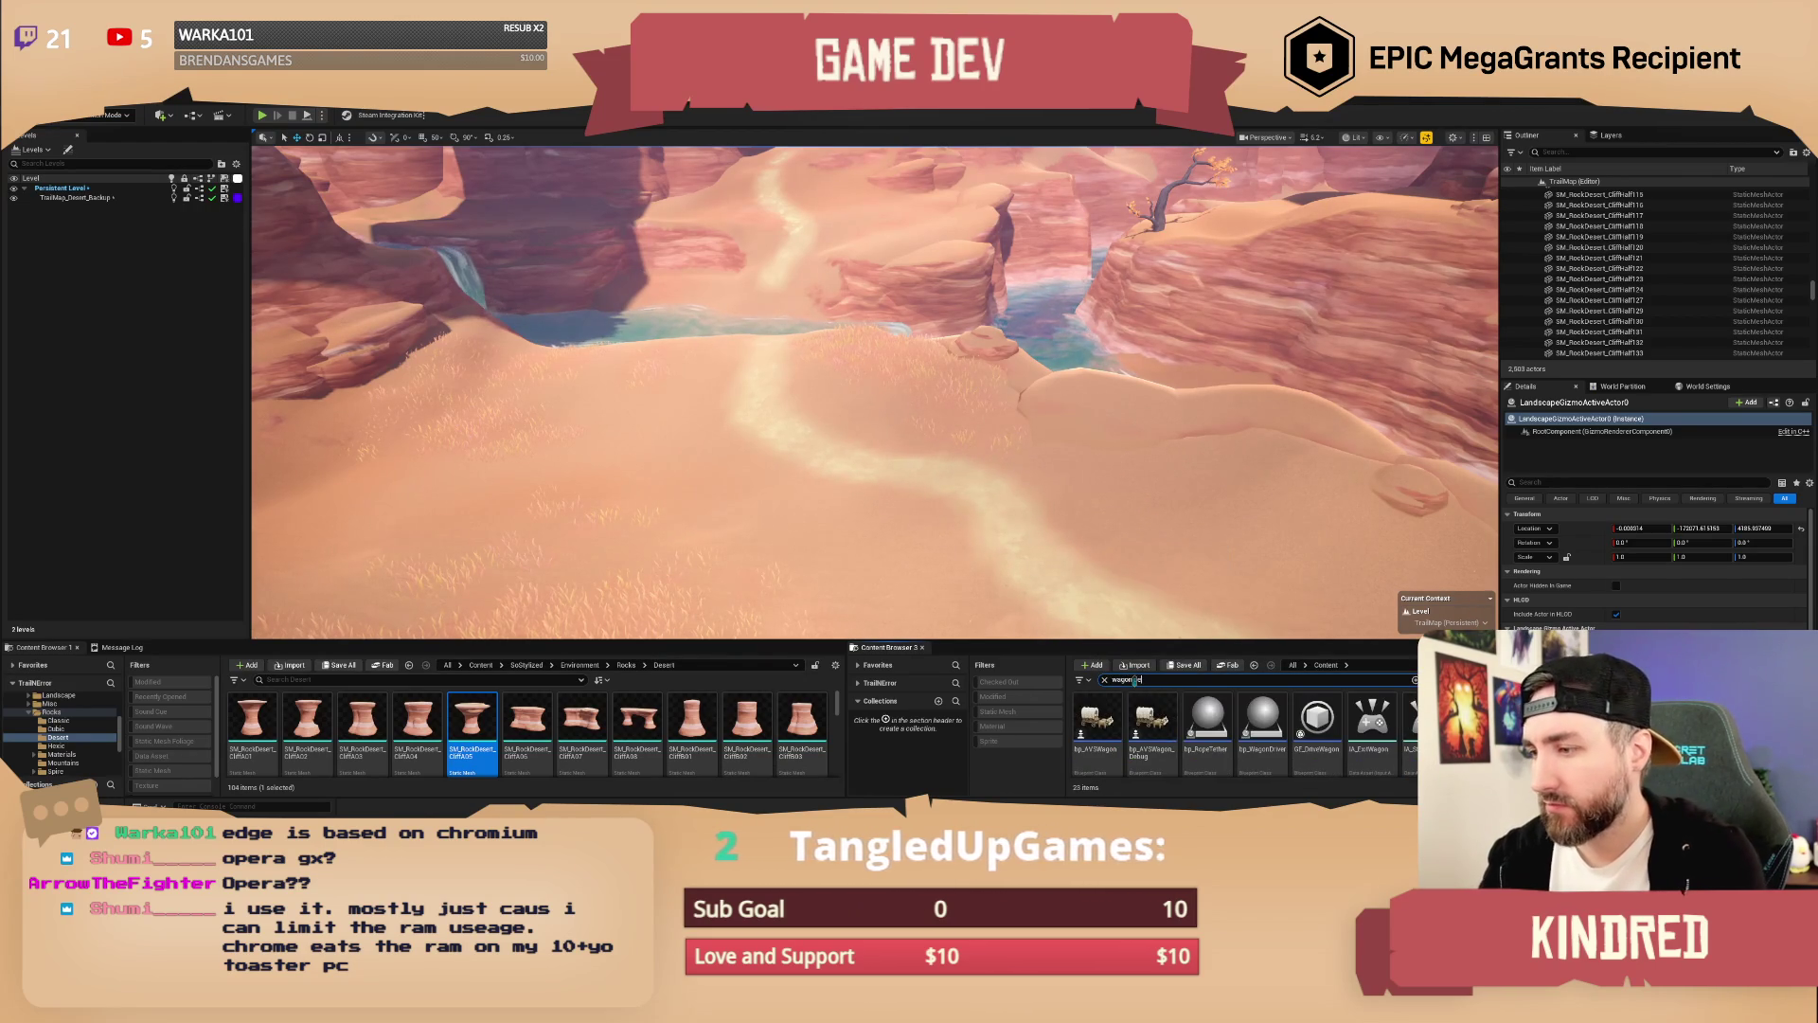
{"action": "mouse_move", "coordinate": [952, 546]}
{"action": "left_mouse_down"}
{"action": "mouse_move", "coordinate": [833, 426]}
{"action": "mouse_move", "coordinate": [798, 431]}
{"action": "mouse_move", "coordinate": [798, 388]}
{"action": "mouse_move", "coordinate": [793, 440]}
{"action": "mouse_move", "coordinate": [757, 438]}
{"action": "left_mouse_up"}
Step: Rotate and settle the wagon along the path, then Play In Editor with Alt+P
{"action": "key", "text": "e"}
{"action": "key", "text": "ctrl+z"}
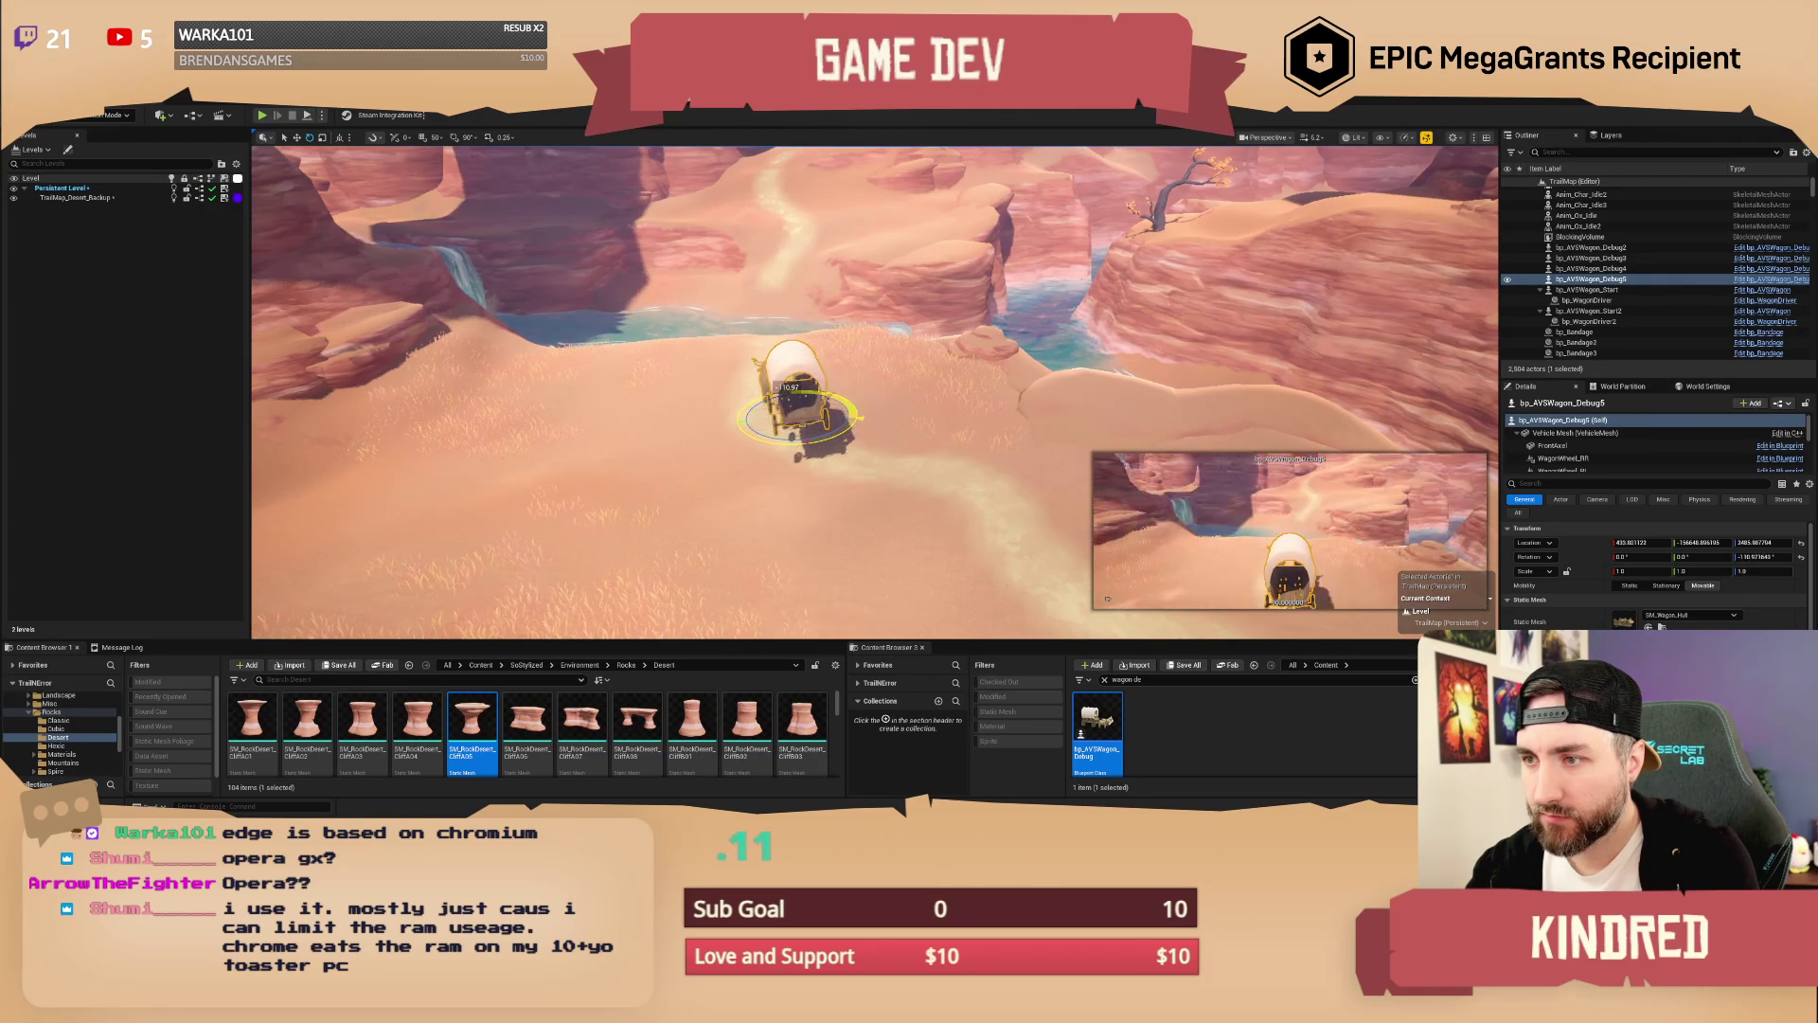
{"action": "key", "text": "w"}
{"action": "left_click_drag", "start_coordinate": [795, 374], "coordinate": [796, 390]}
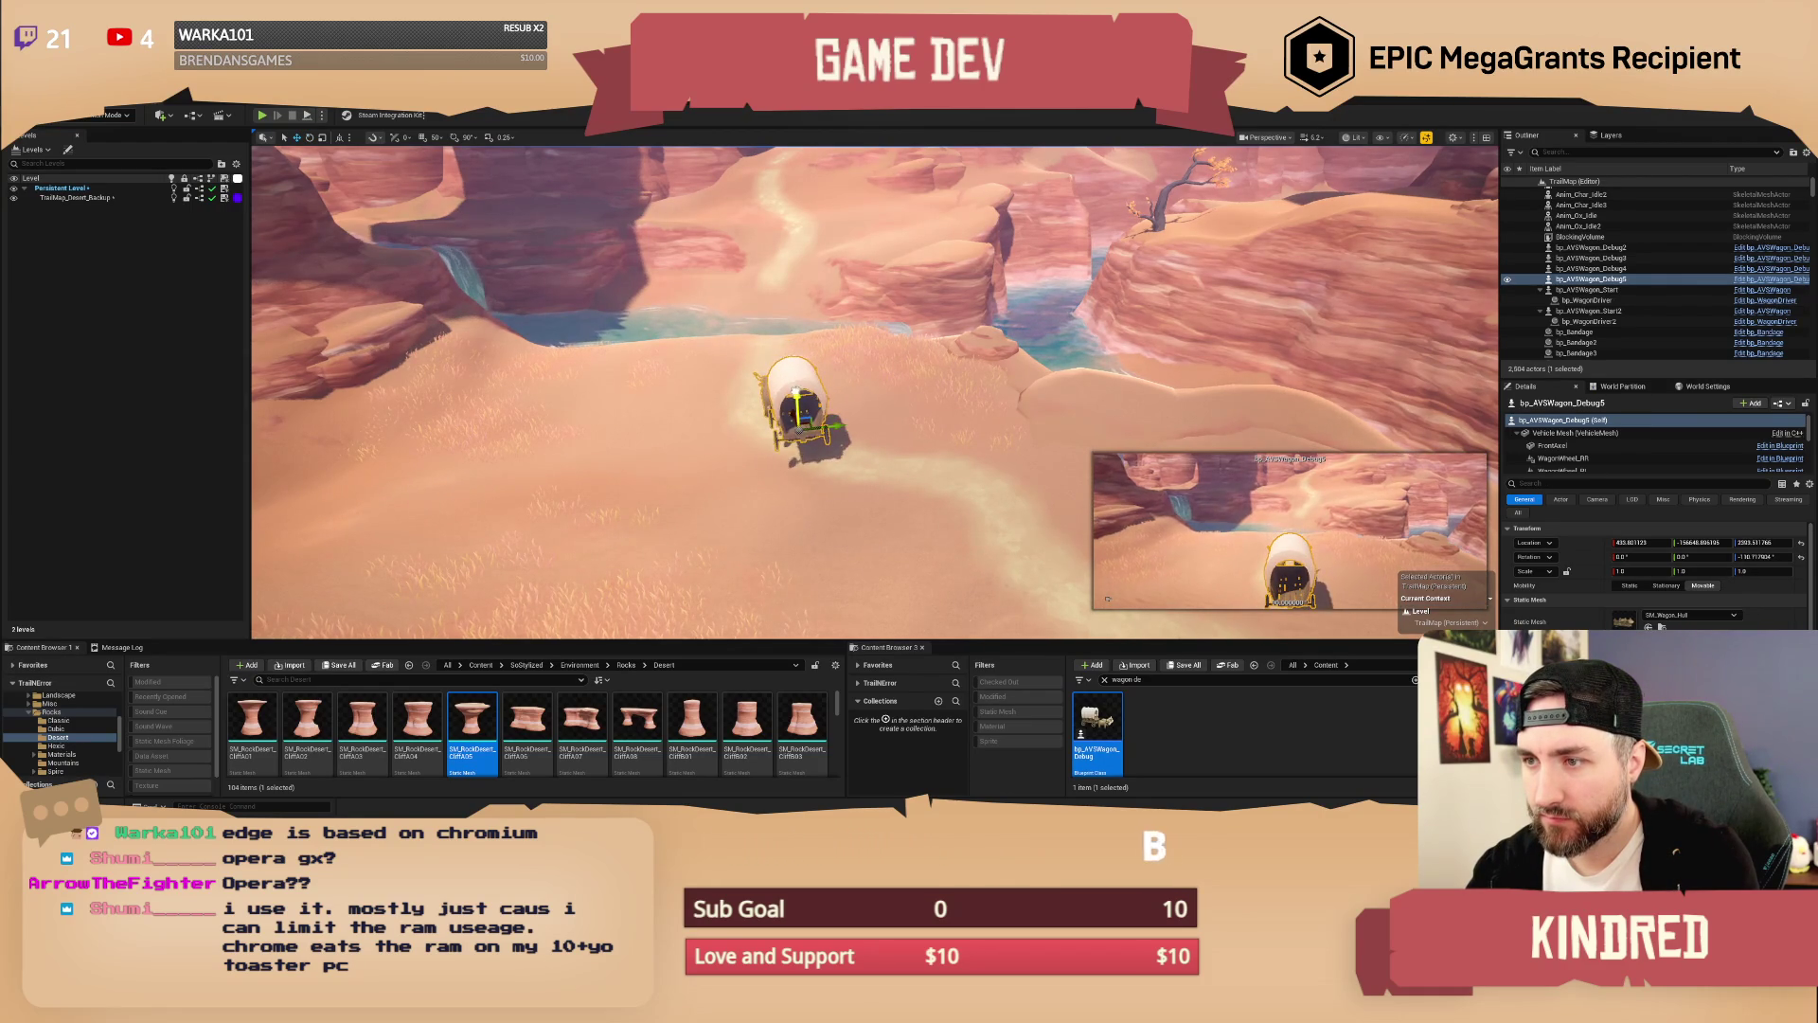
{"action": "key", "text": "f"}
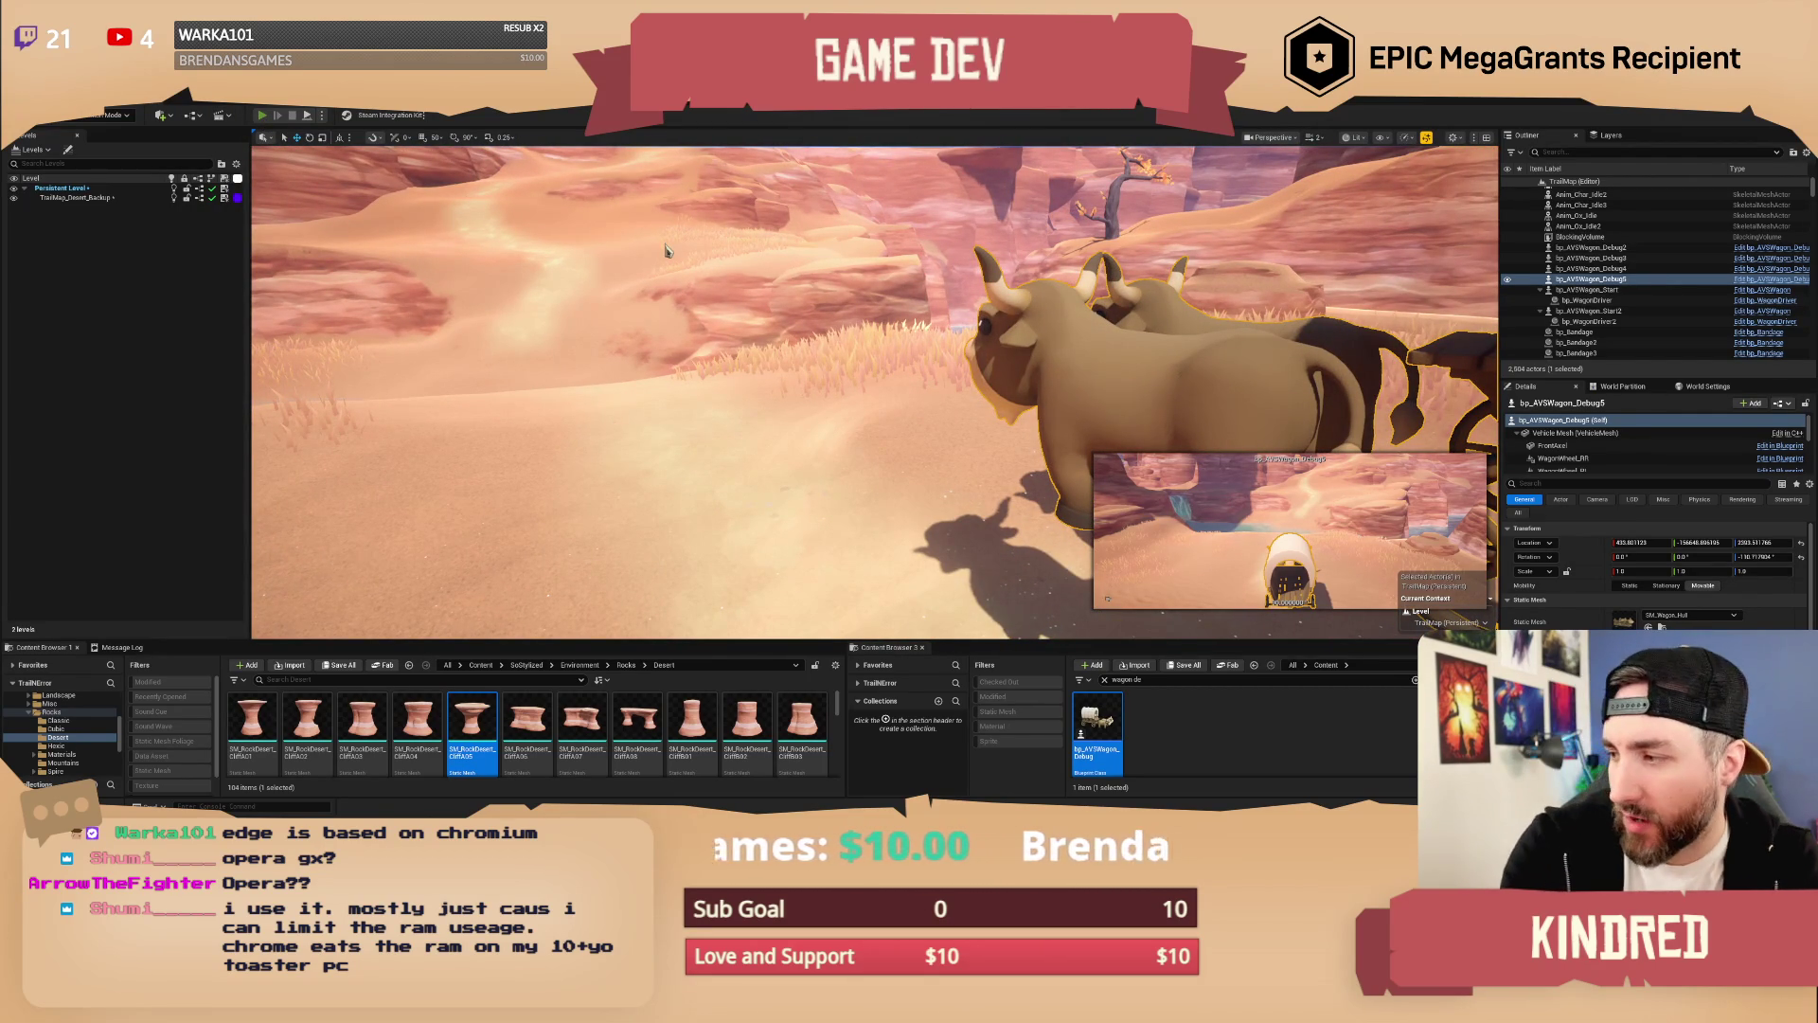
{"action": "key", "text": "alt+p"}
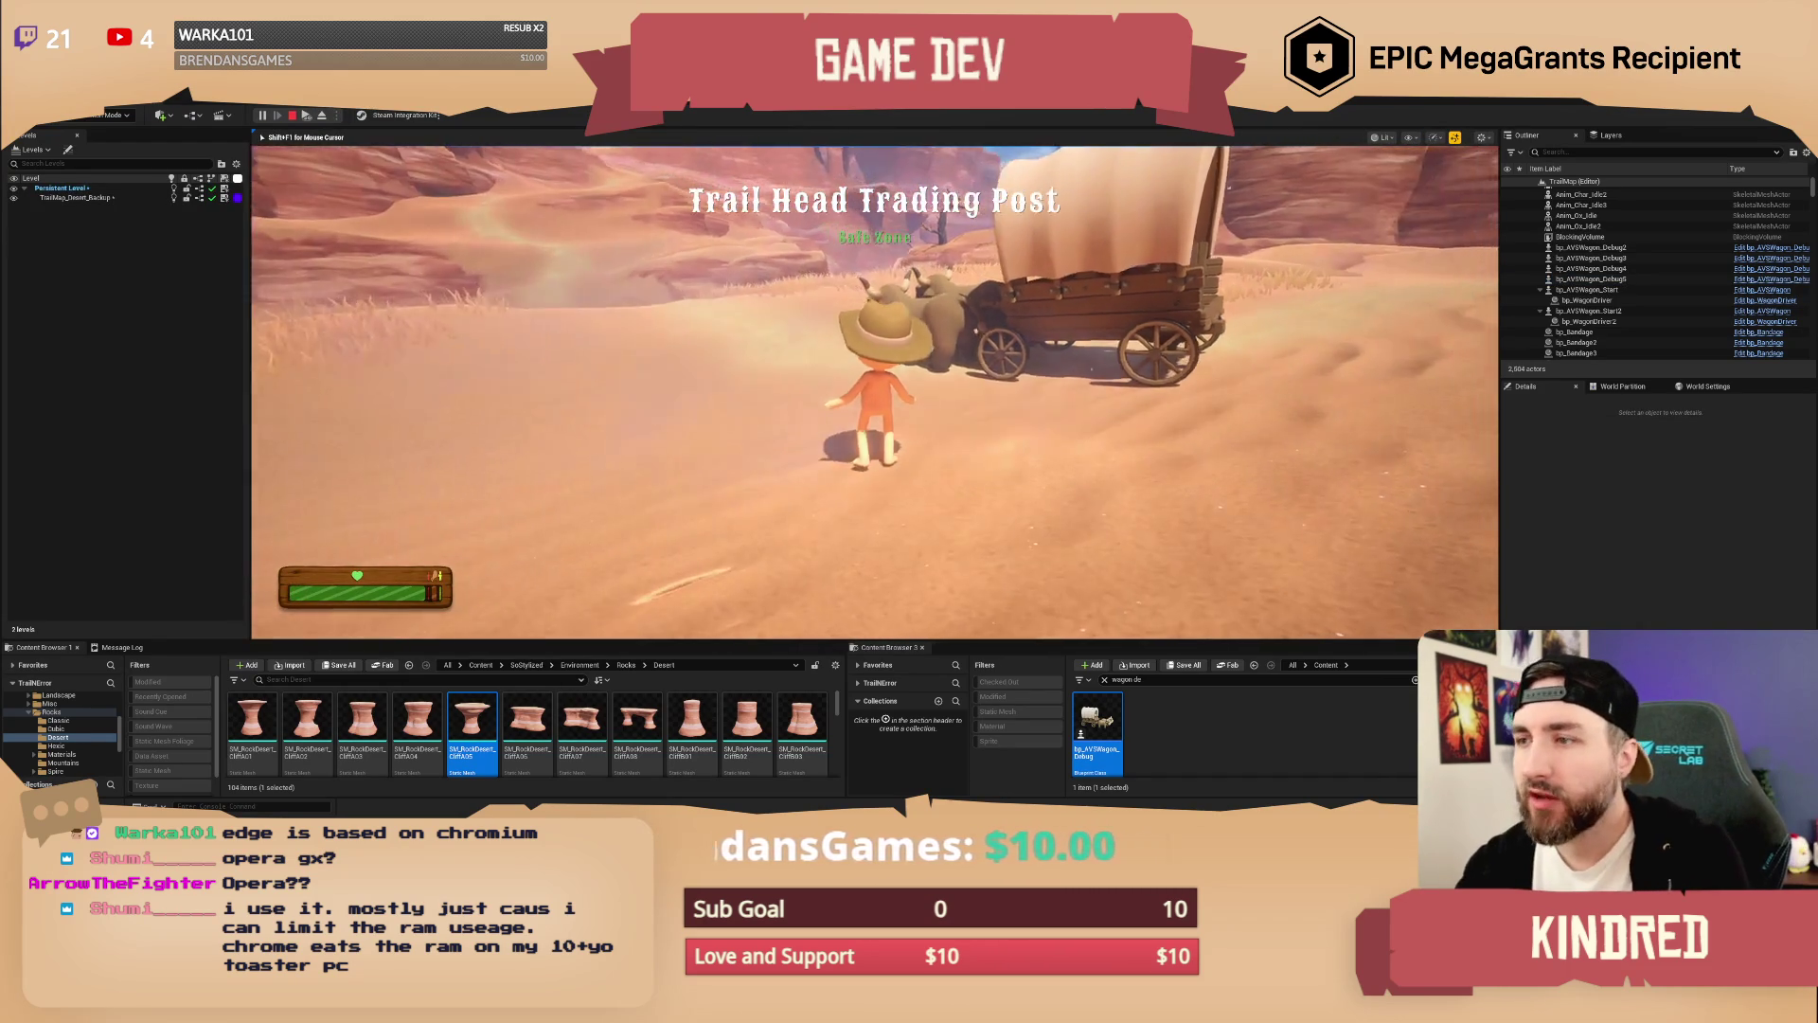
Step: Drive the wagon forward in play mode until the editor crashes
{"action": "key", "text": "w"}
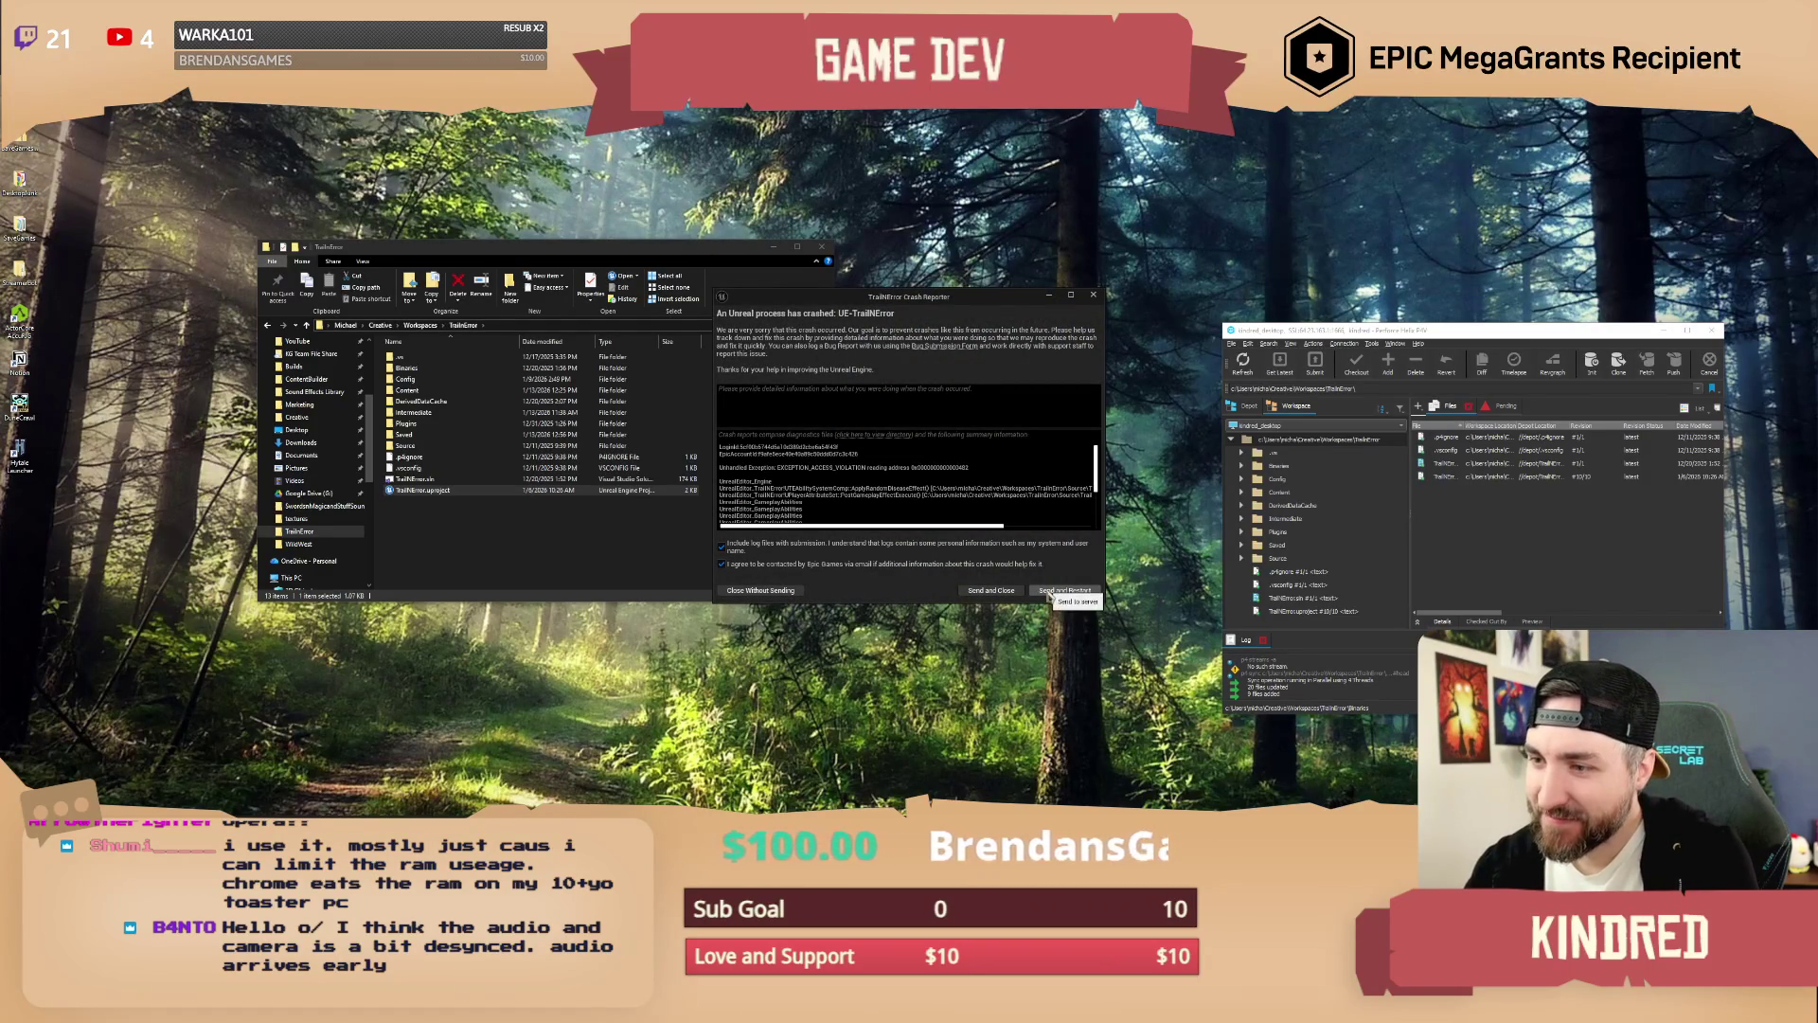
Step: Widen, move aside and close the Crash Reporter, then bring the Perforce workspace forward
{"action": "mouse_move", "coordinate": [1100, 523]}
{"action": "left_mouse_down"}
{"action": "mouse_move", "coordinate": [1310, 527]}
{"action": "mouse_move", "coordinate": [1283, 527]}
{"action": "left_mouse_up"}
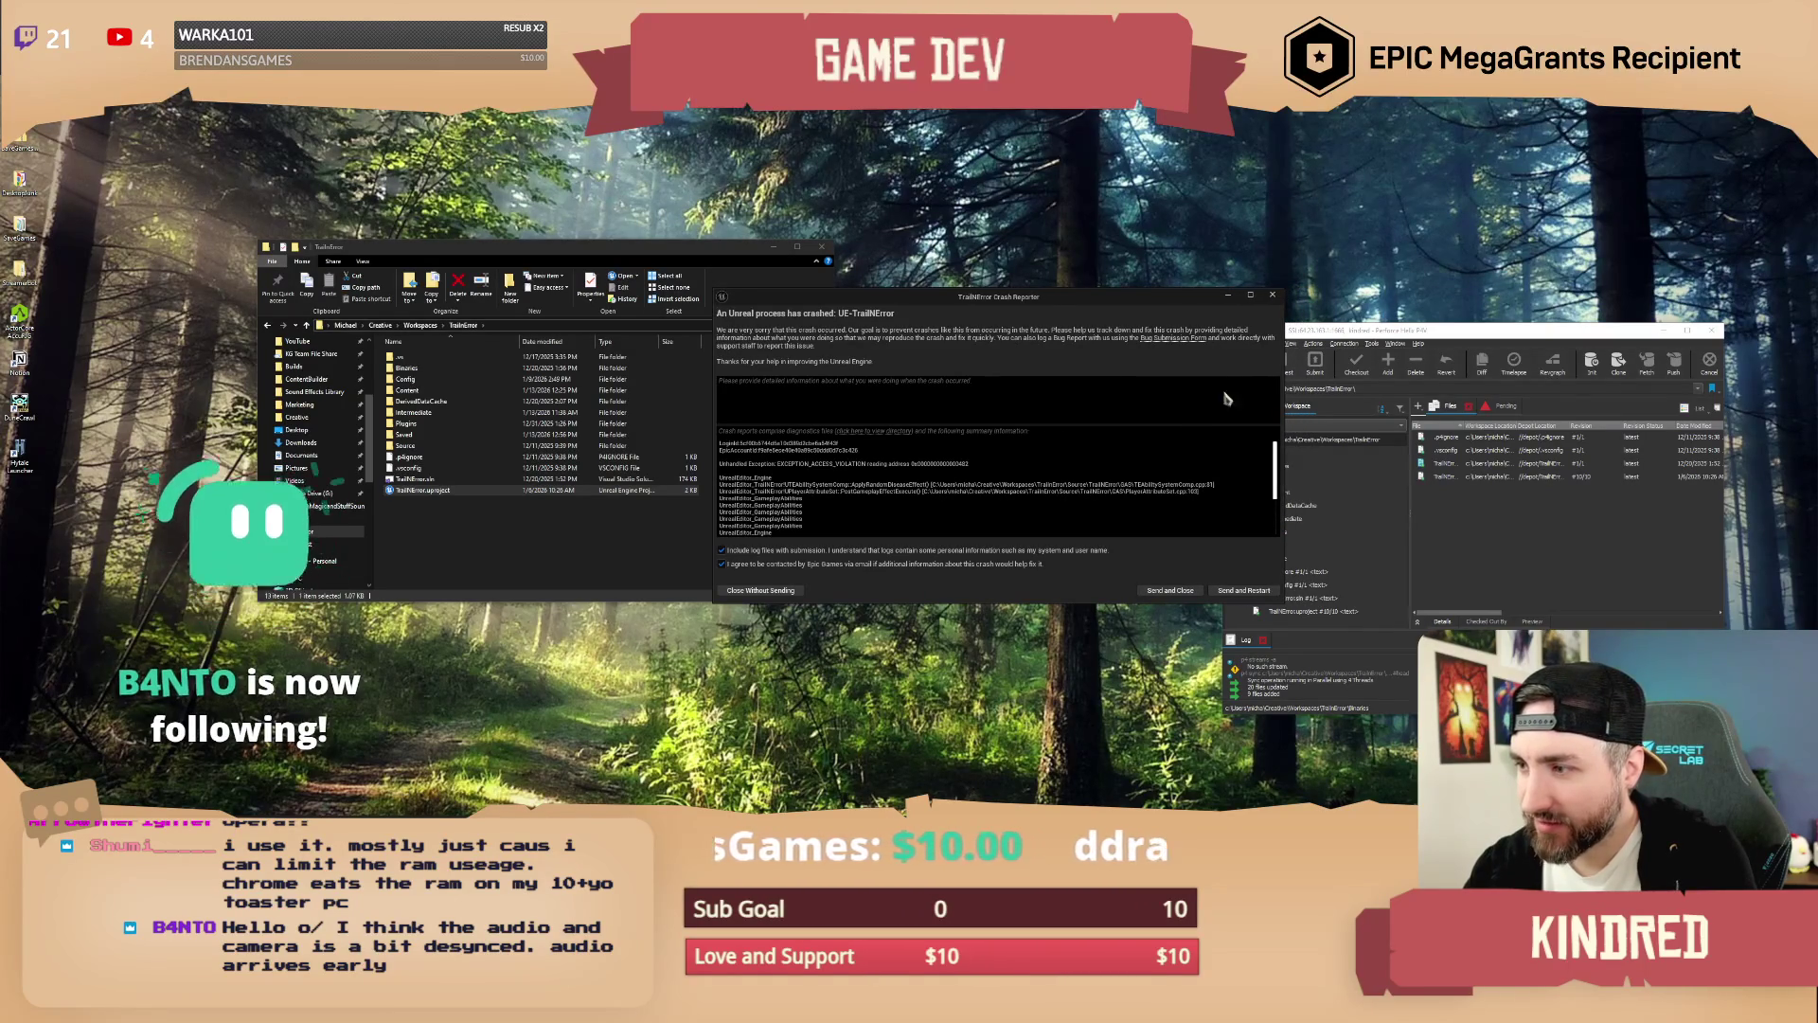
{"action": "left_click_drag", "start_coordinate": [1132, 314], "coordinate": [843, 314]}
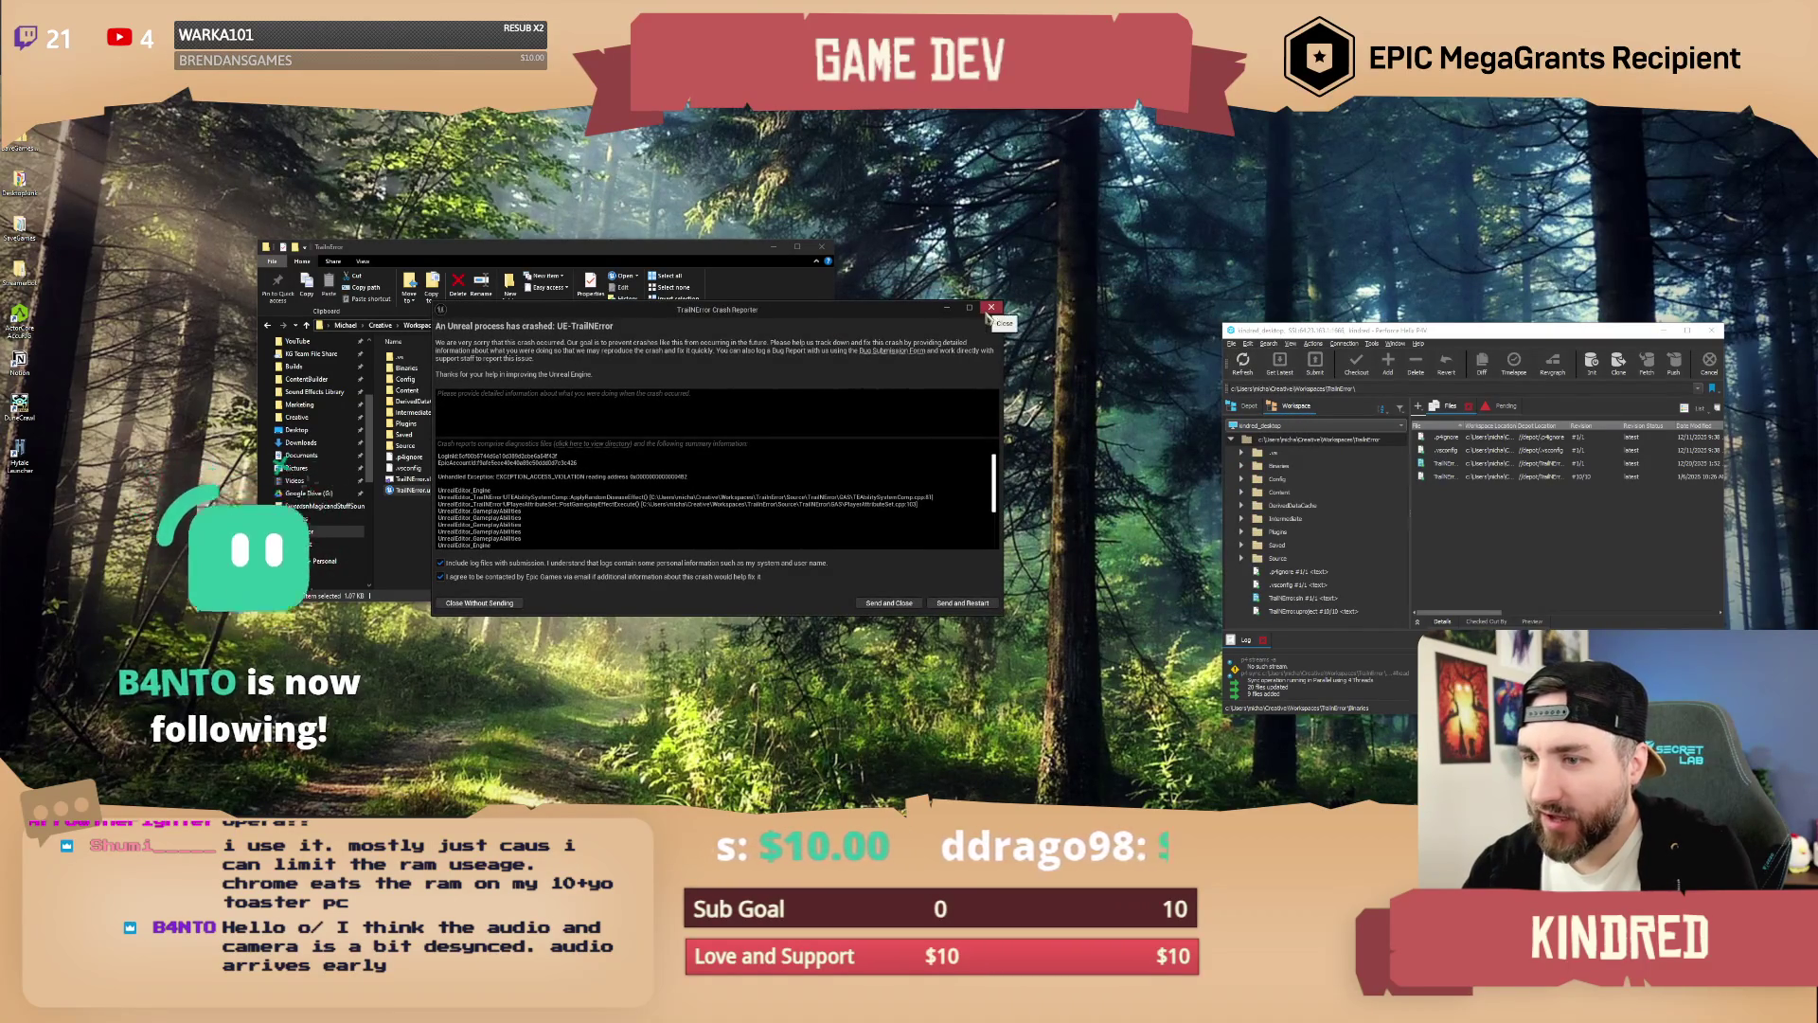
{"action": "left_click", "coordinate": [983, 295]}
{"action": "left_click", "coordinate": [1328, 574]}
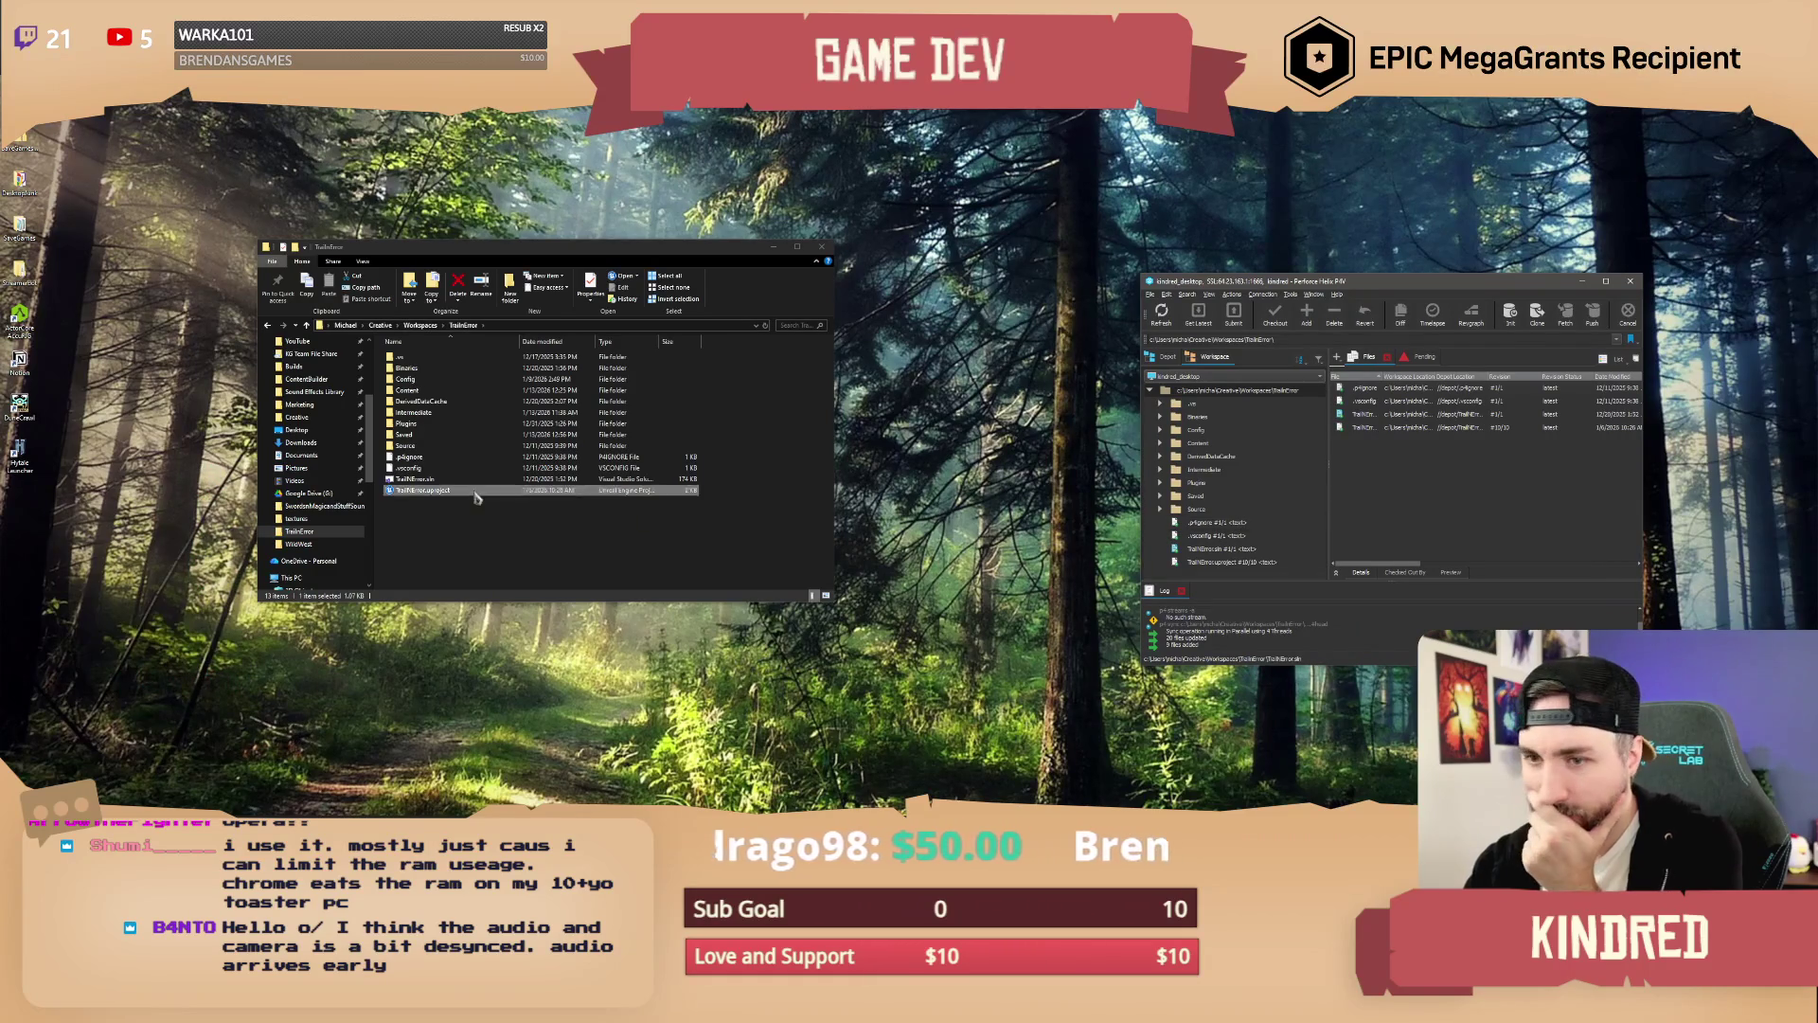
Step: Check the .uproject's context menu, then select TrailNError.sln to open it in Visual Studio
{"action": "left_click", "coordinate": [426, 480]}
{"action": "right_click", "coordinate": [427, 480]}
{"action": "left_click", "coordinate": [423, 490]}
{"action": "right_click", "coordinate": [420, 490]}
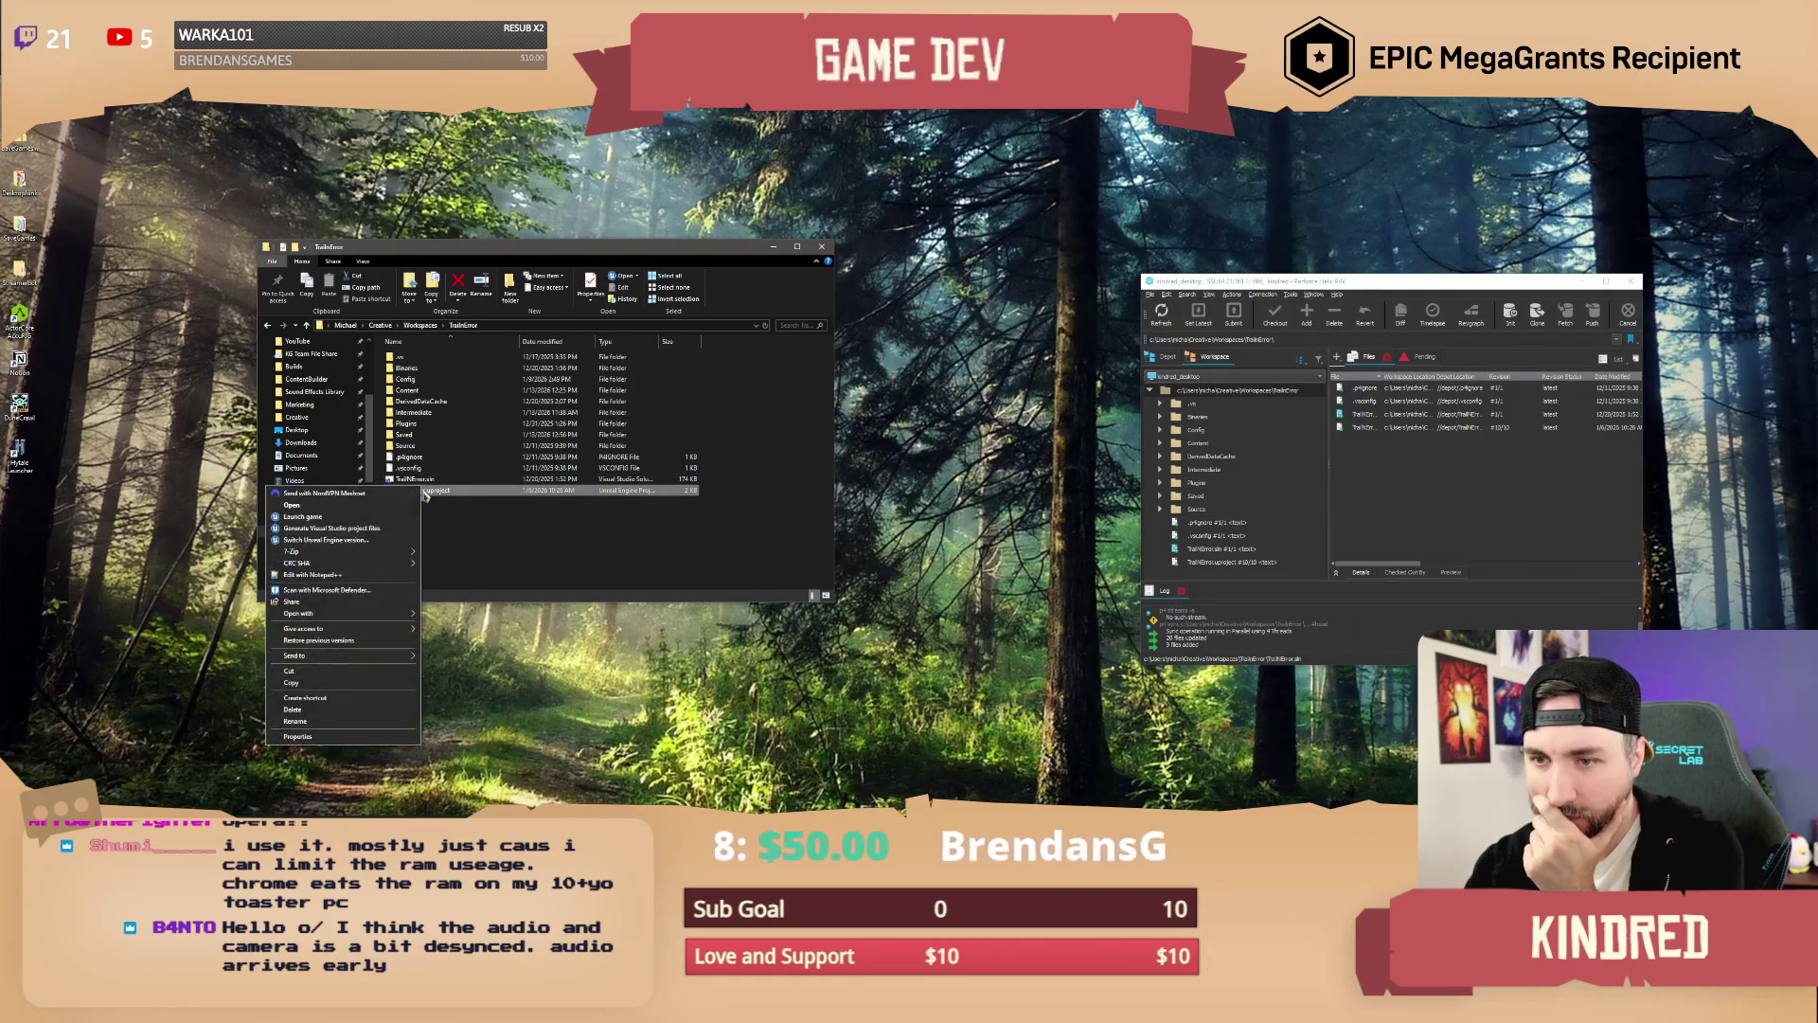
{"action": "left_click", "coordinate": [332, 528]}
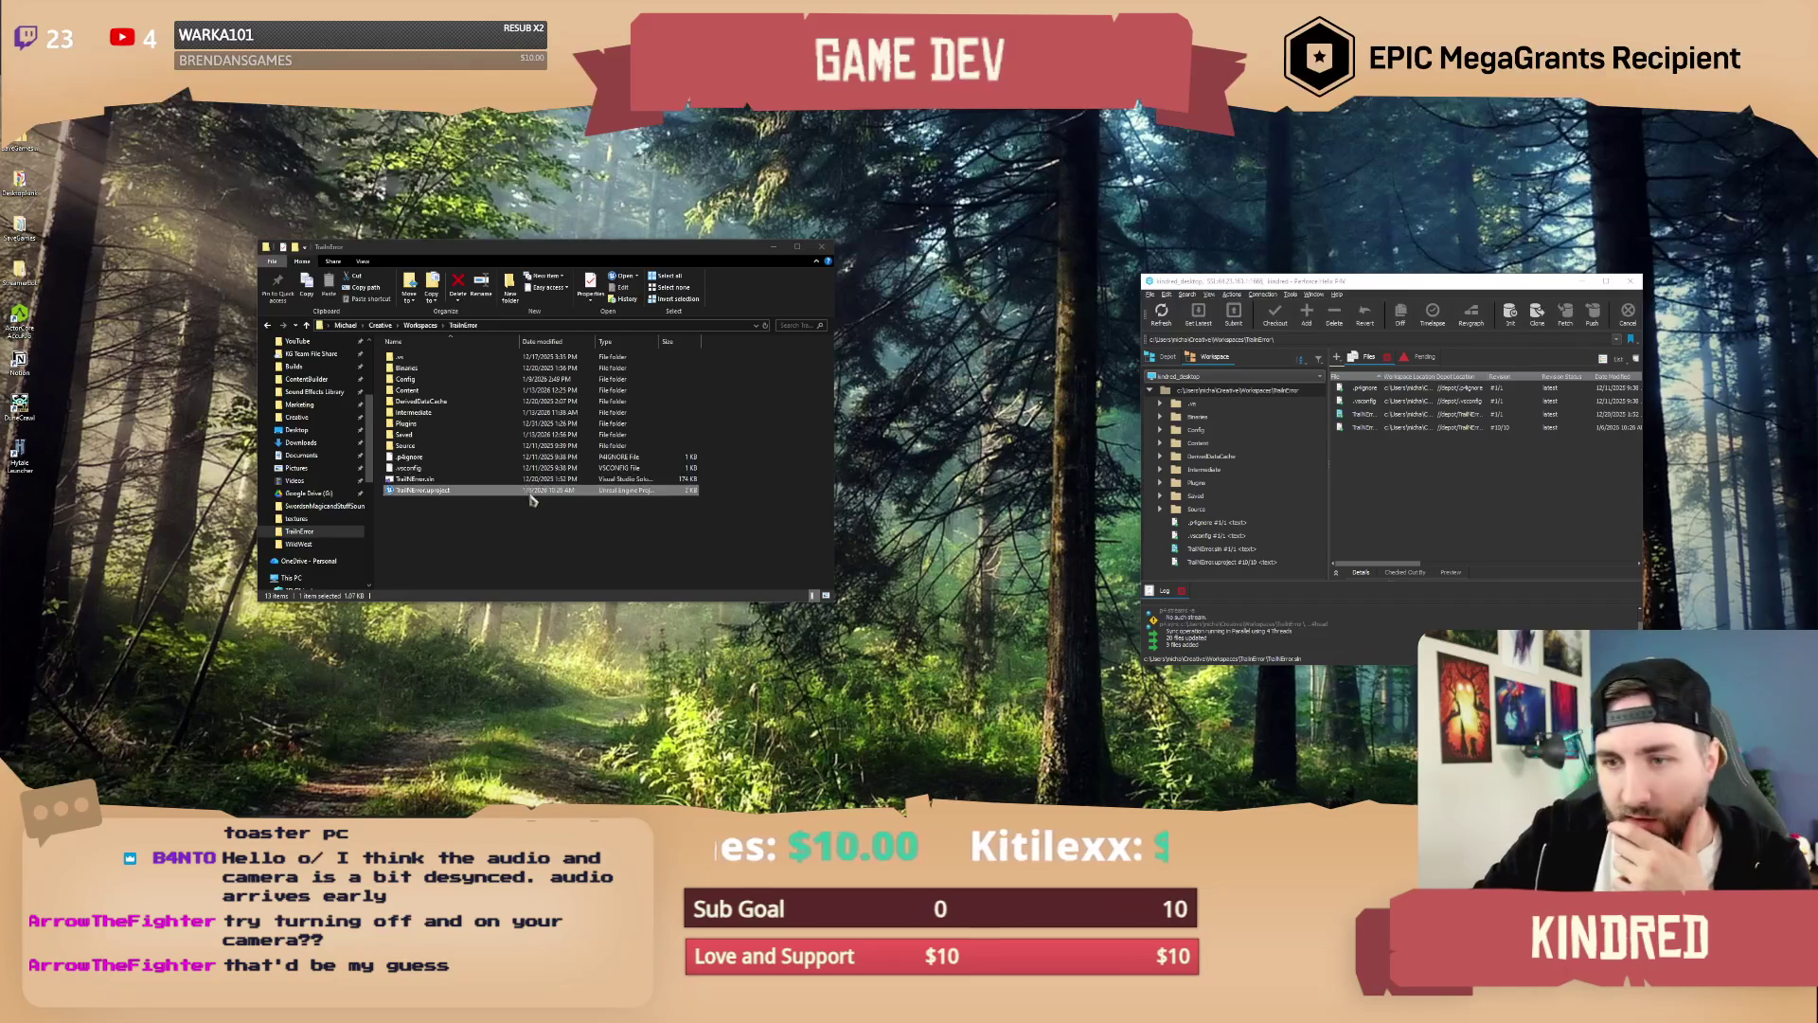
{"action": "left_click", "coordinate": [416, 479]}
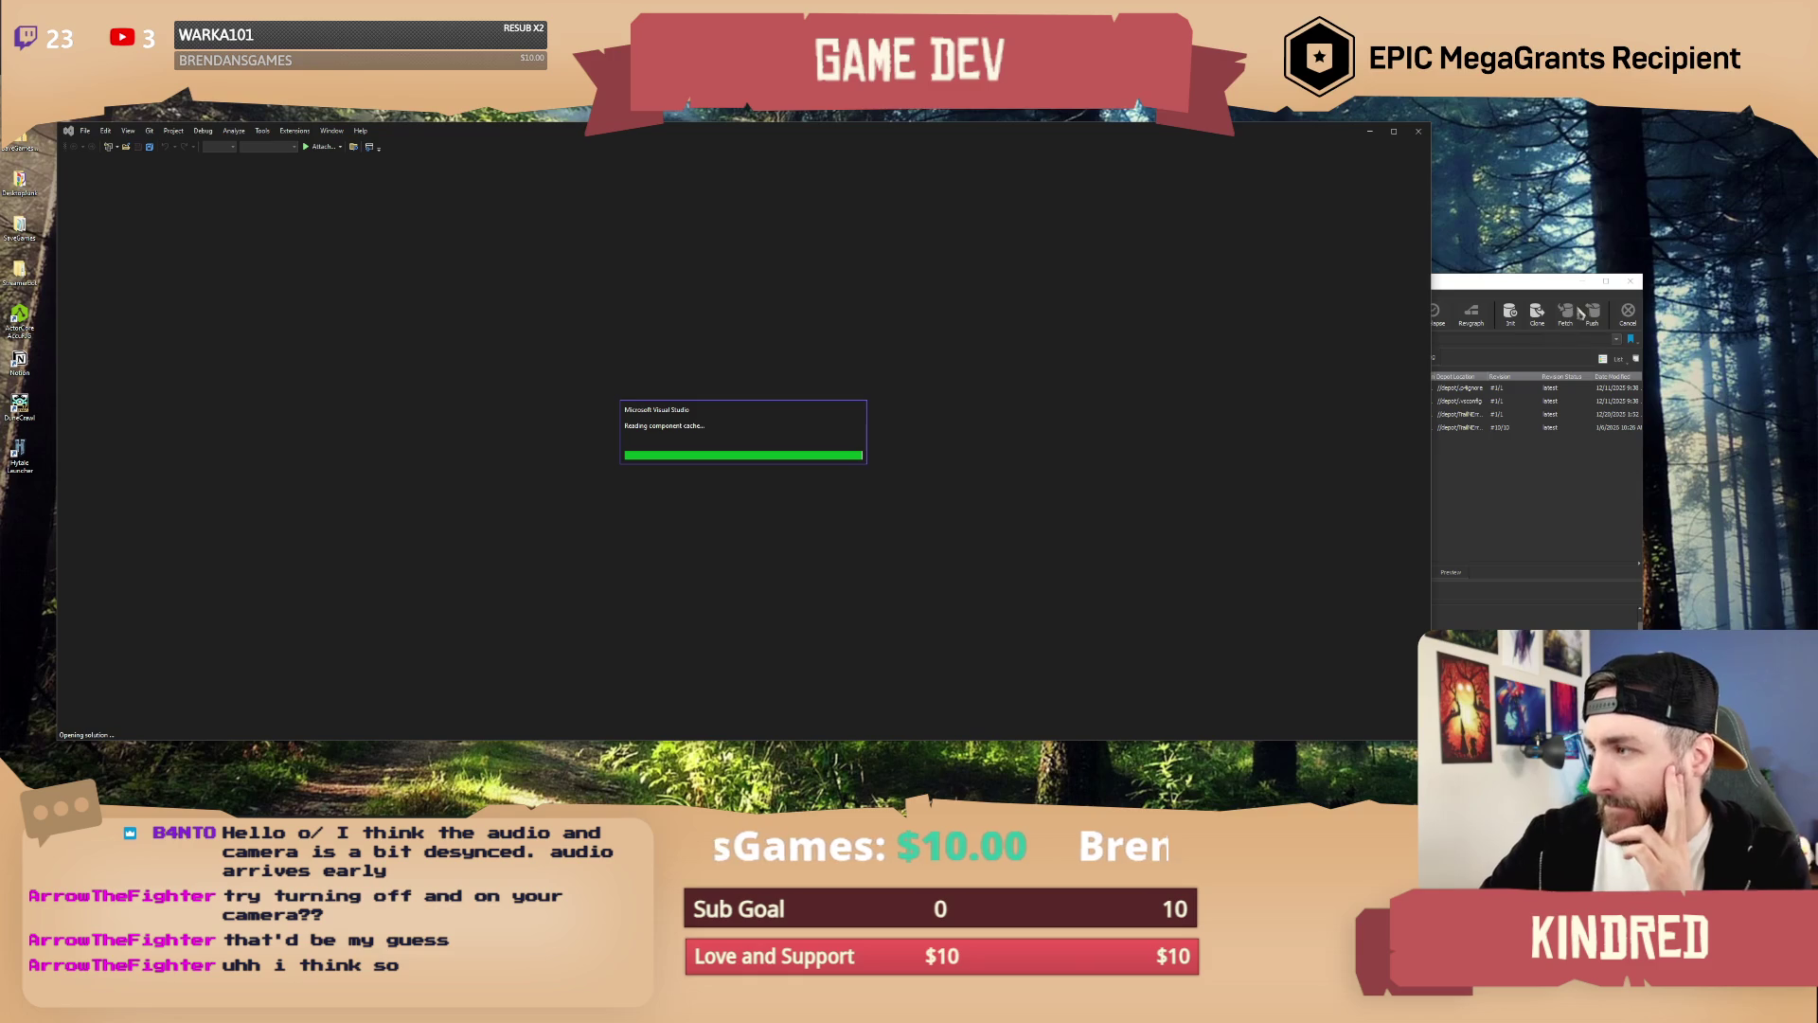
Step: Build the TrailNError project, then close Visual Studio once the build succeeds
{"action": "left_click", "coordinate": [1518, 289]}
{"action": "left_click", "coordinate": [1605, 281]}
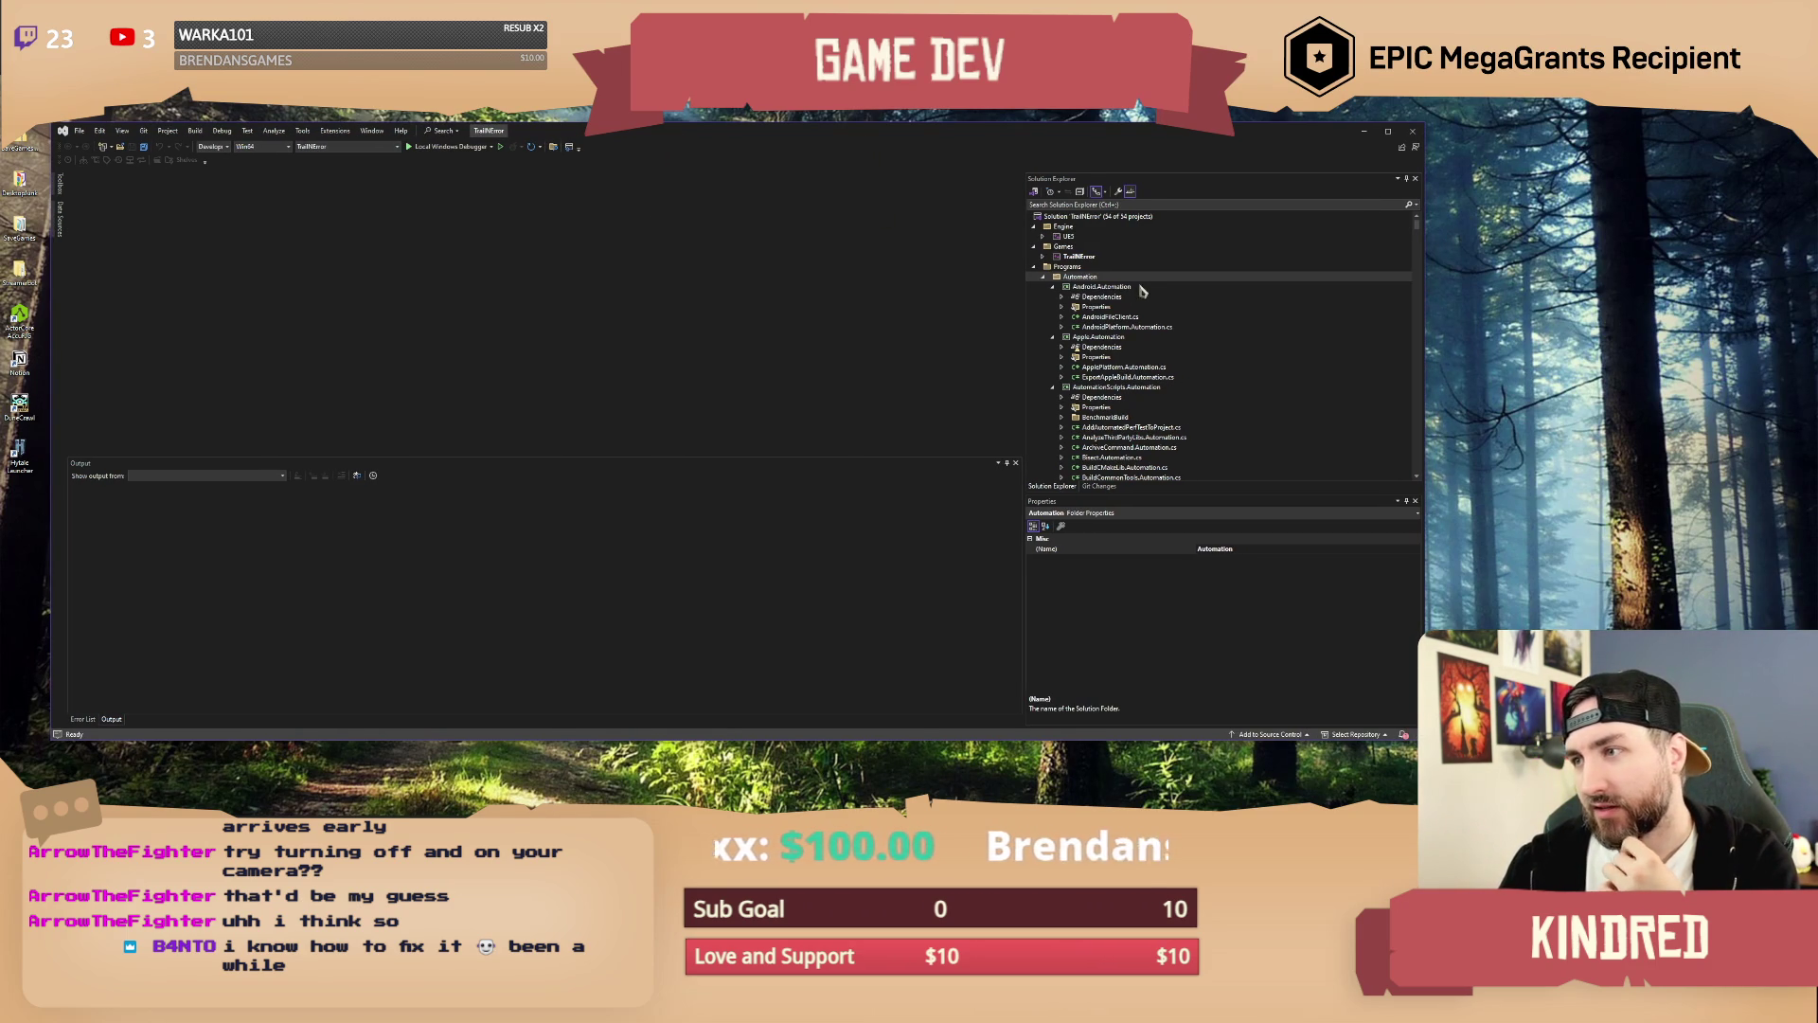
{"action": "left_click", "coordinate": [1085, 259]}
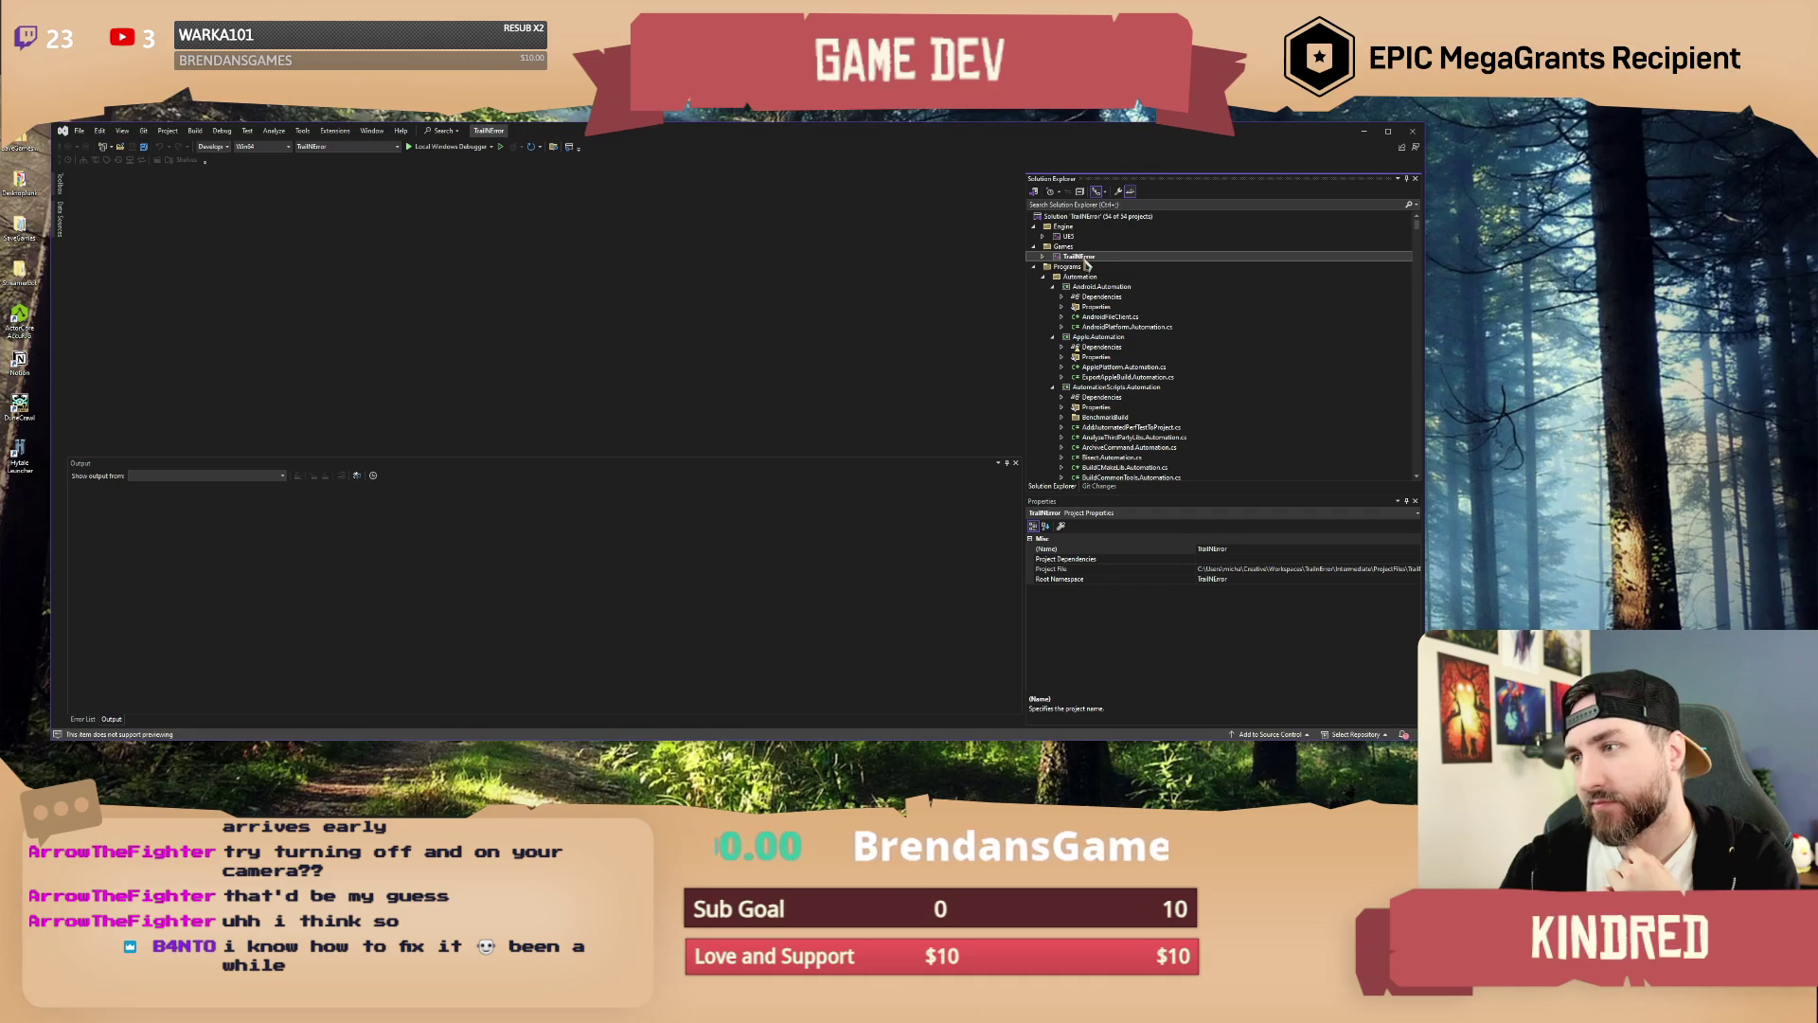
{"action": "right_click", "coordinate": [1084, 261]}
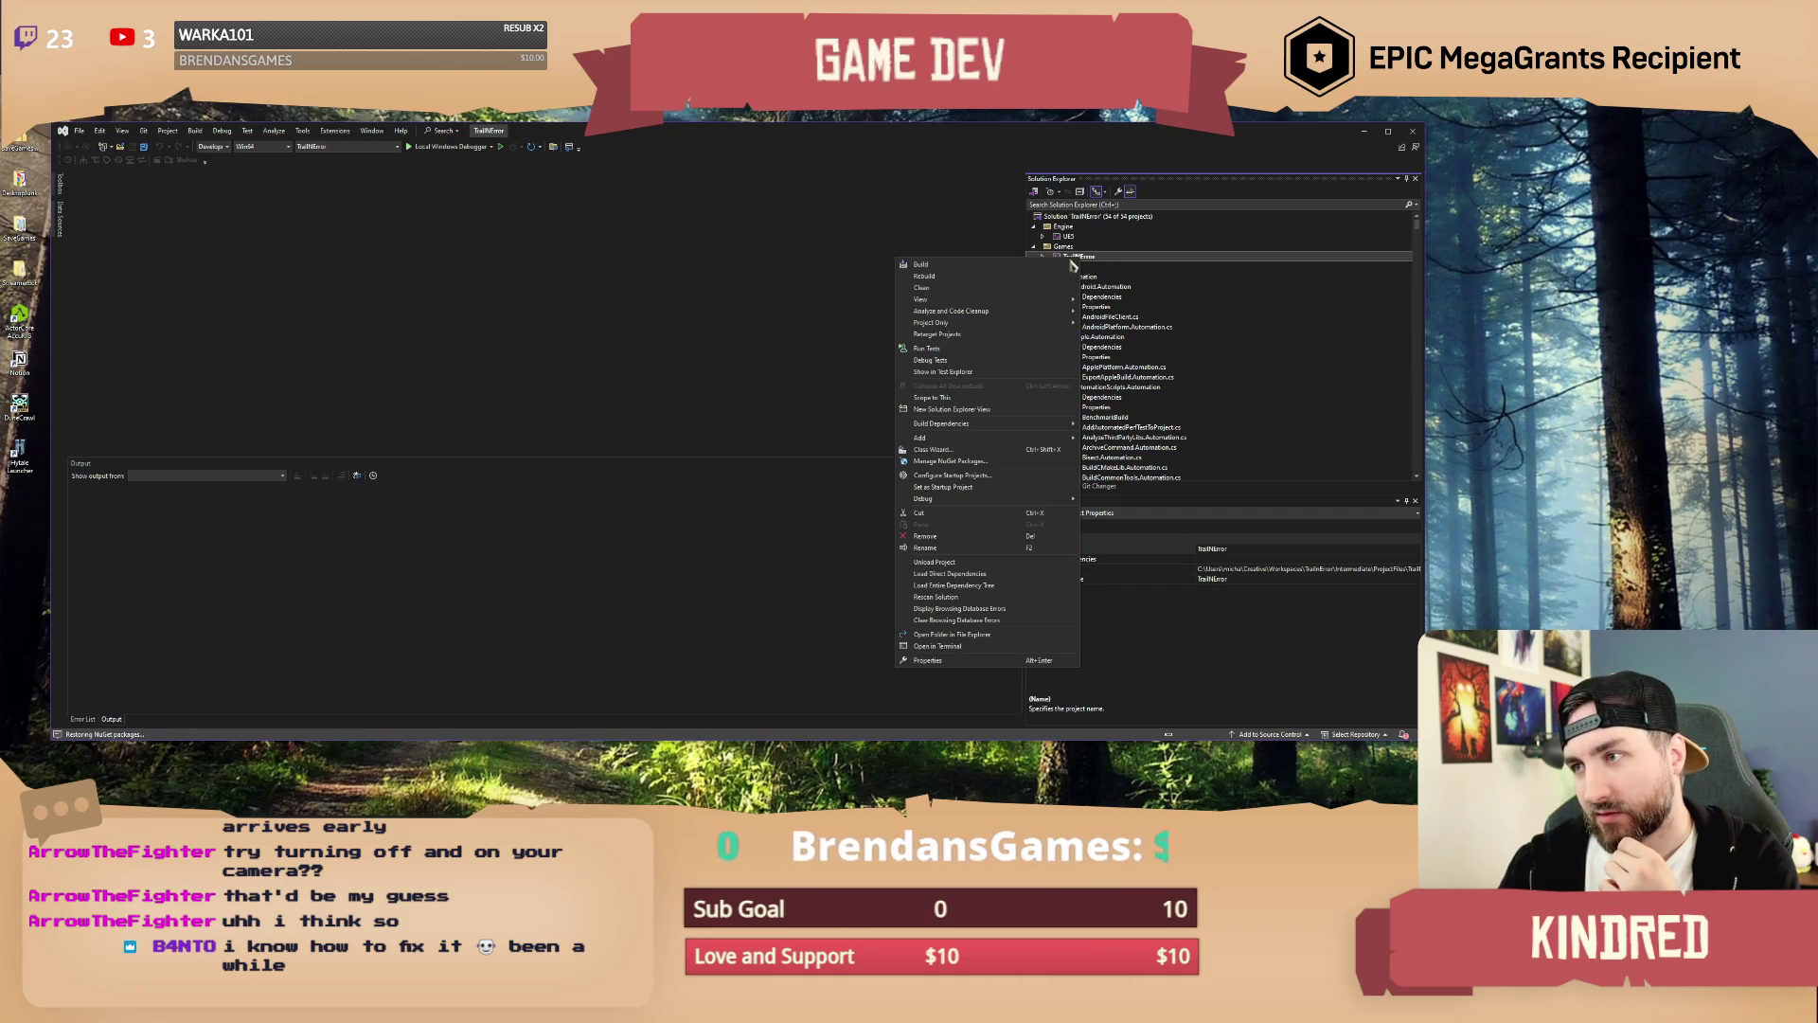
{"action": "left_click", "coordinate": [1013, 268]}
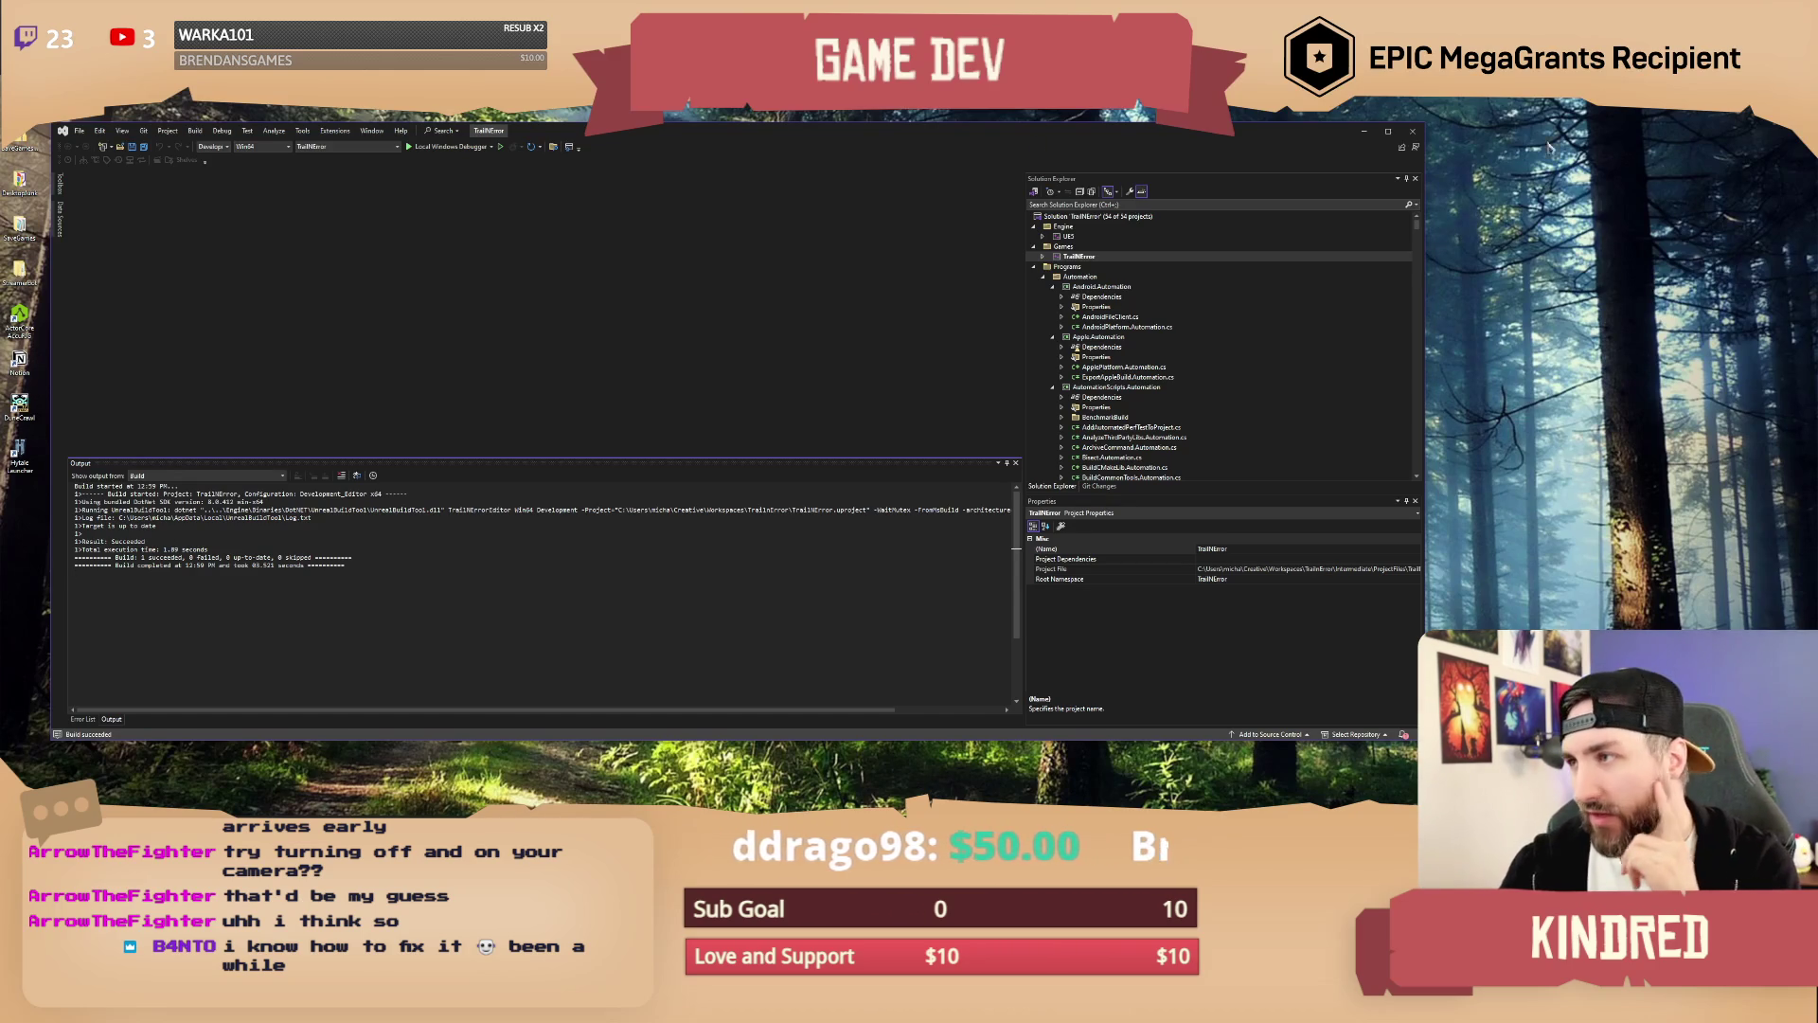
{"action": "left_click", "coordinate": [1413, 131]}
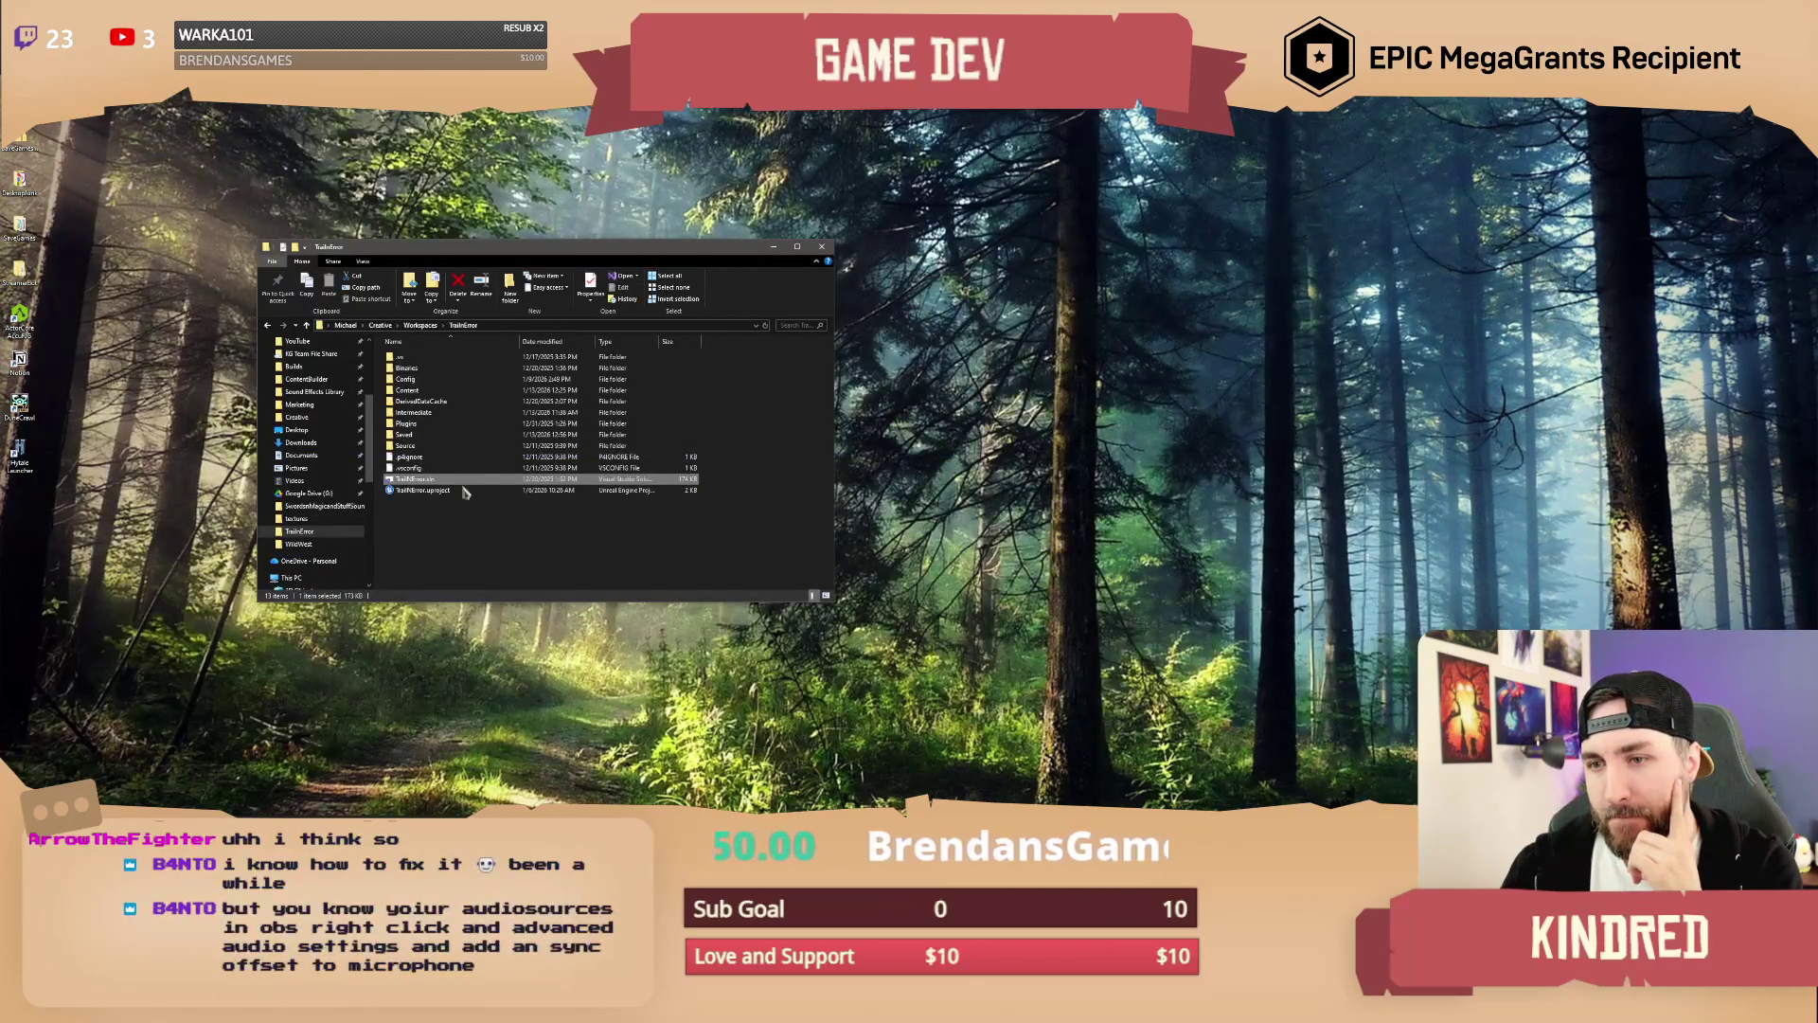
Step: Launch TrailNError.uproject and restore both auto-saved map packages with Restore Selected
{"action": "left_click", "coordinate": [464, 491]}
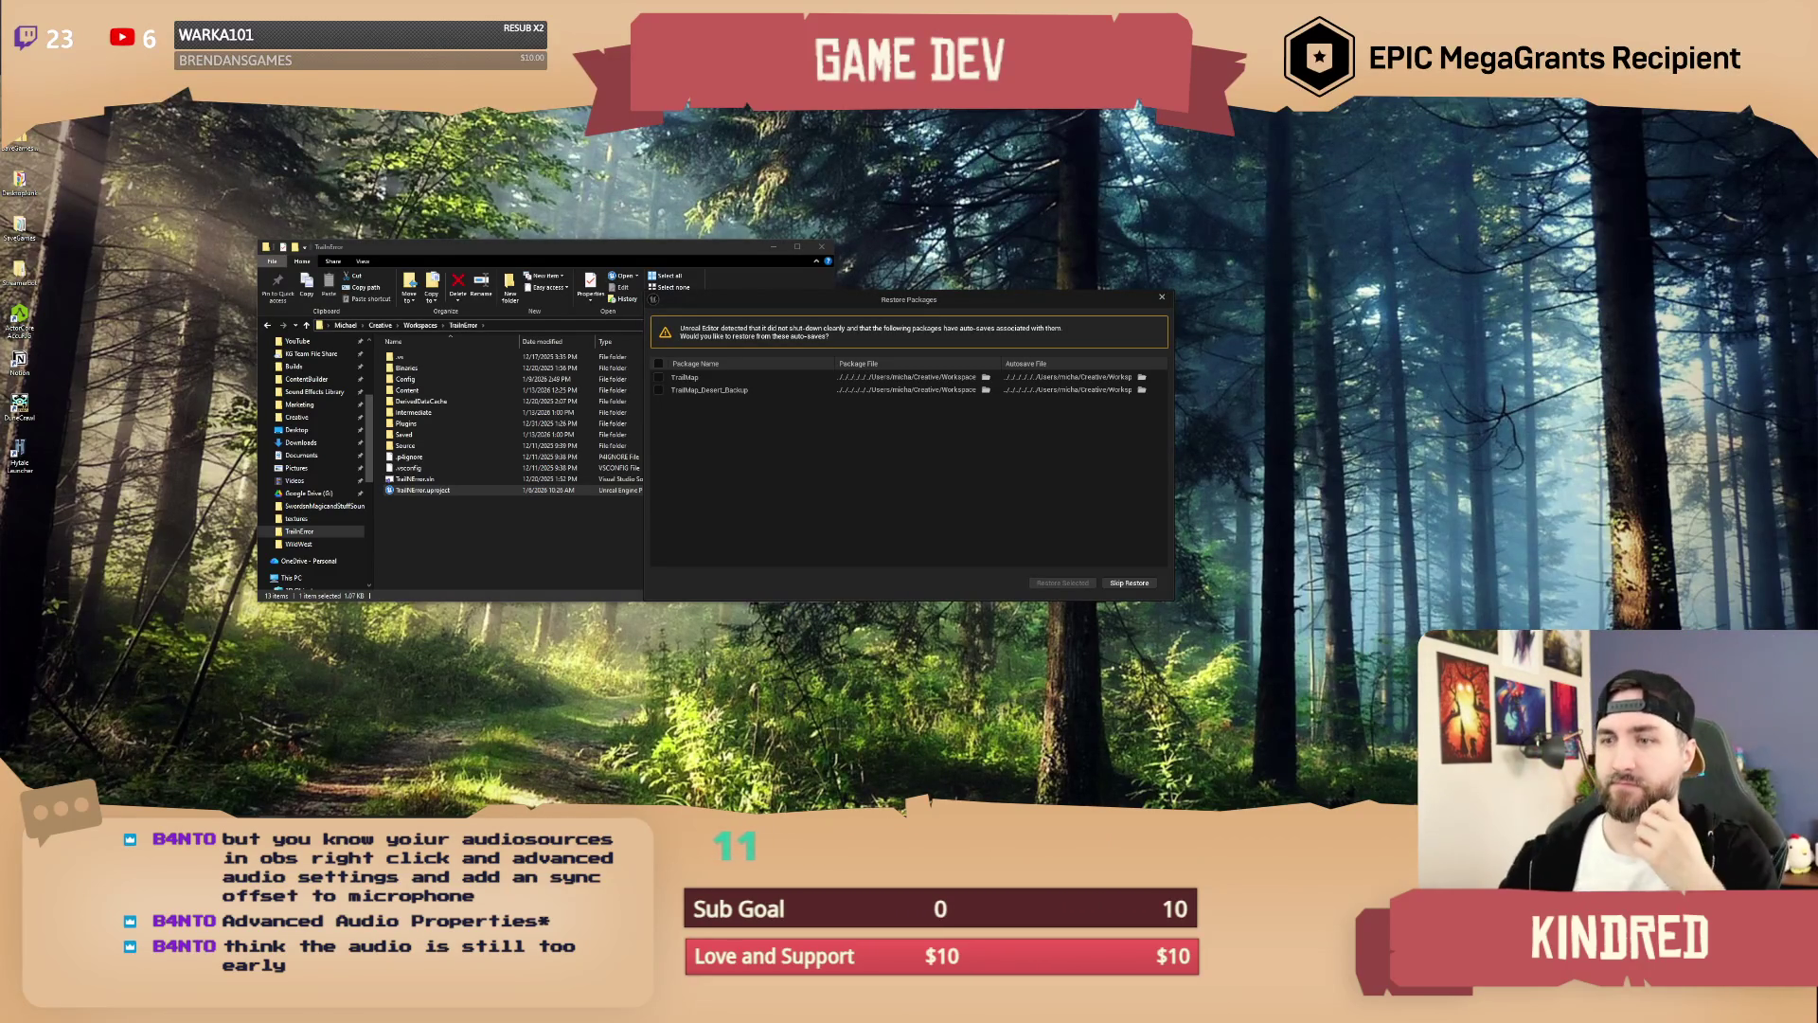
{"action": "left_click", "coordinate": [659, 364]}
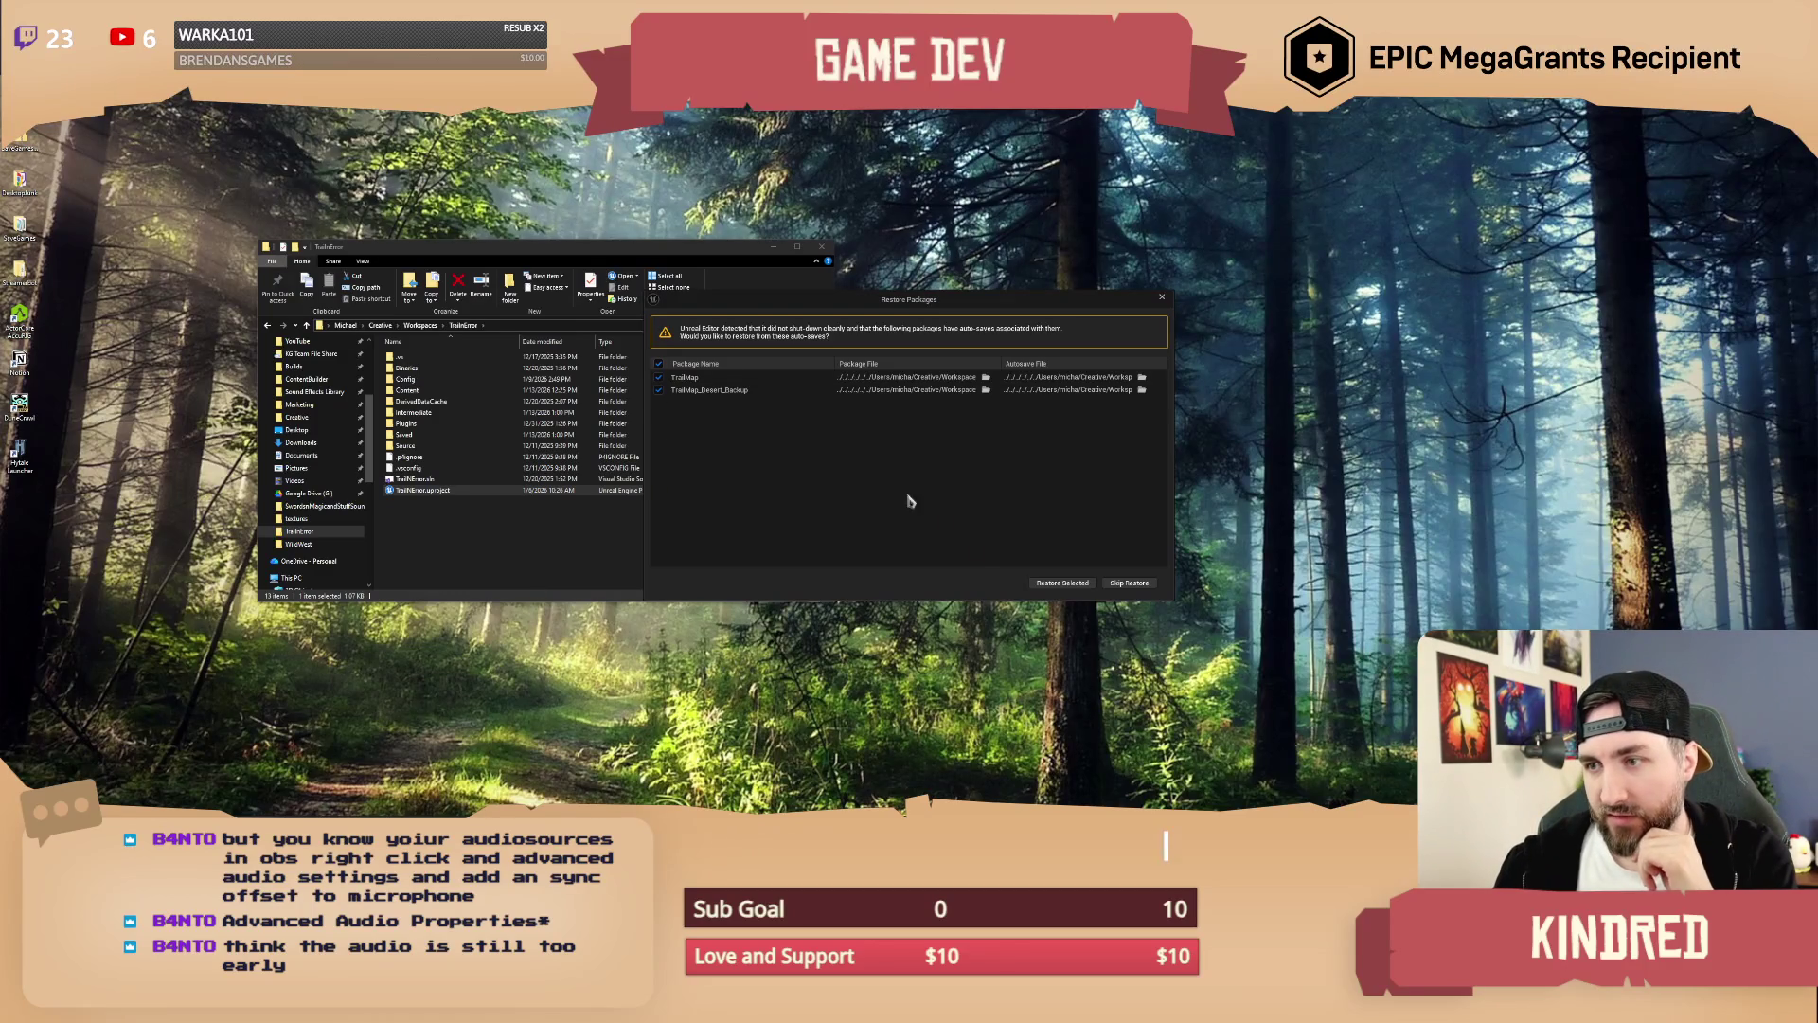
{"action": "left_click", "coordinate": [1051, 583]}
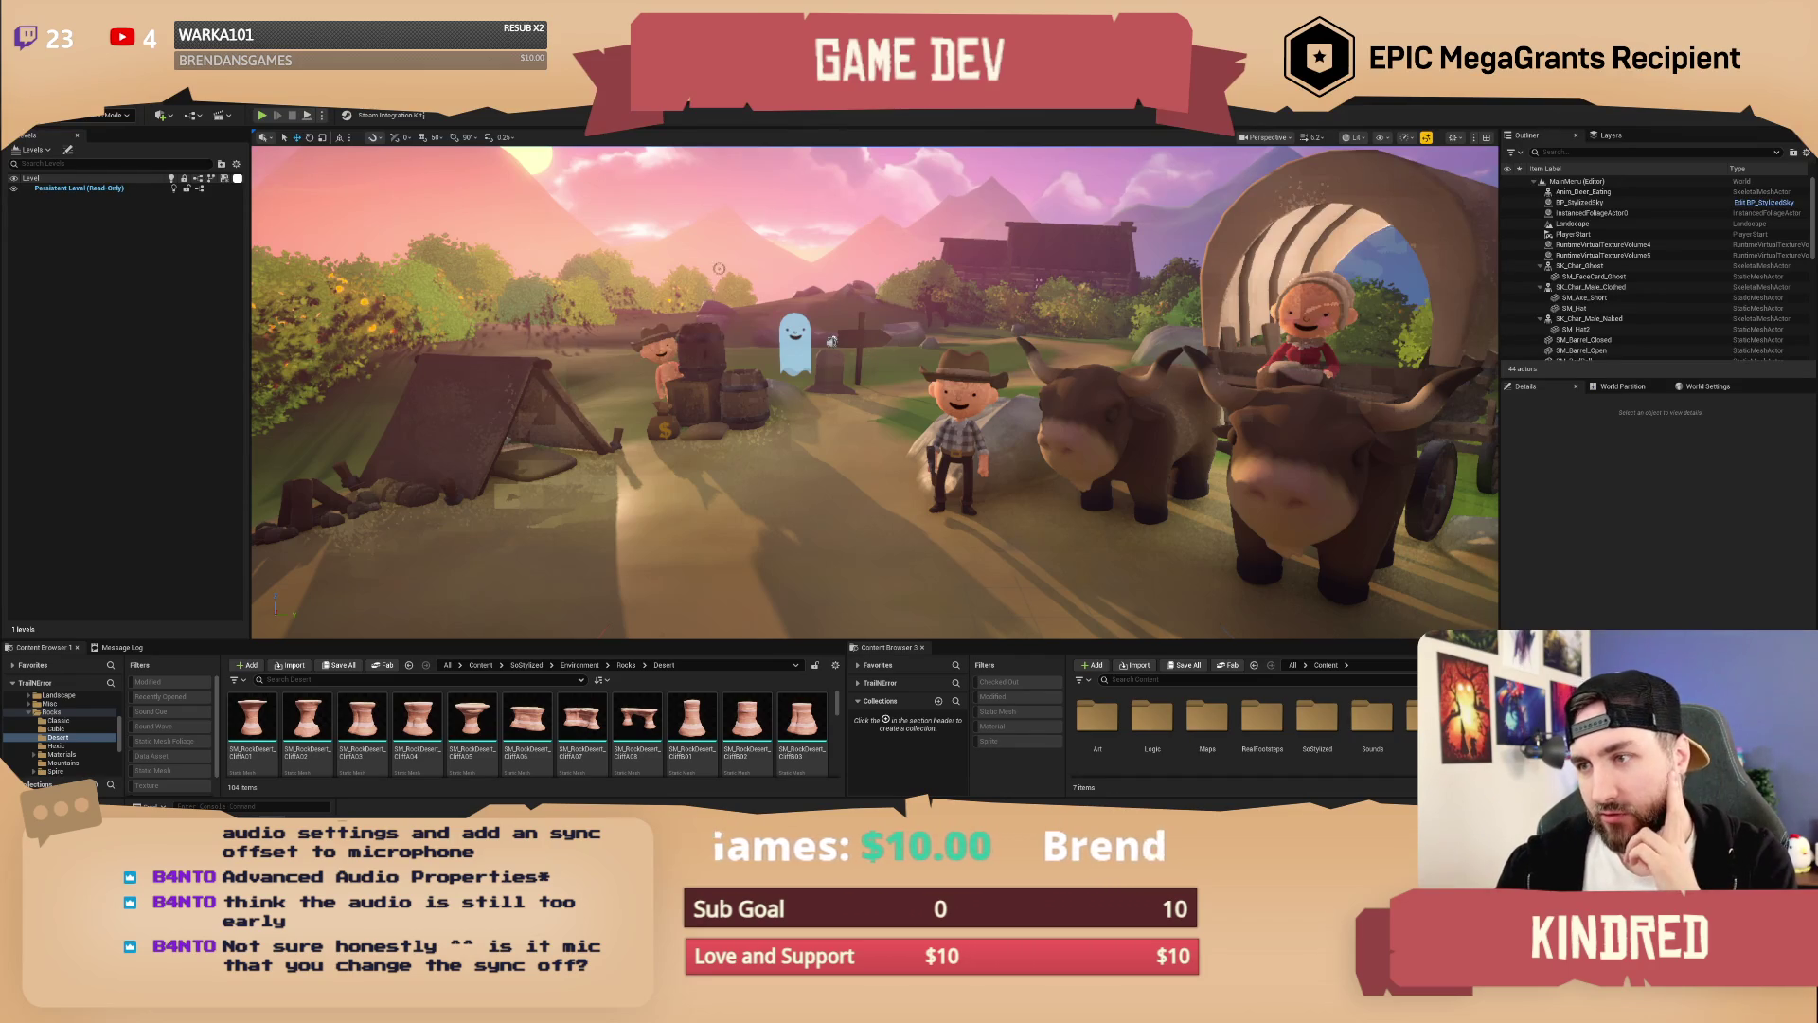
{"action": "key", "text": "alt+f"}
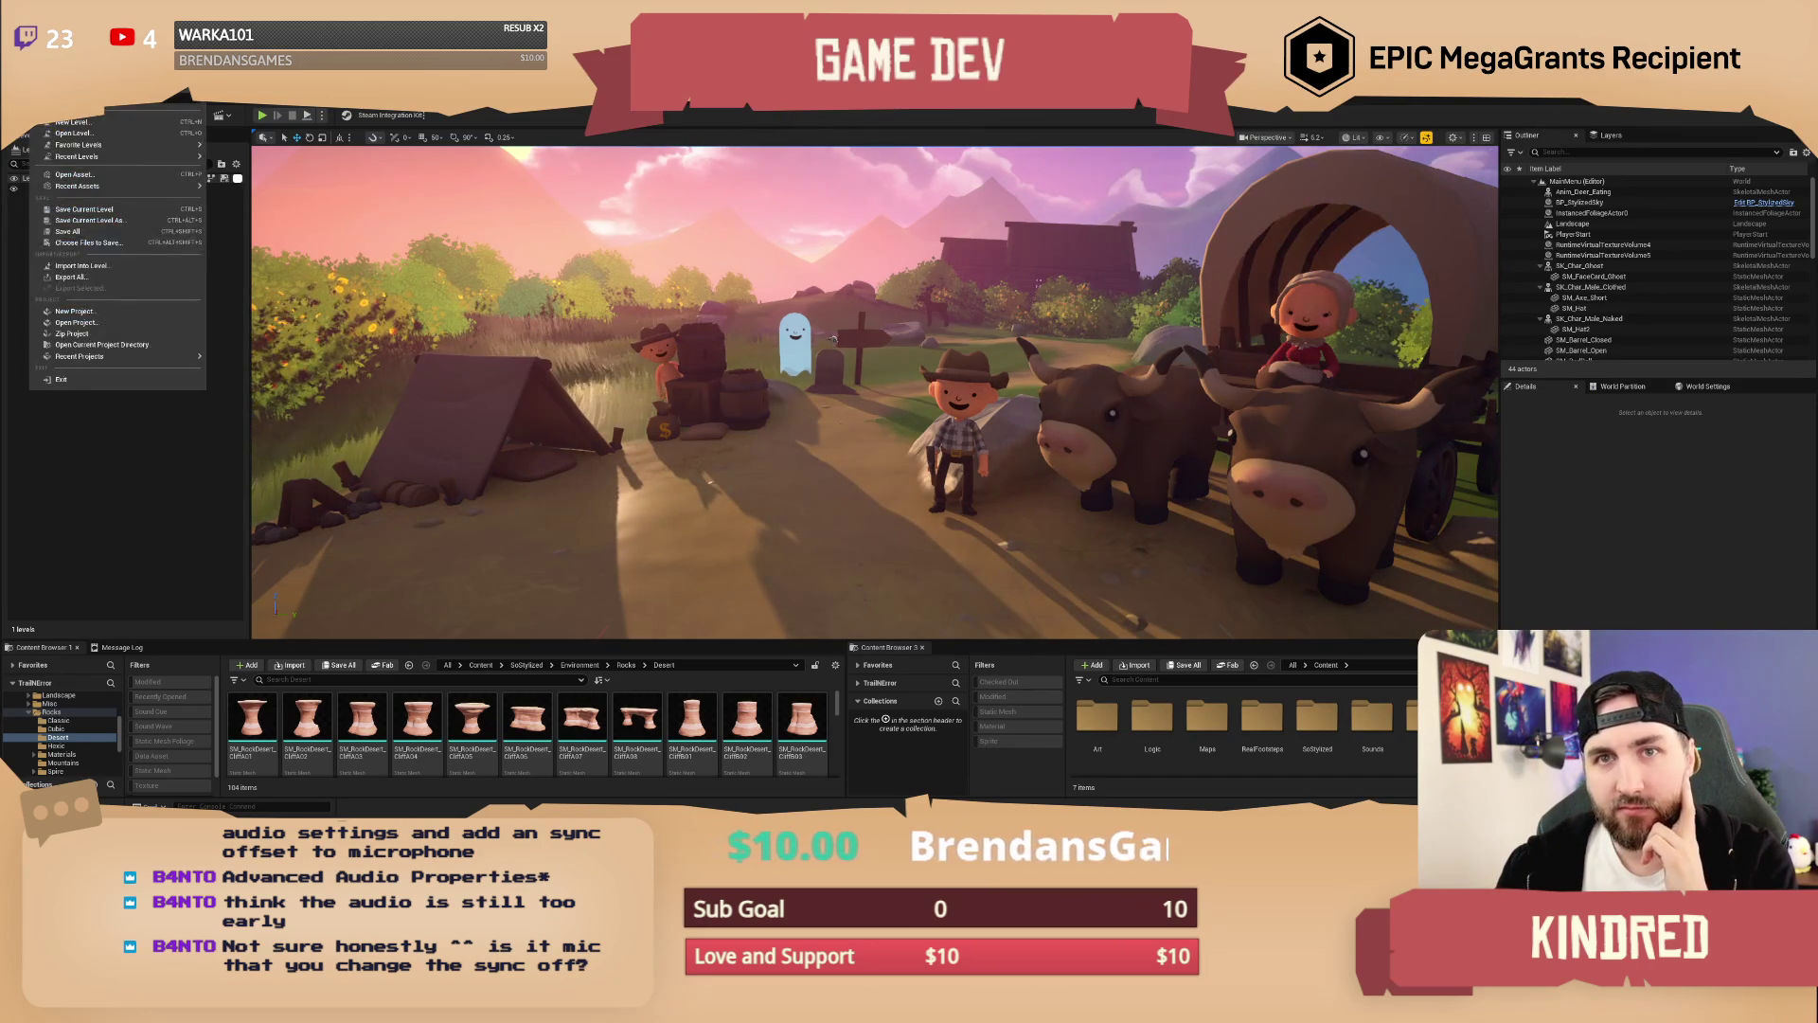
Step: Open TrailMap from Recent Levels and fly the camera toward the waterfall canyon
{"action": "mouse_move", "coordinate": [122, 164]}
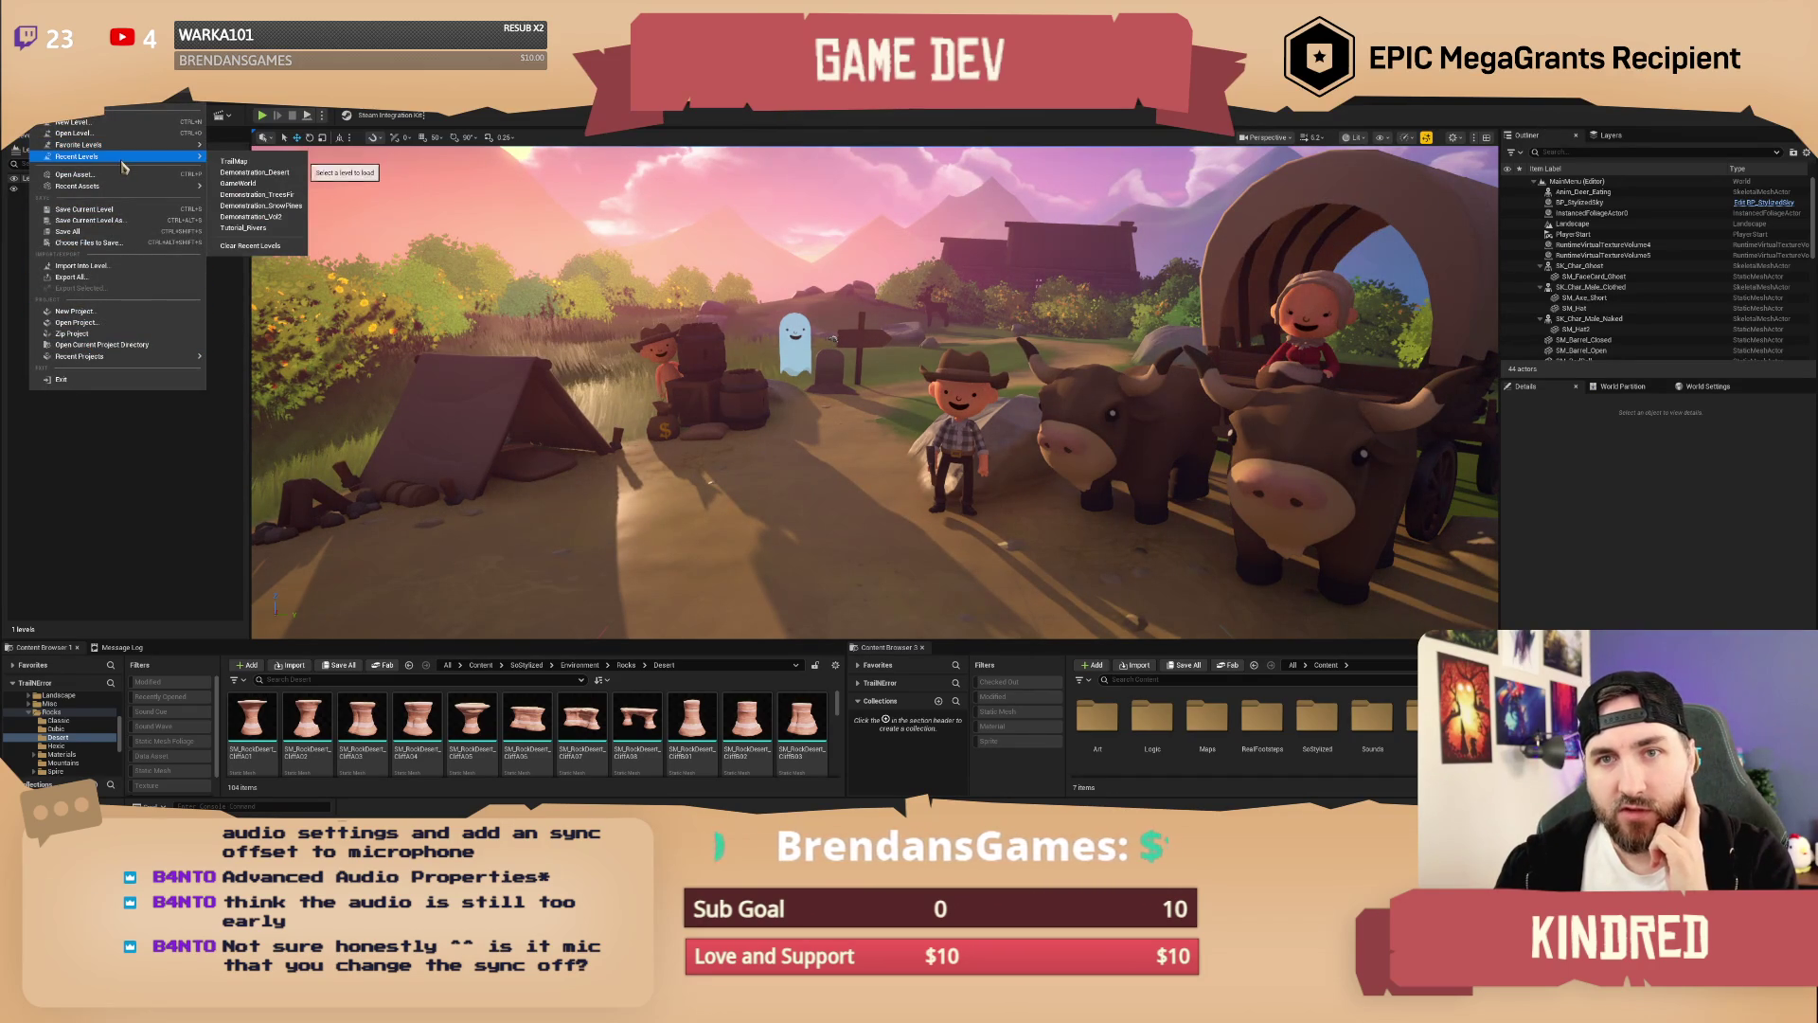
{"action": "left_click", "coordinate": [277, 172]}
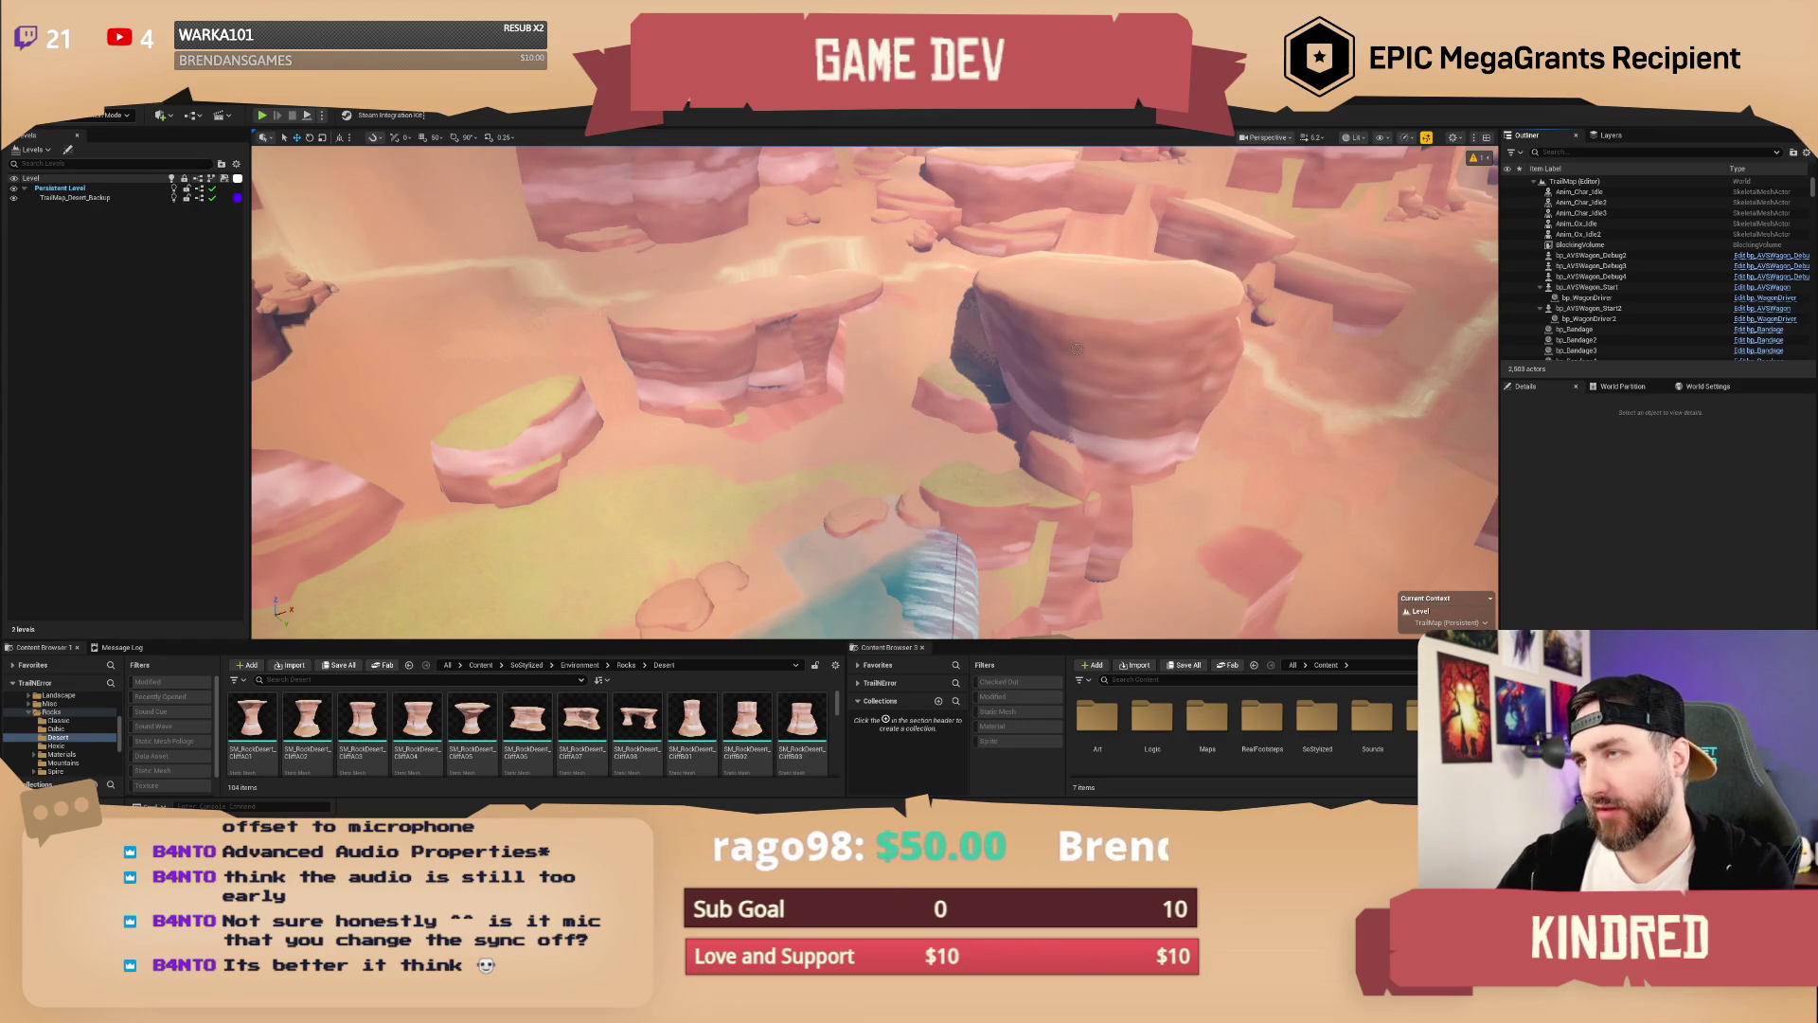
{"action": "mouse_move", "coordinate": [1063, 343]}
{"action": "left_mouse_down"}
{"action": "mouse_move", "coordinate": [928, 360]}
{"action": "mouse_move", "coordinate": [957, 374]}
{"action": "mouse_move", "coordinate": [971, 358]}
{"action": "mouse_move", "coordinate": [909, 364]}
{"action": "left_mouse_up"}
Step: Lower the viewport scalability from High to Medium
{"action": "left_click", "coordinate": [1405, 141]}
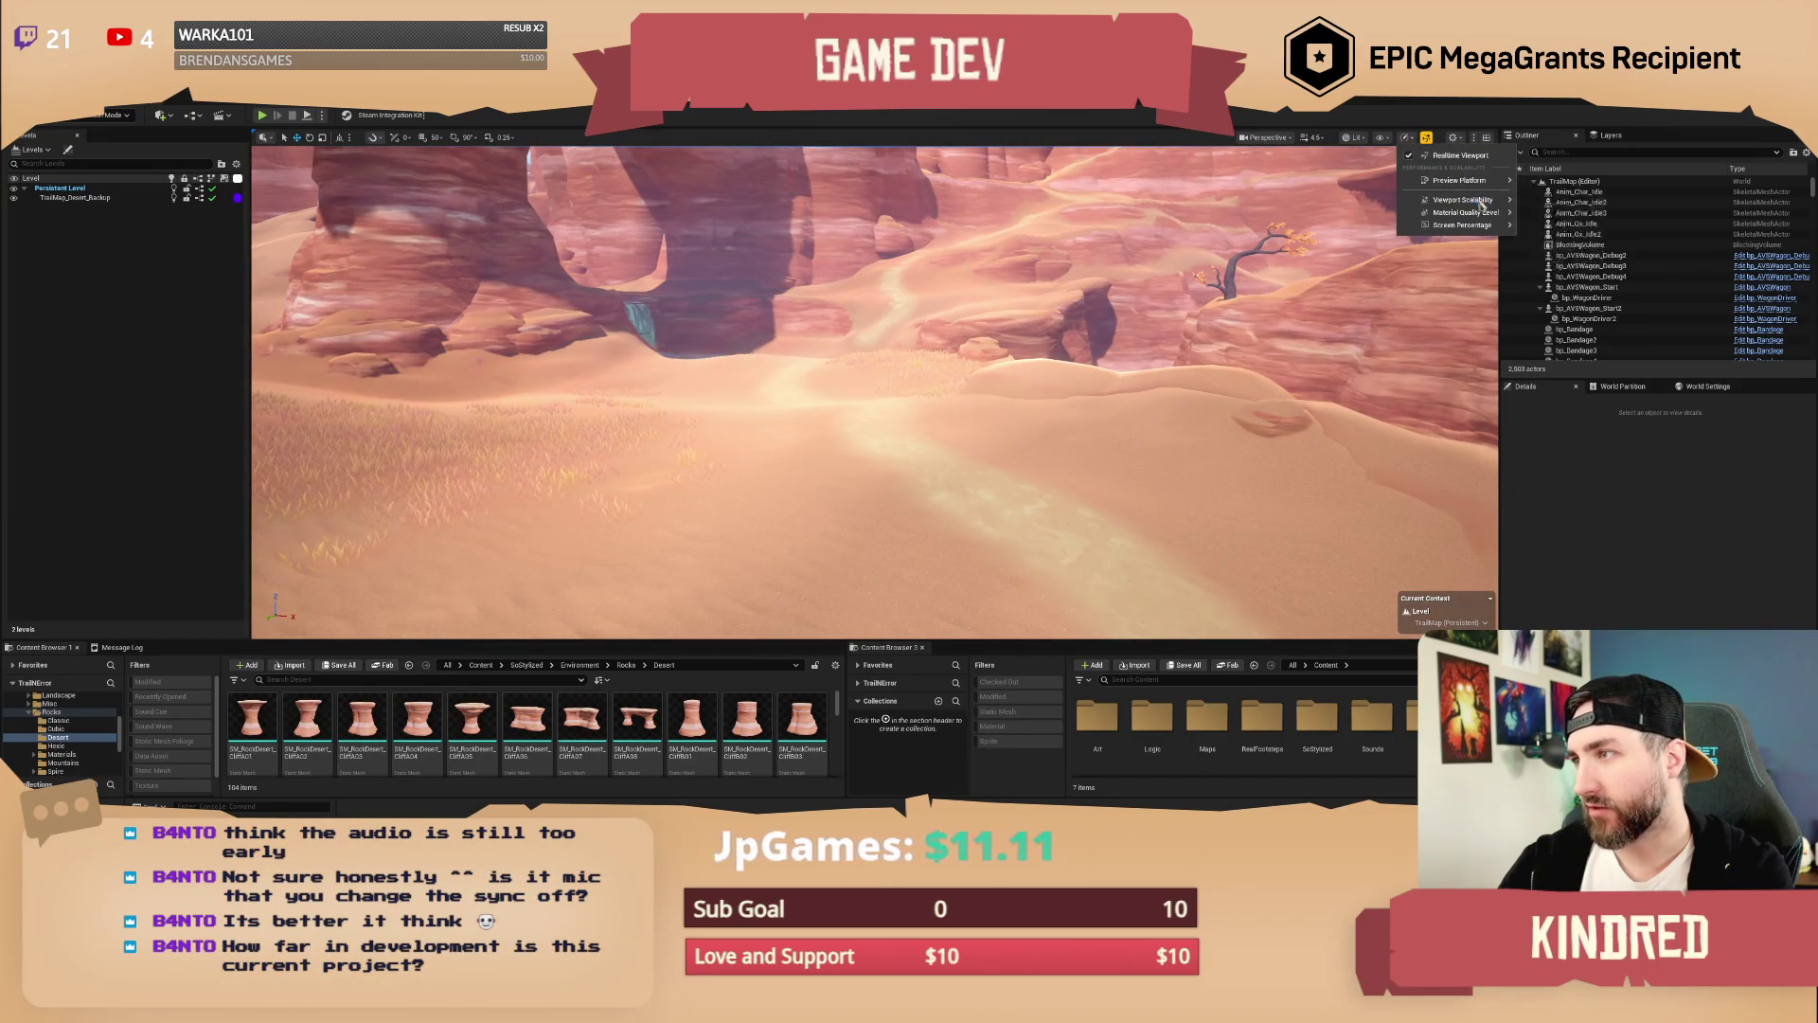
{"action": "mouse_move", "coordinate": [1484, 201]}
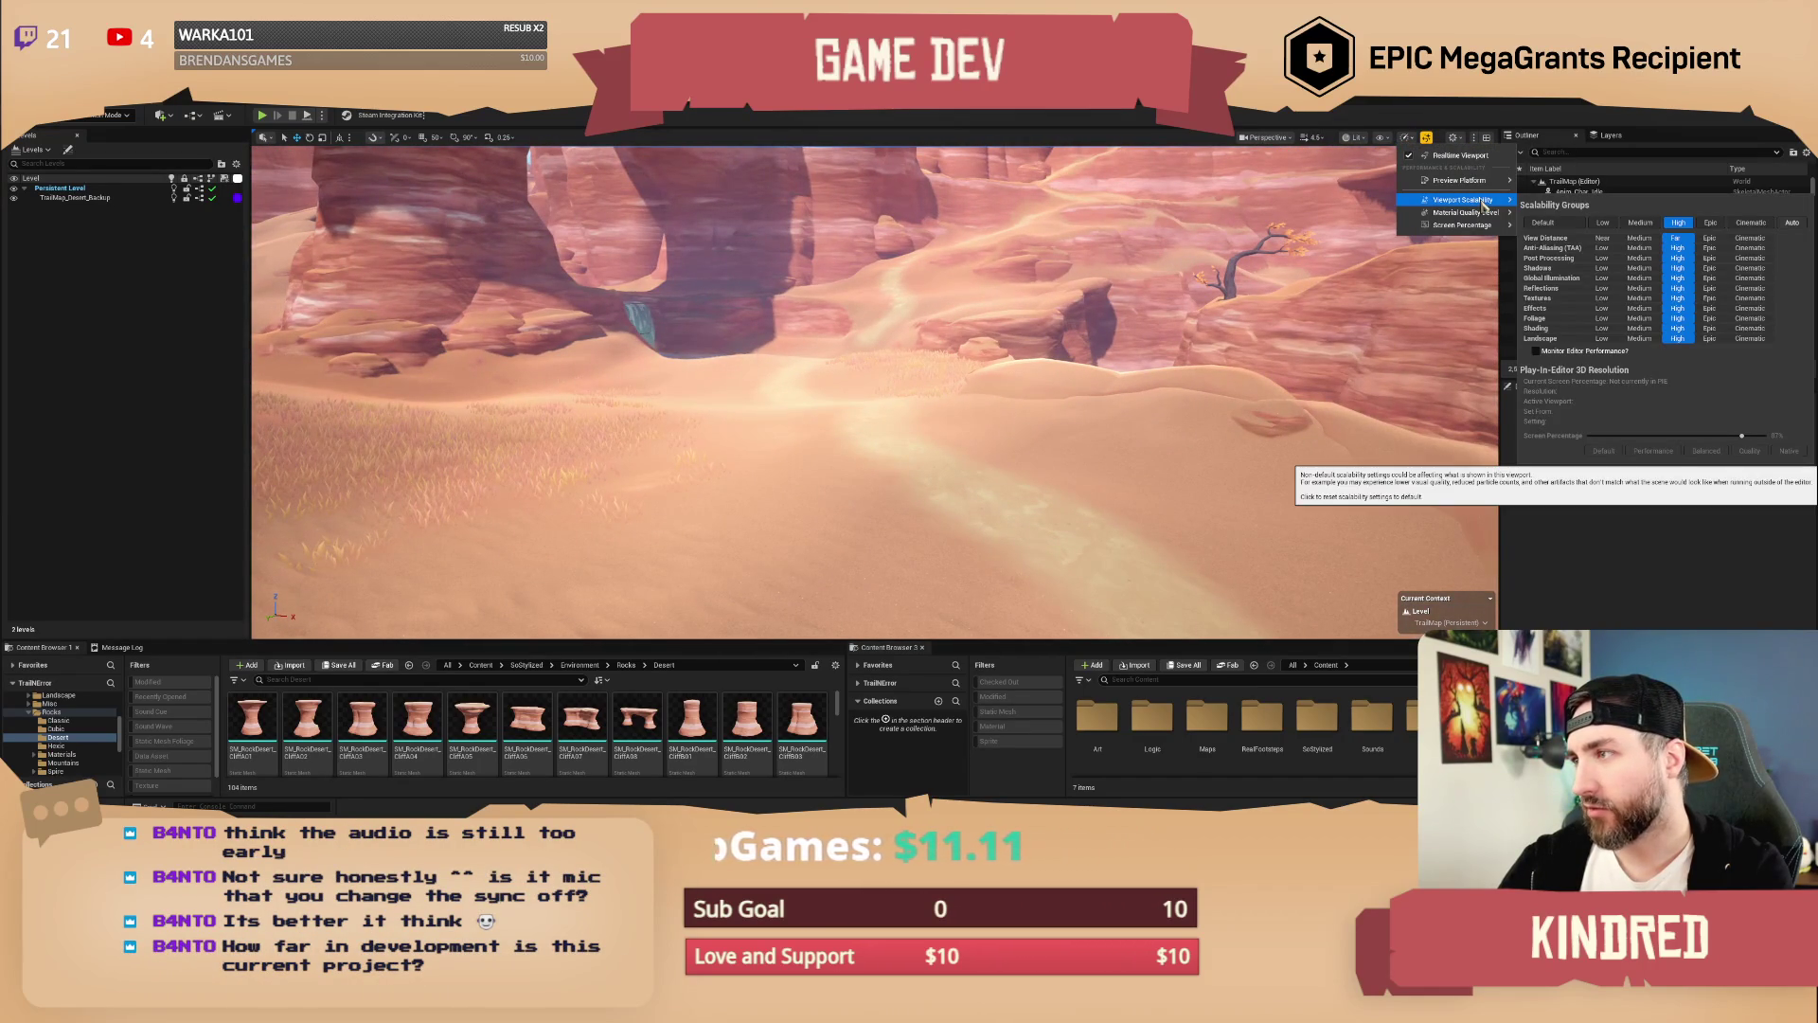
{"action": "left_click", "coordinate": [1640, 226]}
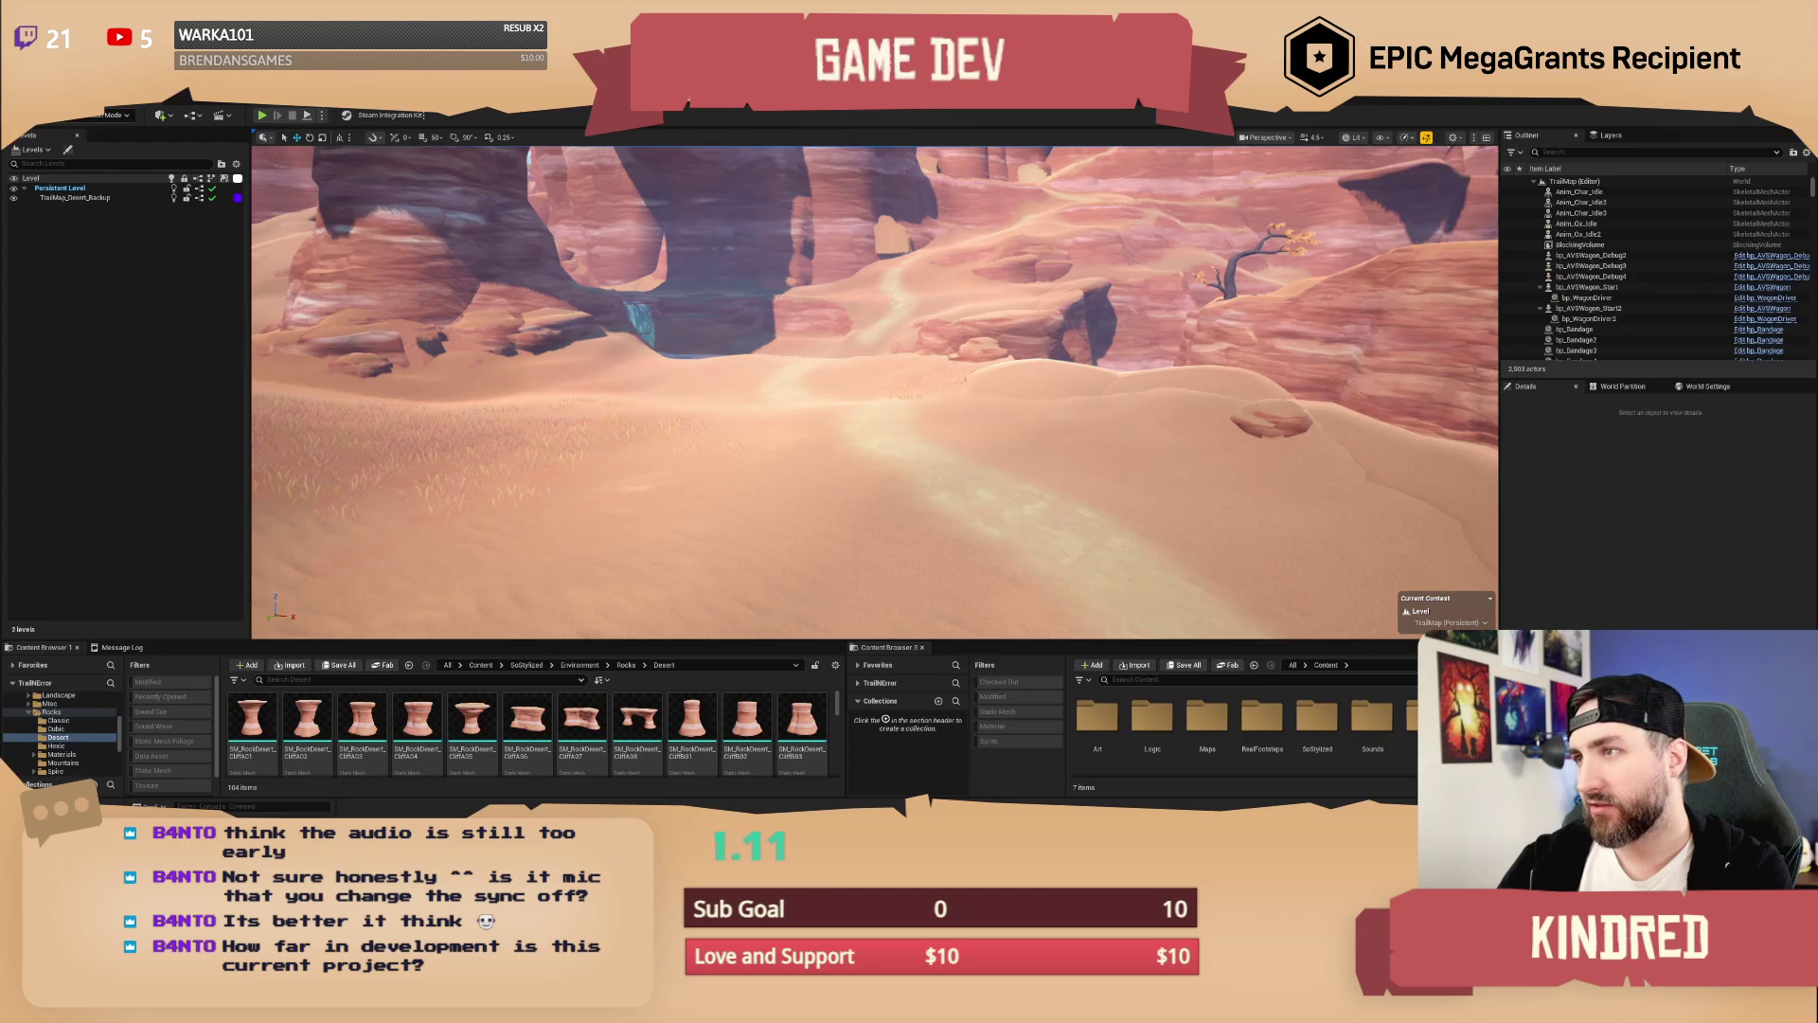
Step: Fly the camera forward across the desert and focus the Content Browser search field
{"action": "scroll", "coordinate": [1083, 515], "scroll_direction": "down", "scroll_amount": 3}
{"action": "key", "text": "w"}
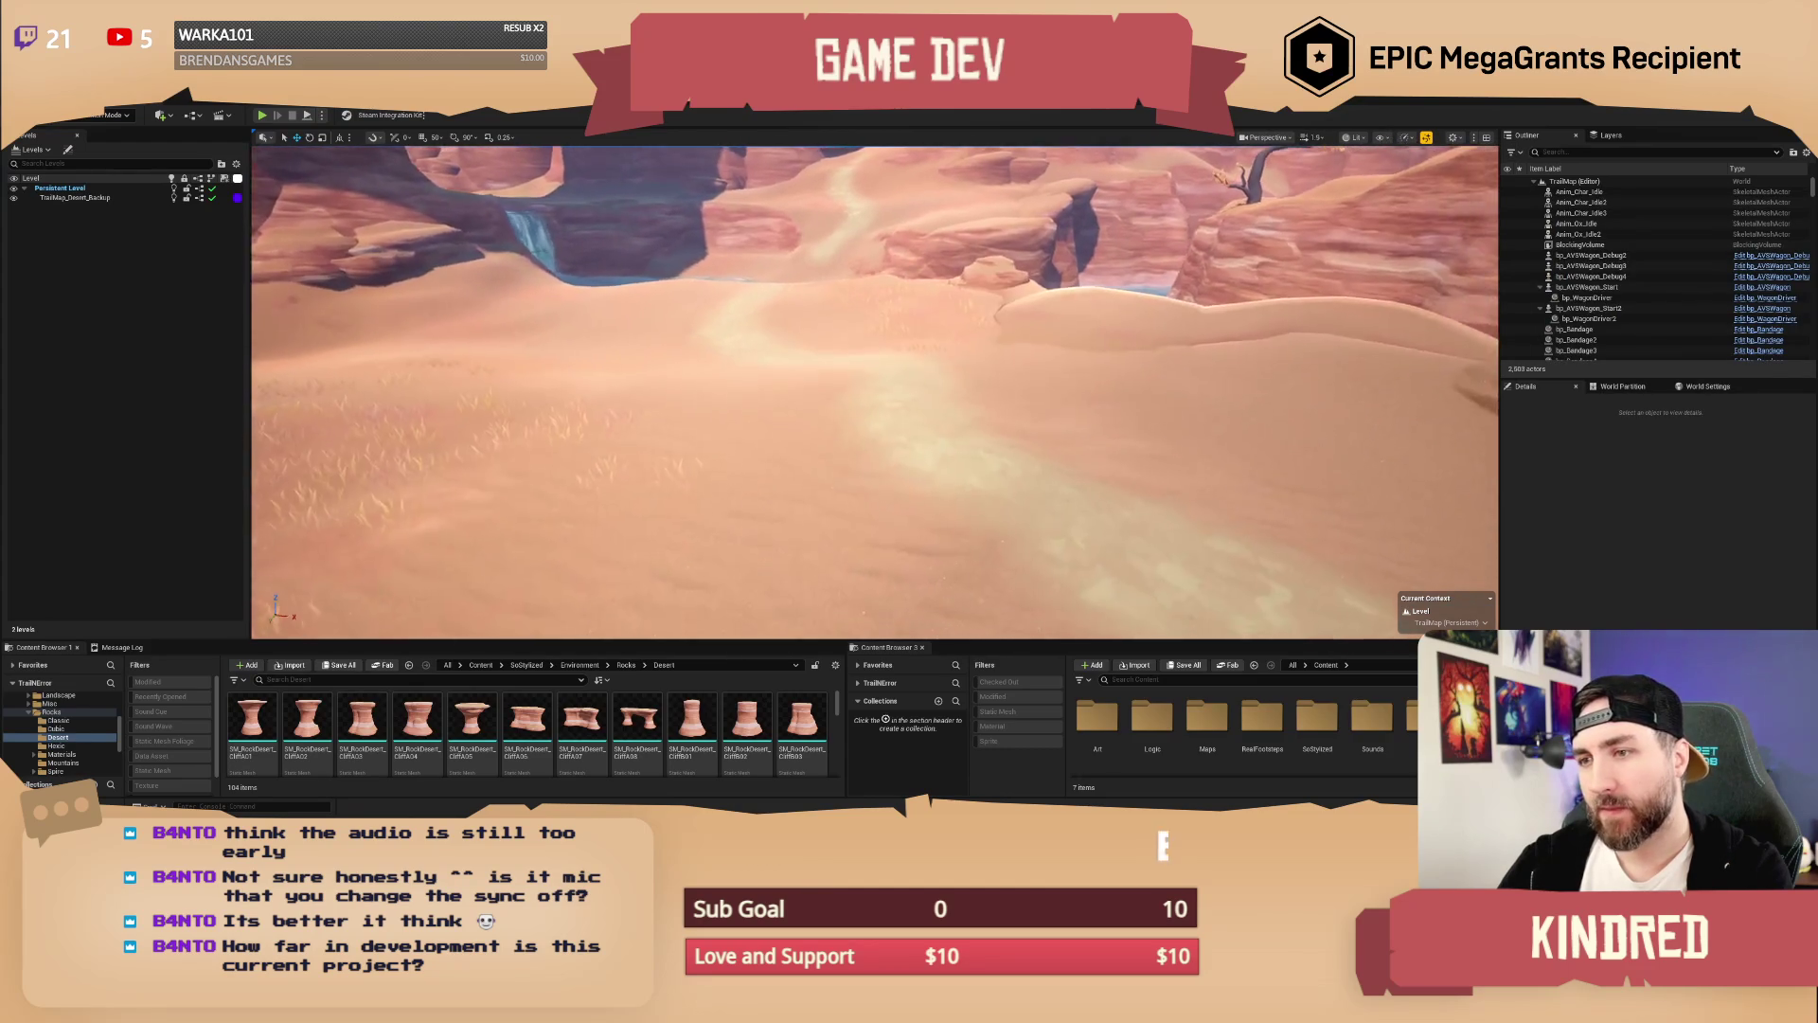
{"action": "left_click", "coordinate": [1144, 679]}
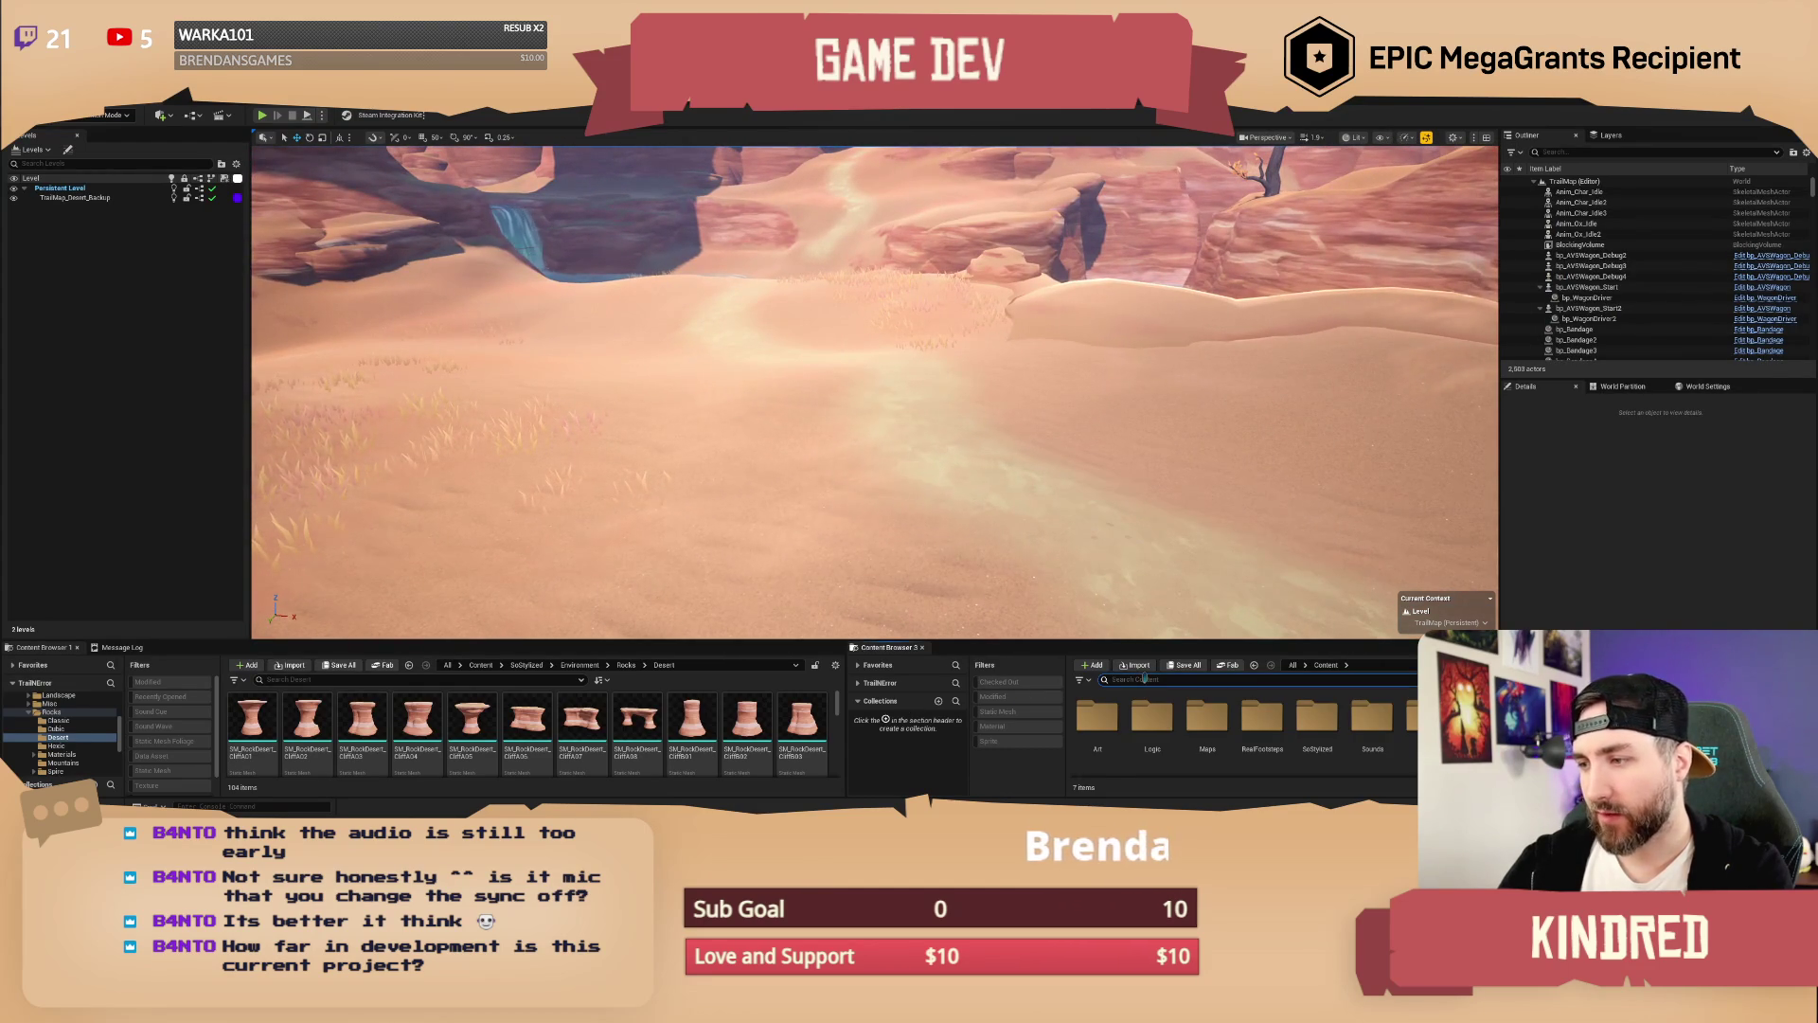
Step: Place bp_AVSWagon_Debug on the desert ground, rotate it about 133°, frame it, and save the level
{"action": "type", "text": "wago"}
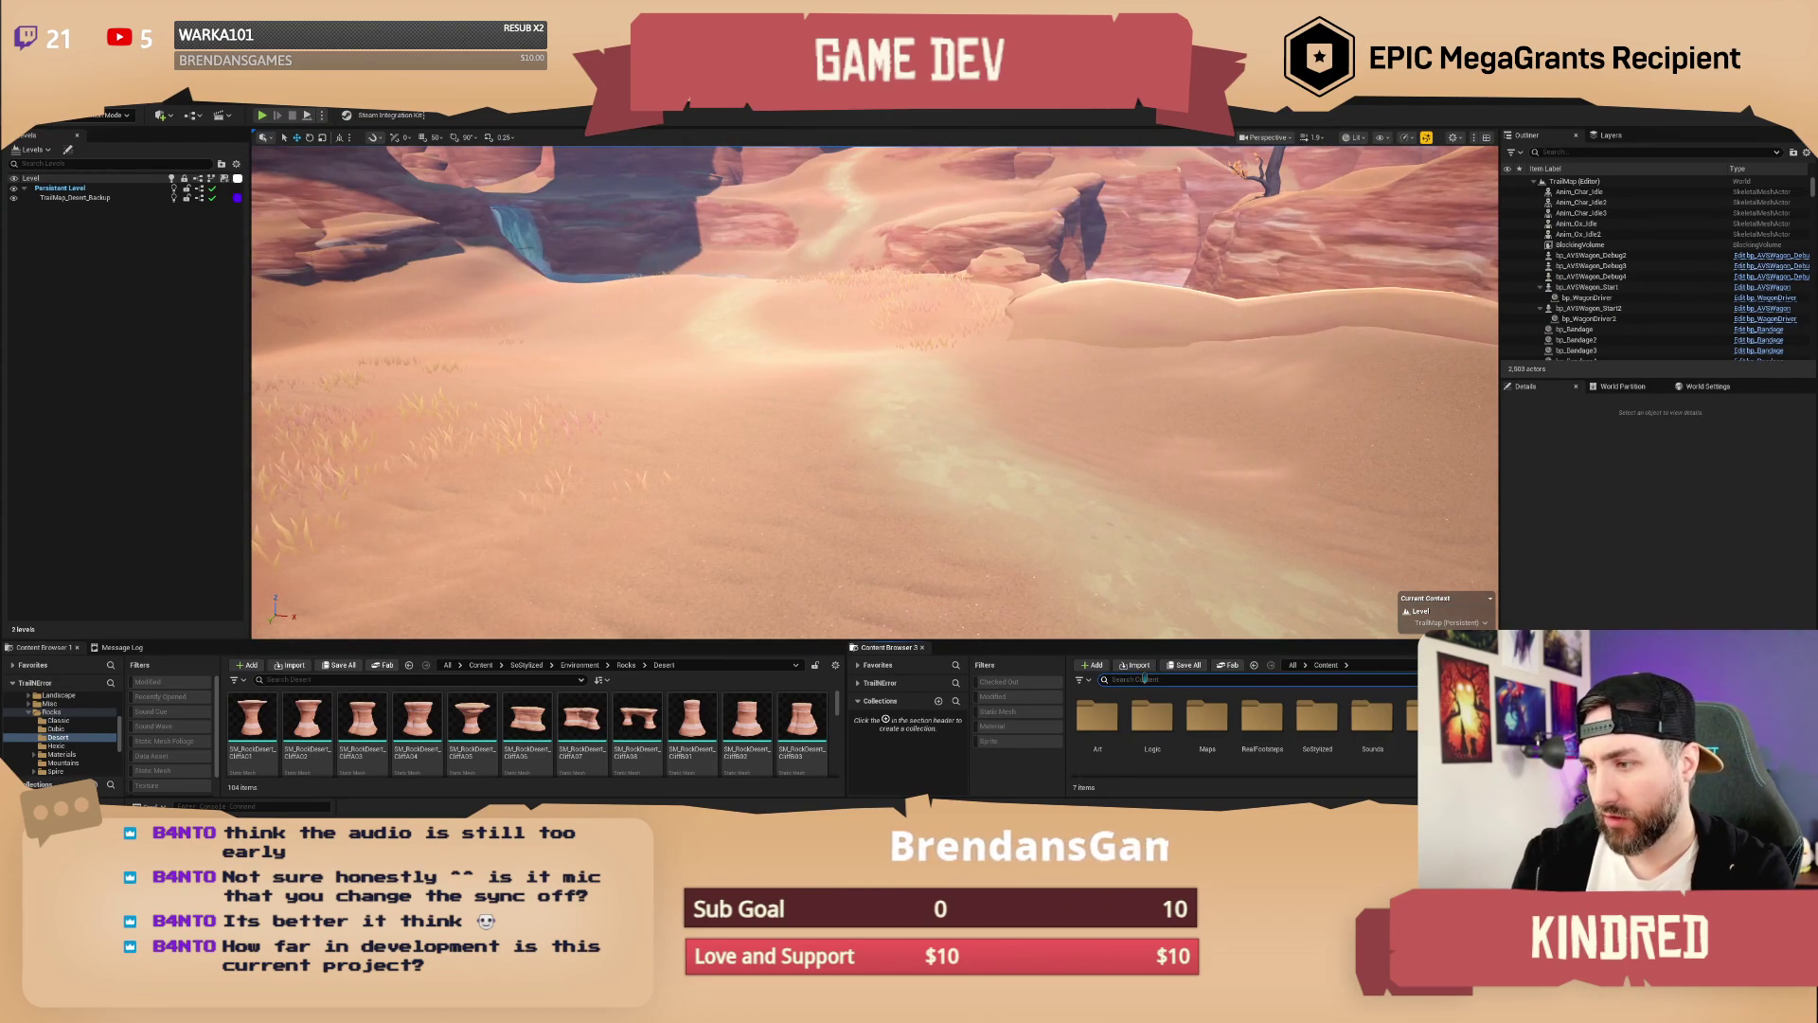
{"action": "type", "text": "n de"}
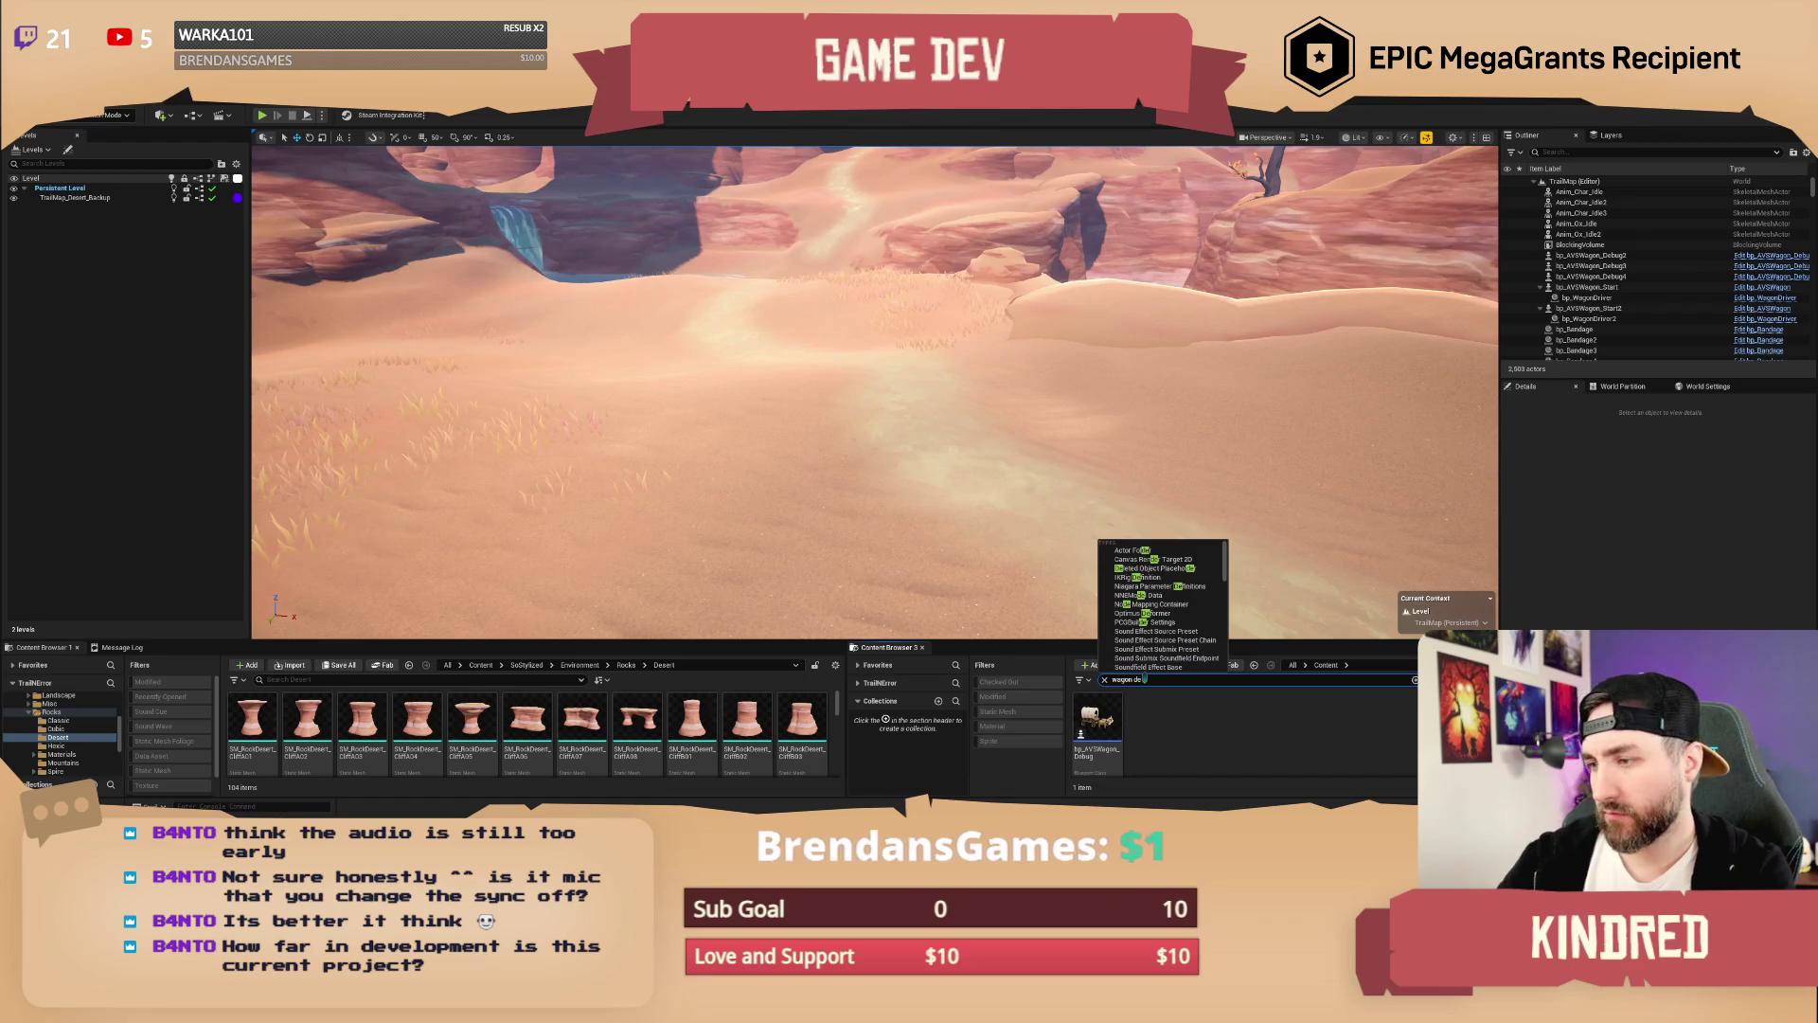
{"action": "mouse_move", "coordinate": [1090, 734]}
{"action": "left_mouse_down"}
{"action": "mouse_move", "coordinate": [1013, 502]}
{"action": "mouse_move", "coordinate": [833, 350]}
{"action": "left_mouse_up"}
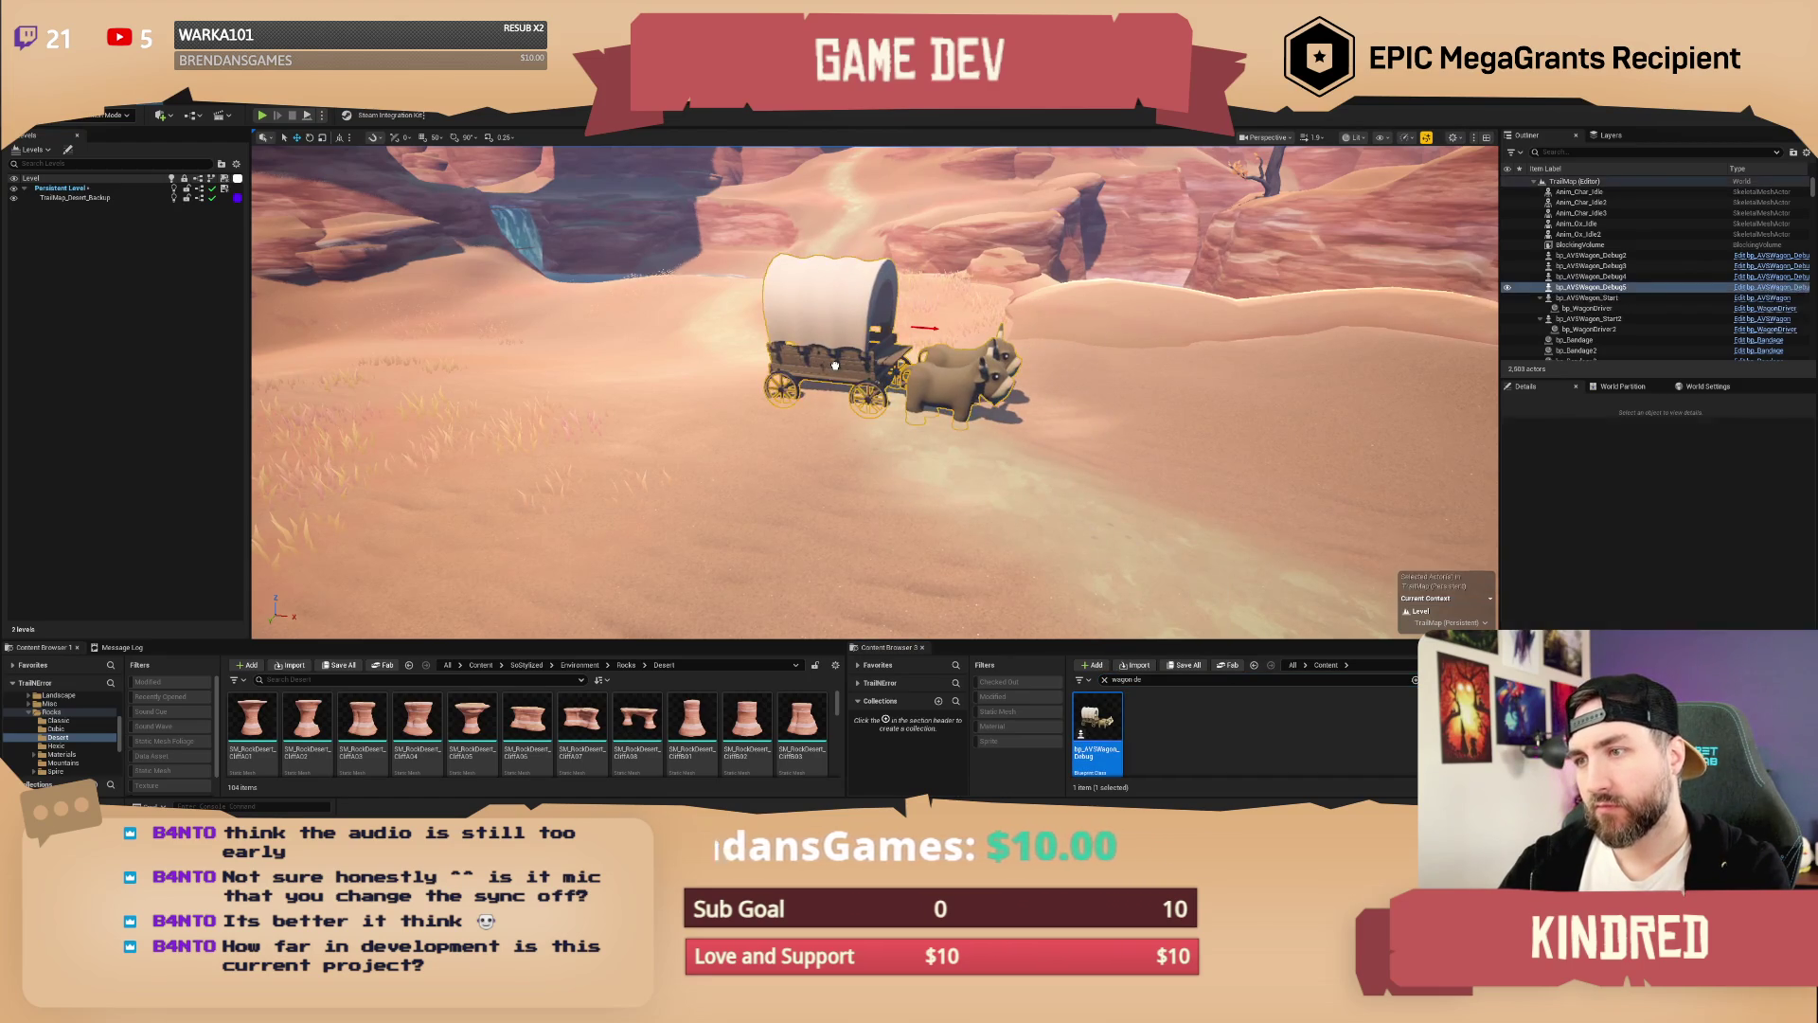
{"action": "key", "text": "End"}
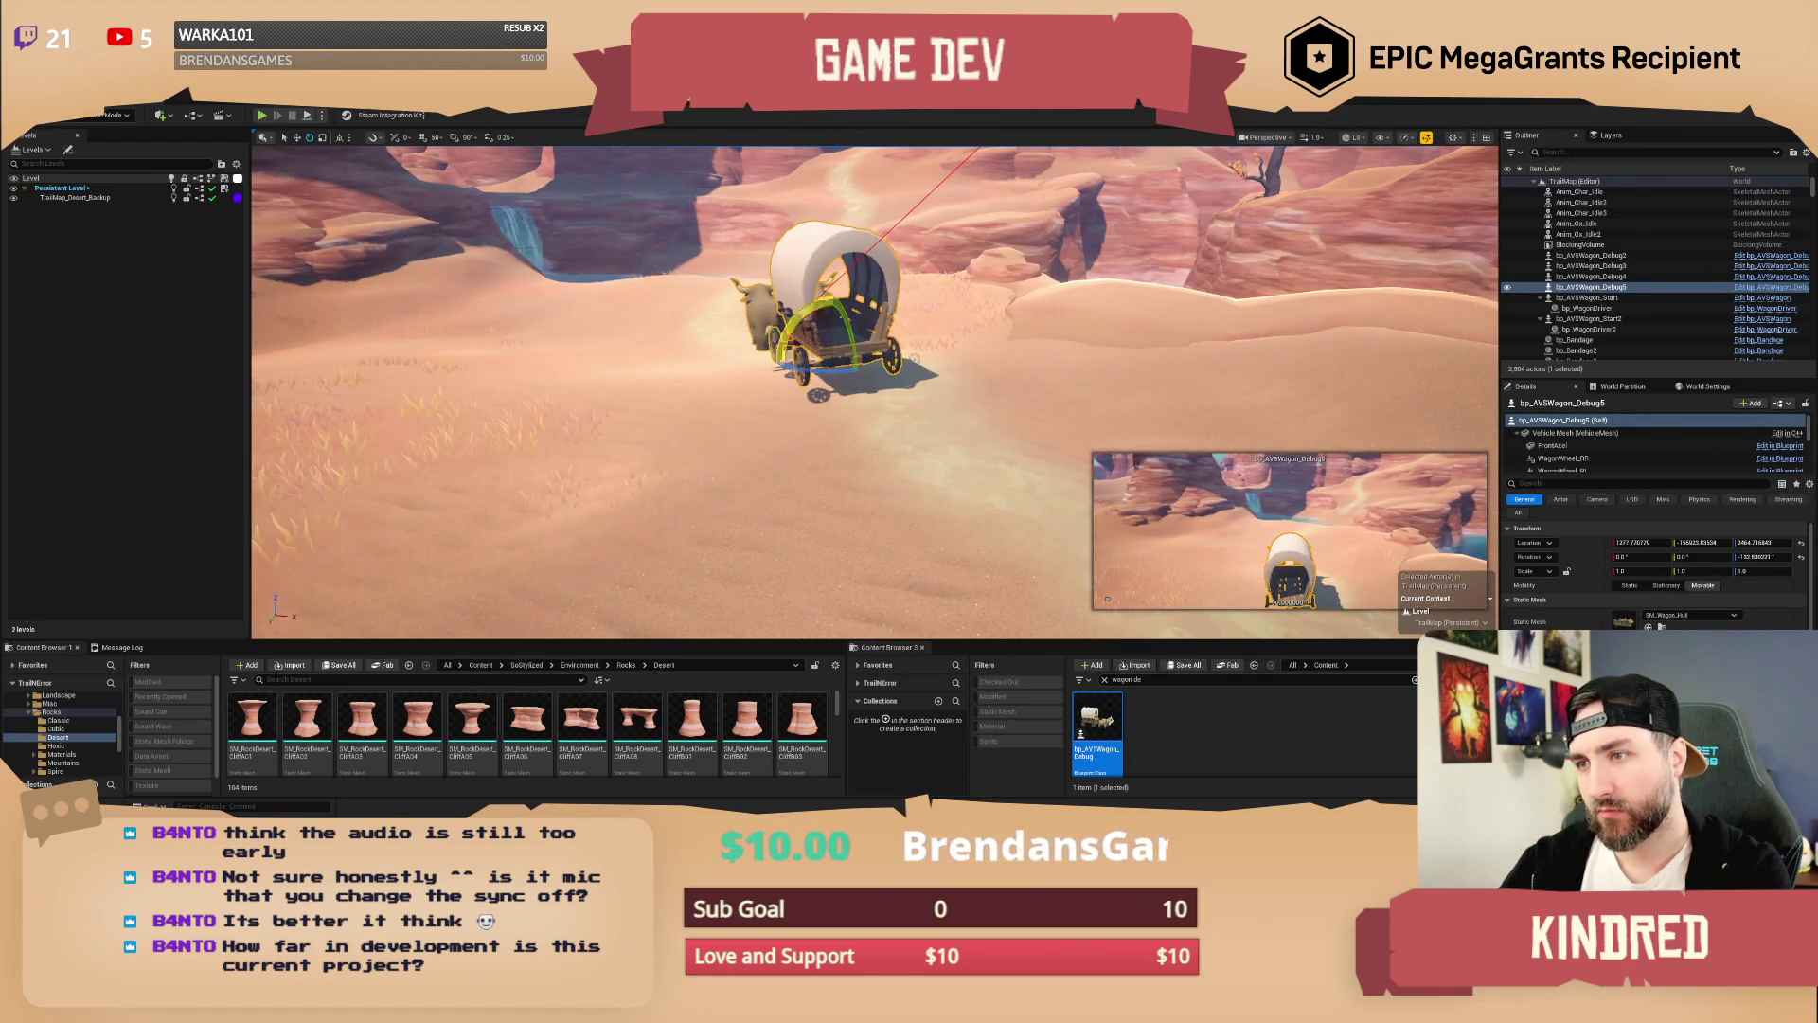
{"action": "key", "text": "e"}
{"action": "key", "text": "f"}
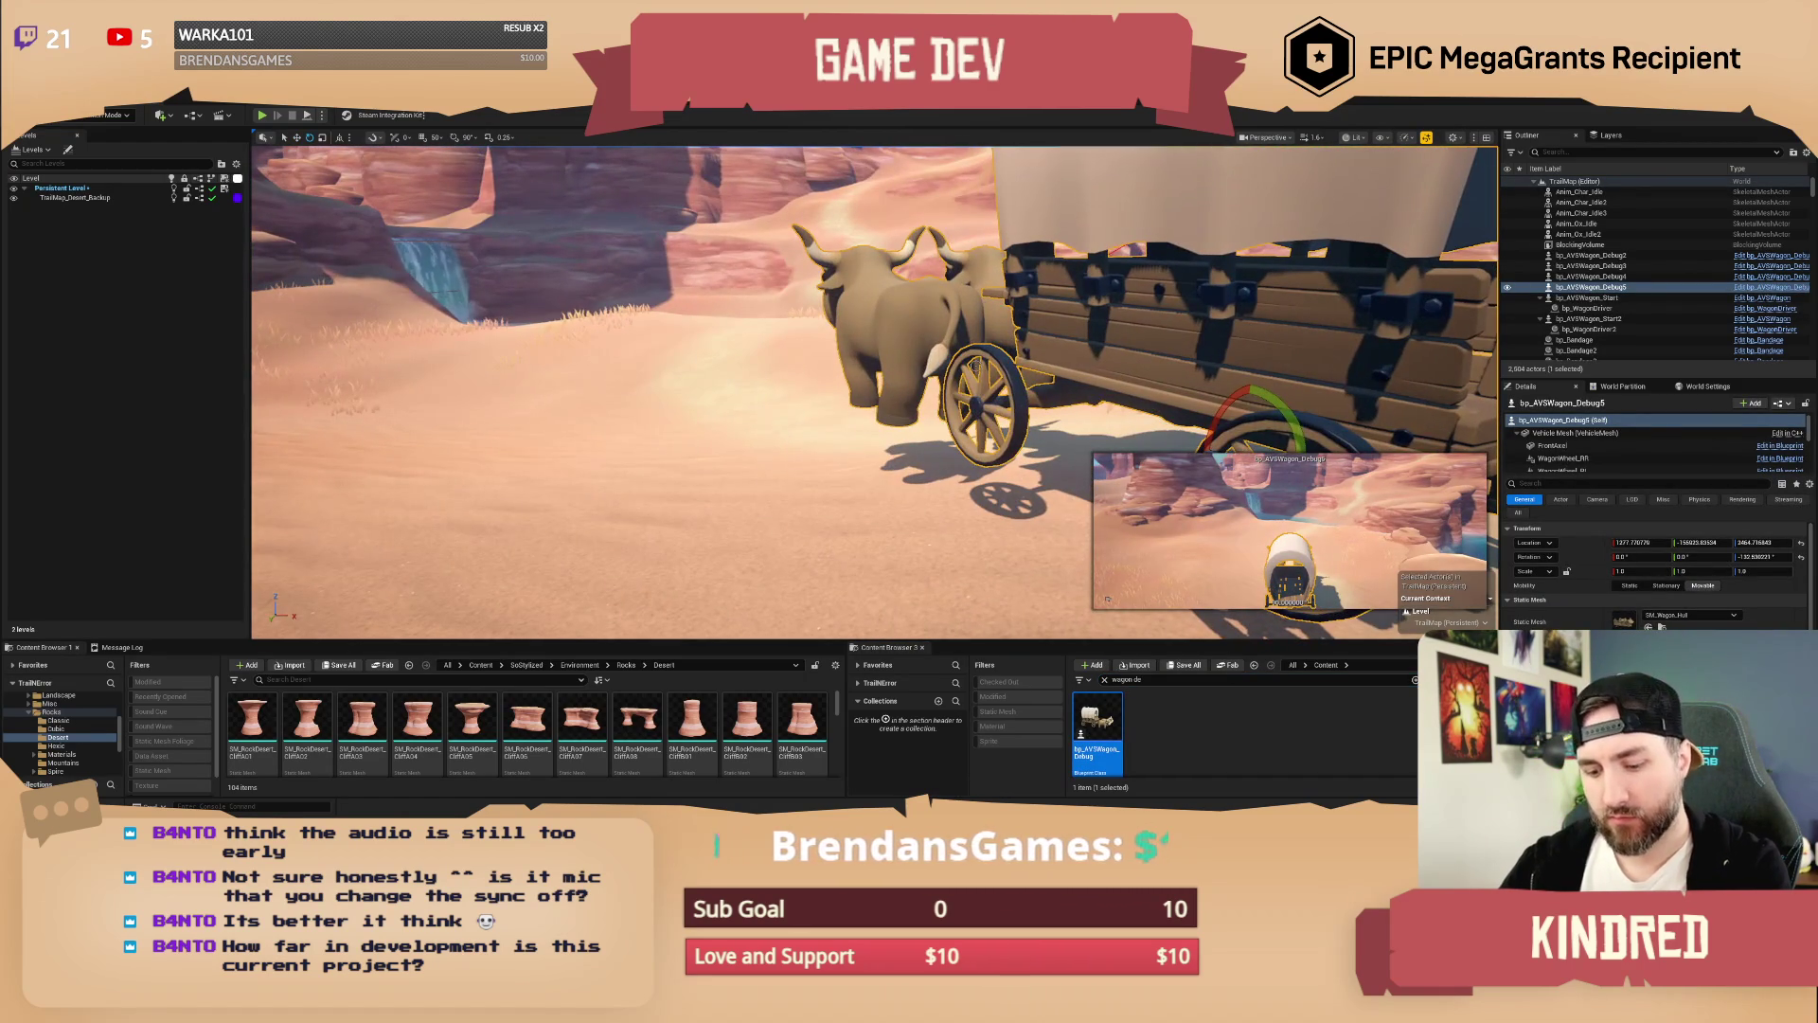
{"action": "key", "text": "ctrl+s"}
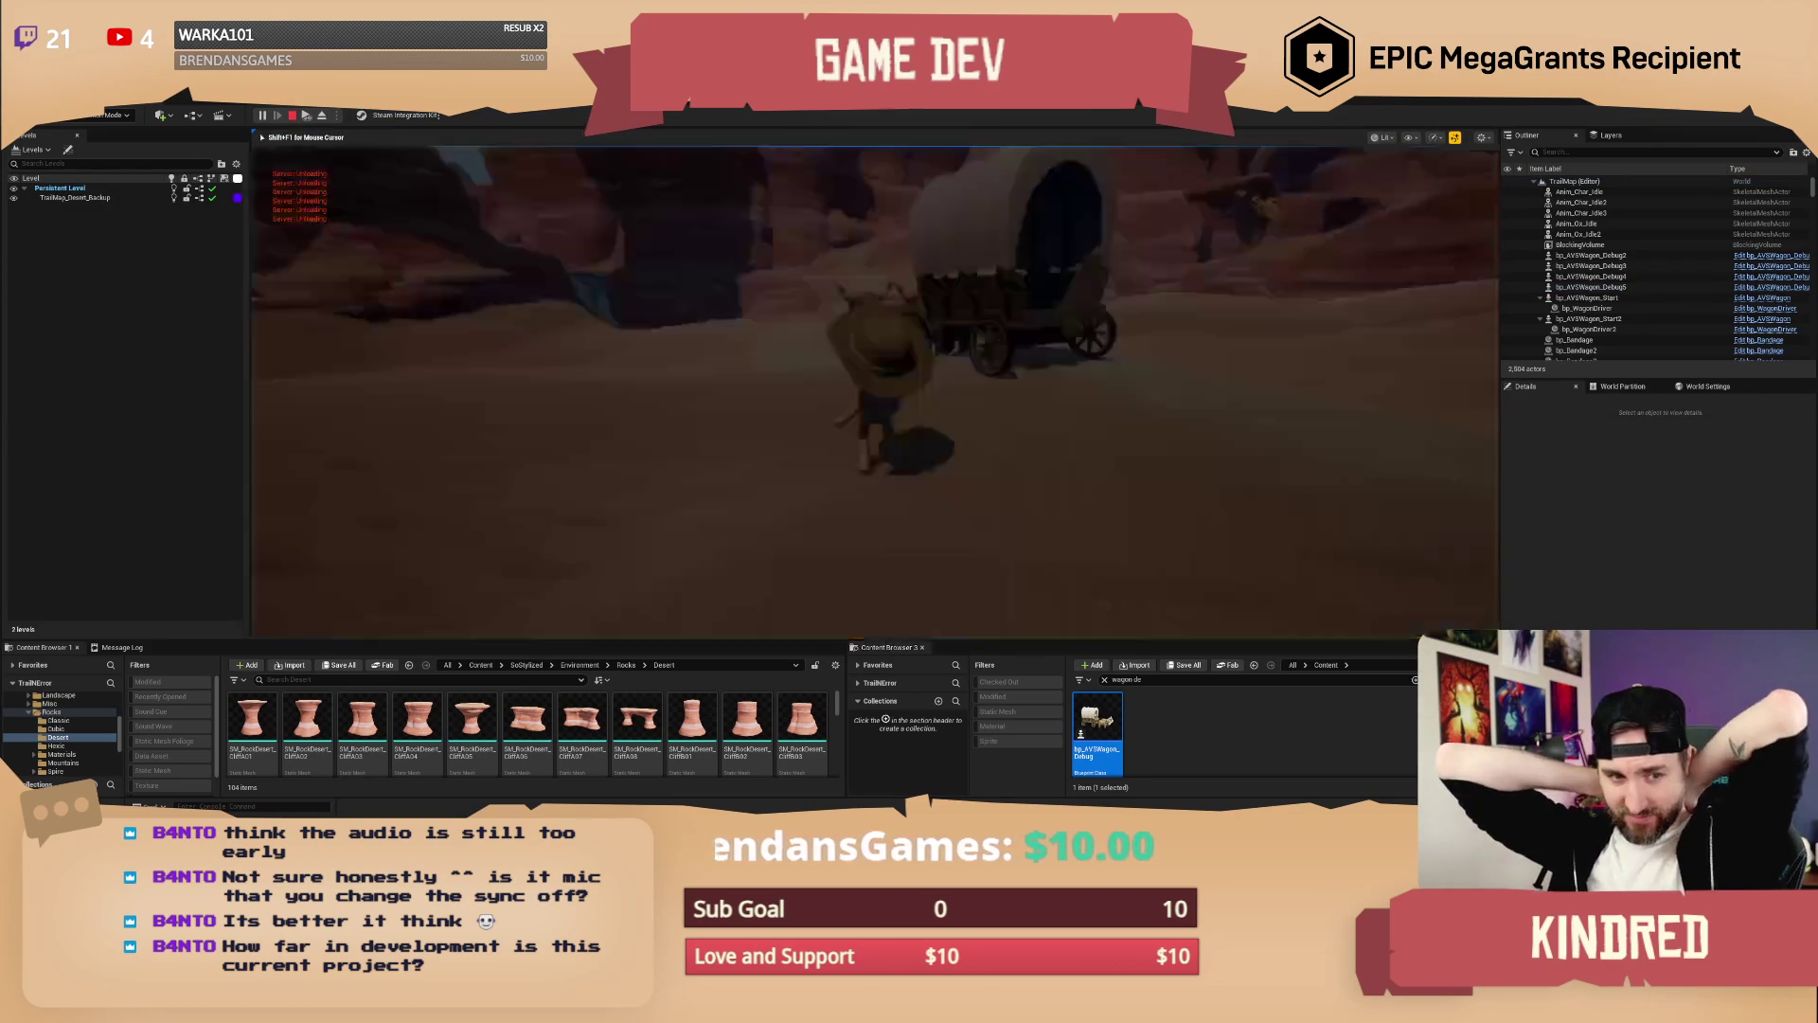
Step: Walk to the oxen, drive the wagon, end play, and focus bp_AVSWagon_Debug5 in the Outliner
{"action": "key", "text": "w"}
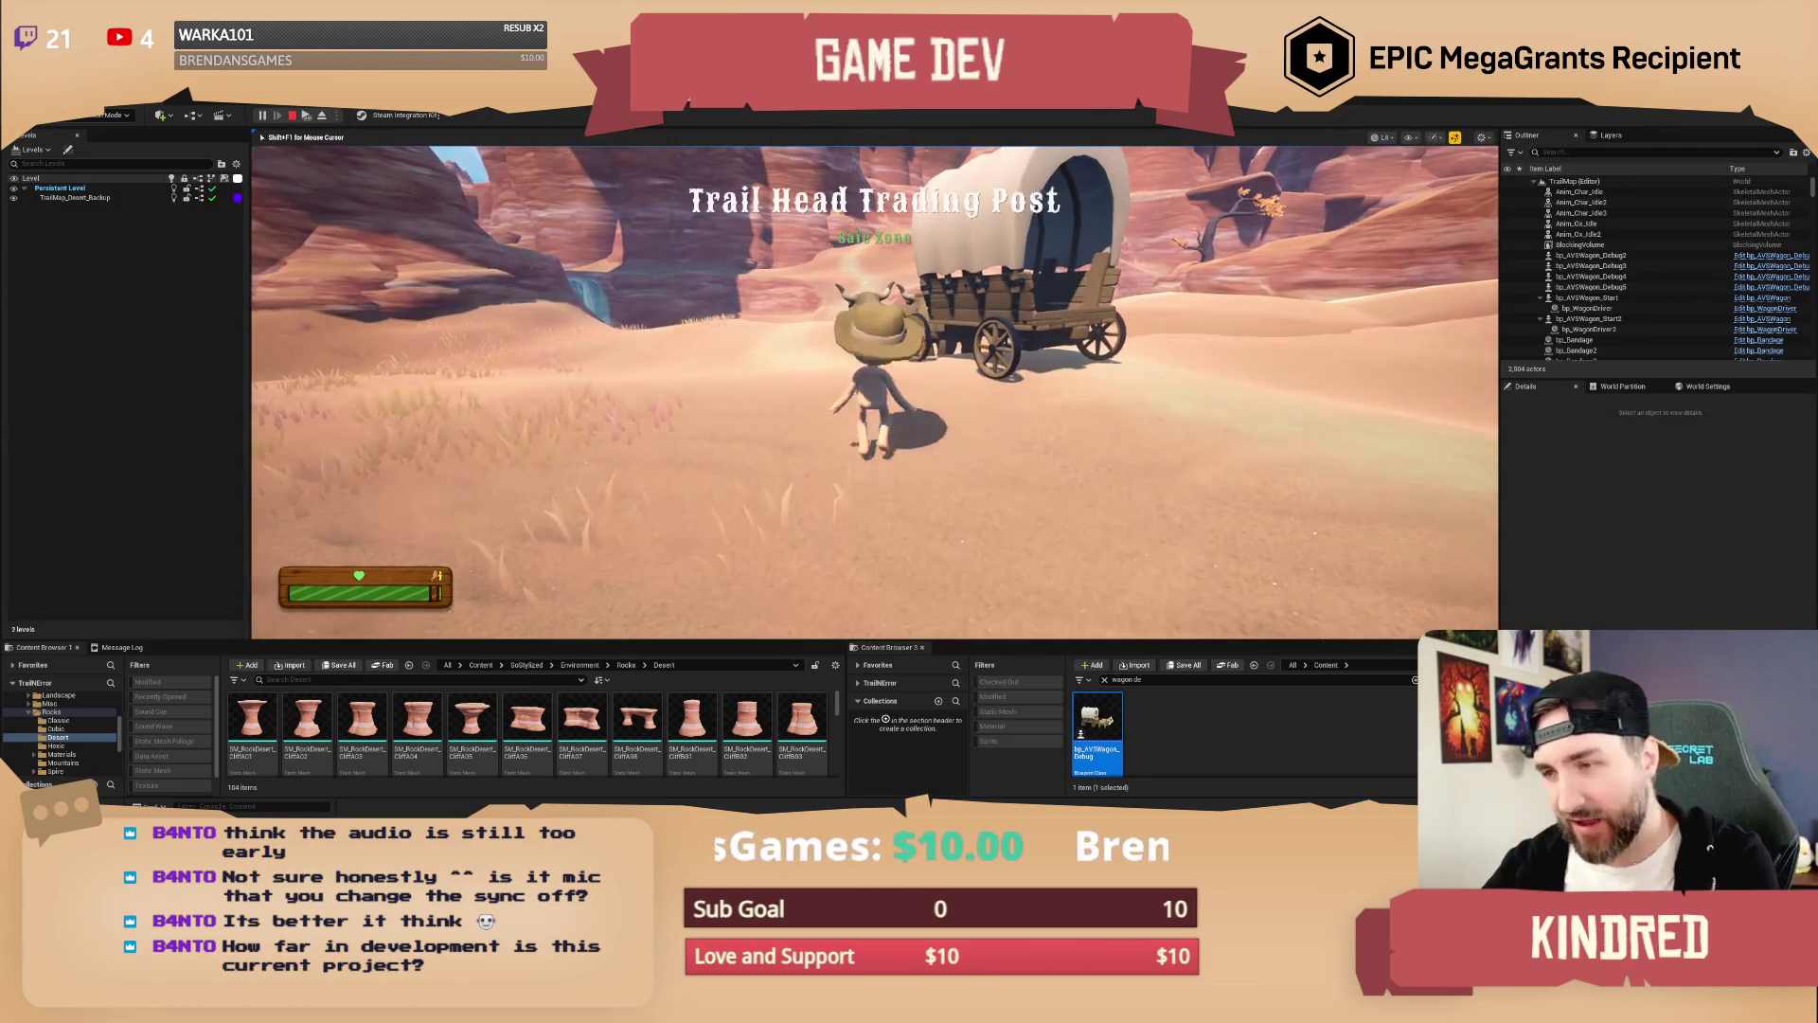
{"action": "key", "text": "e"}
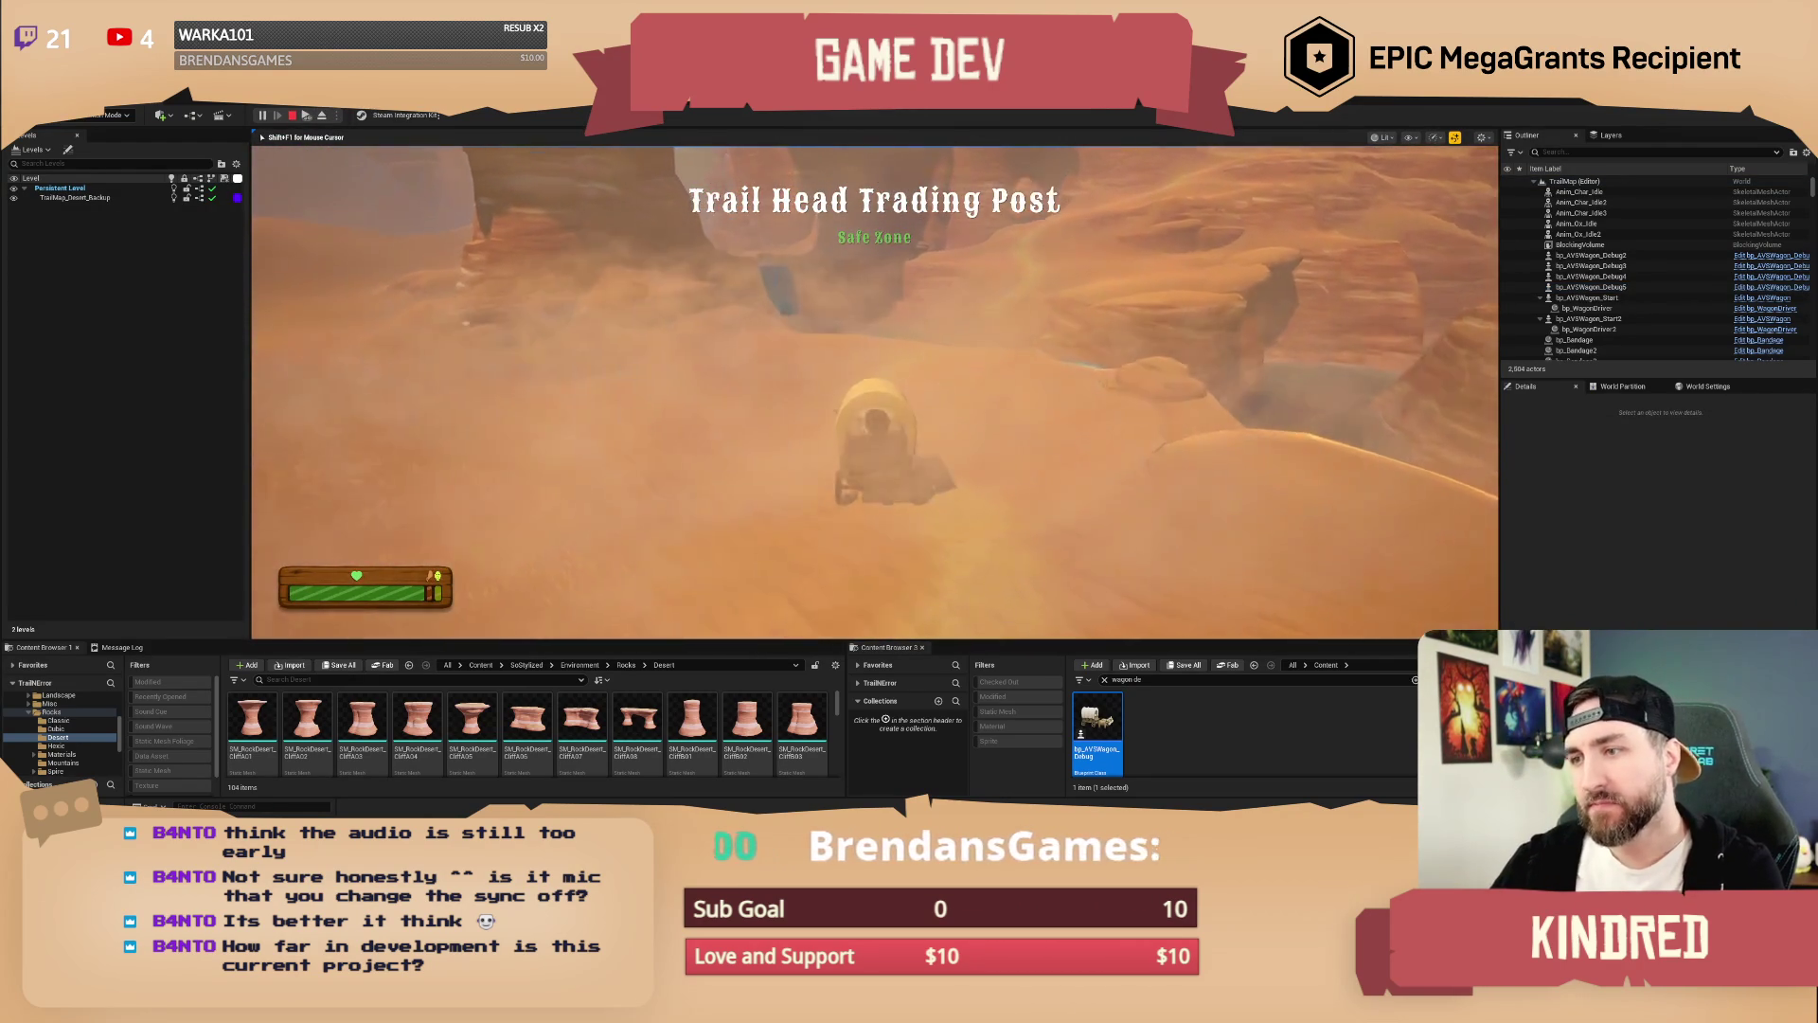
{"action": "key", "text": "Escape"}
{"action": "double_click", "coordinate": [1590, 286]}
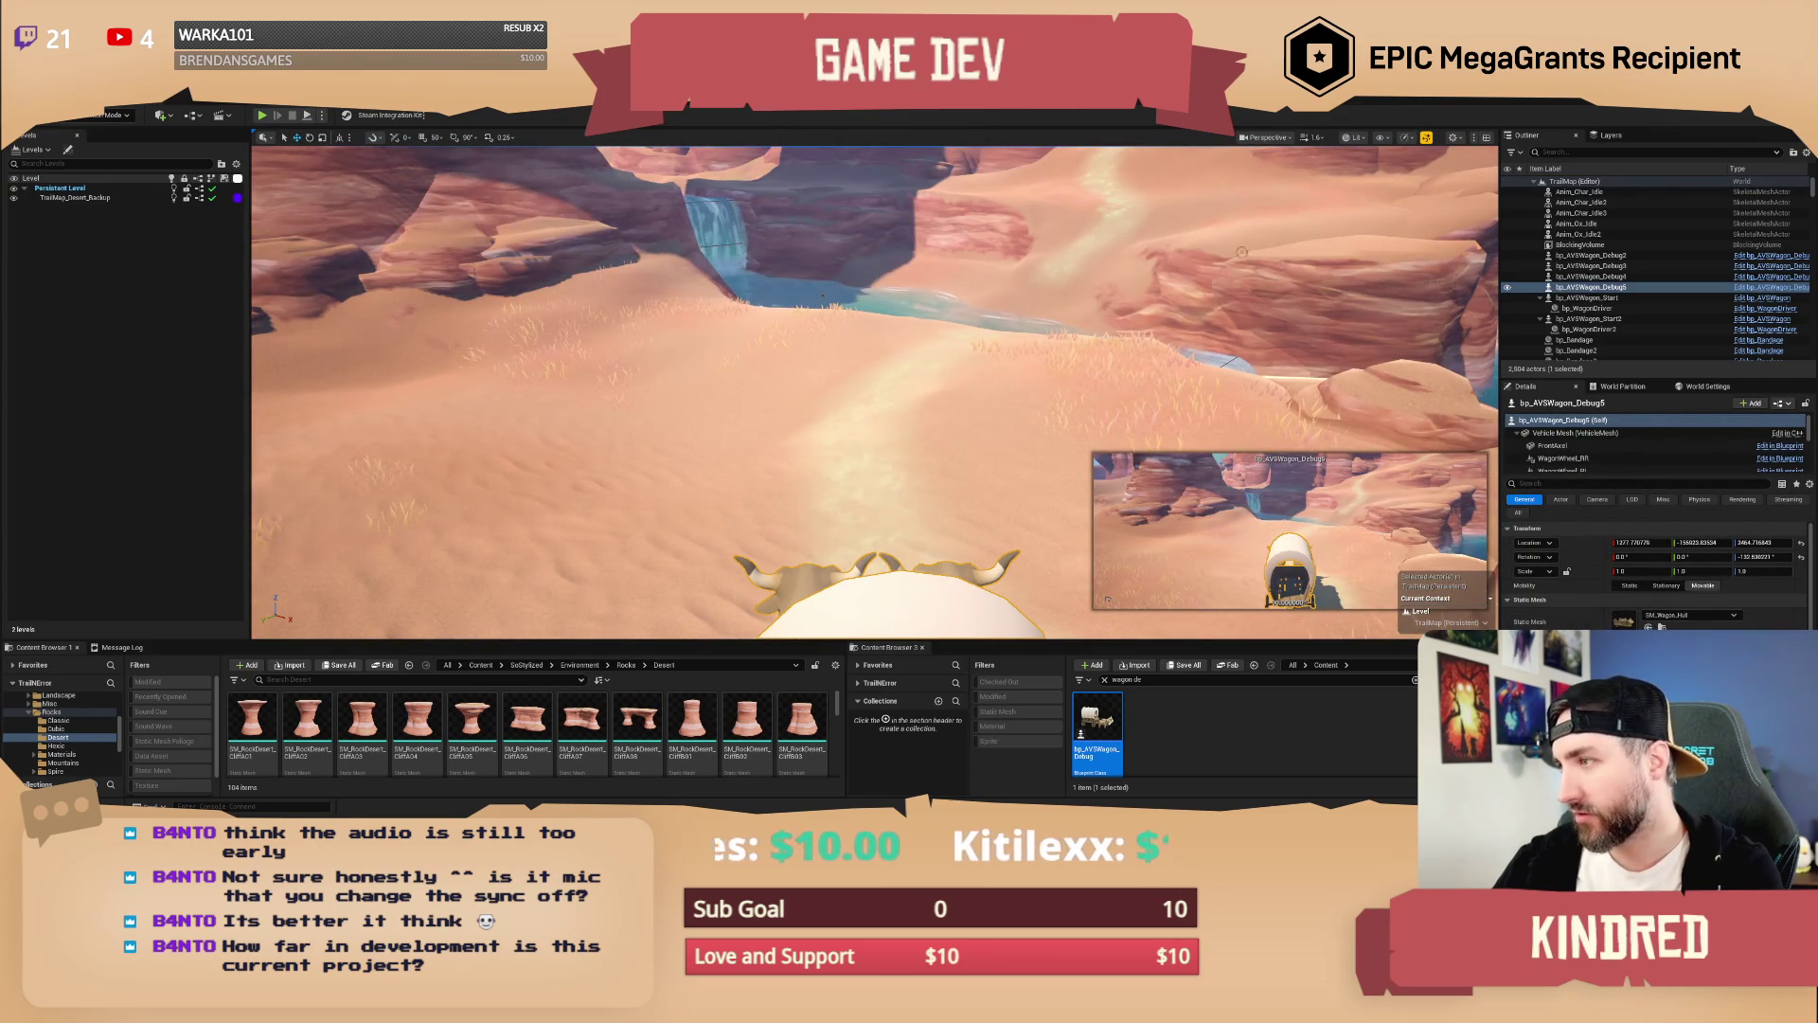
{"action": "key", "text": "ctrl+z"}
{"action": "scroll", "coordinate": [1657, 568], "scroll_direction": "down", "scroll_amount": 10}
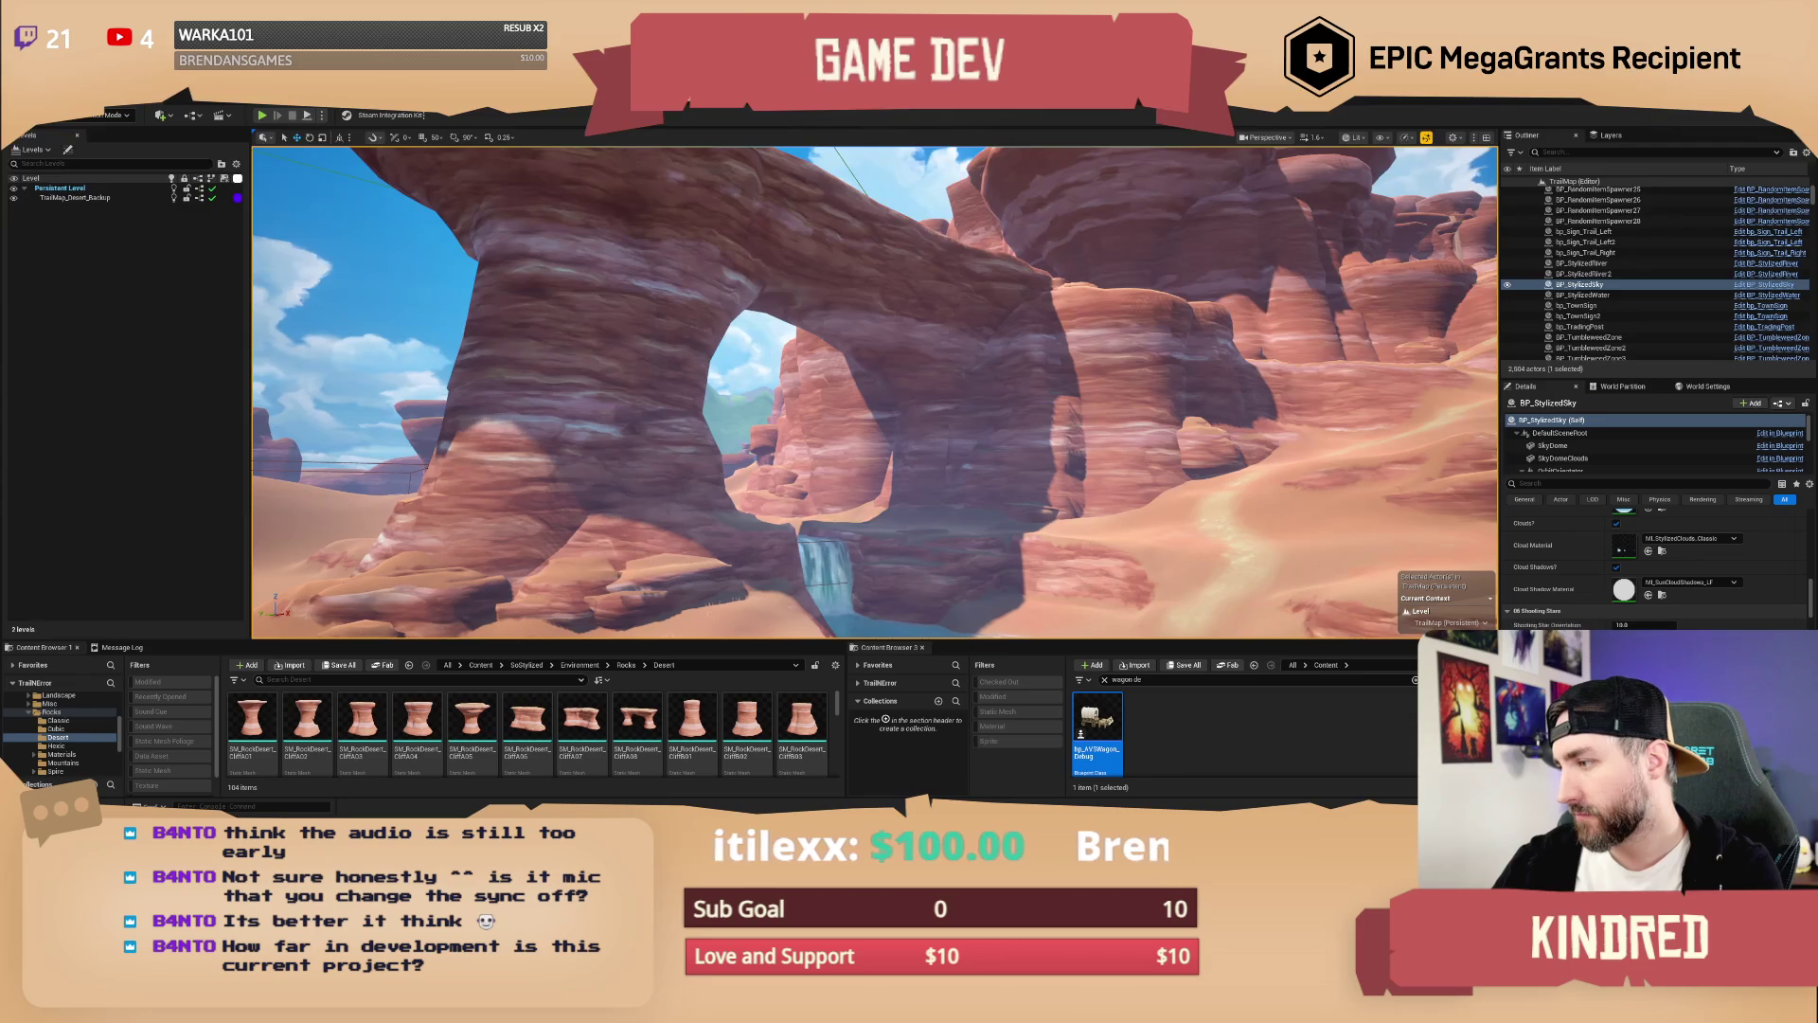
{"action": "key", "text": "f"}
{"action": "scroll", "coordinate": [875, 392], "scroll_direction": "up", "scroll_amount": 3}
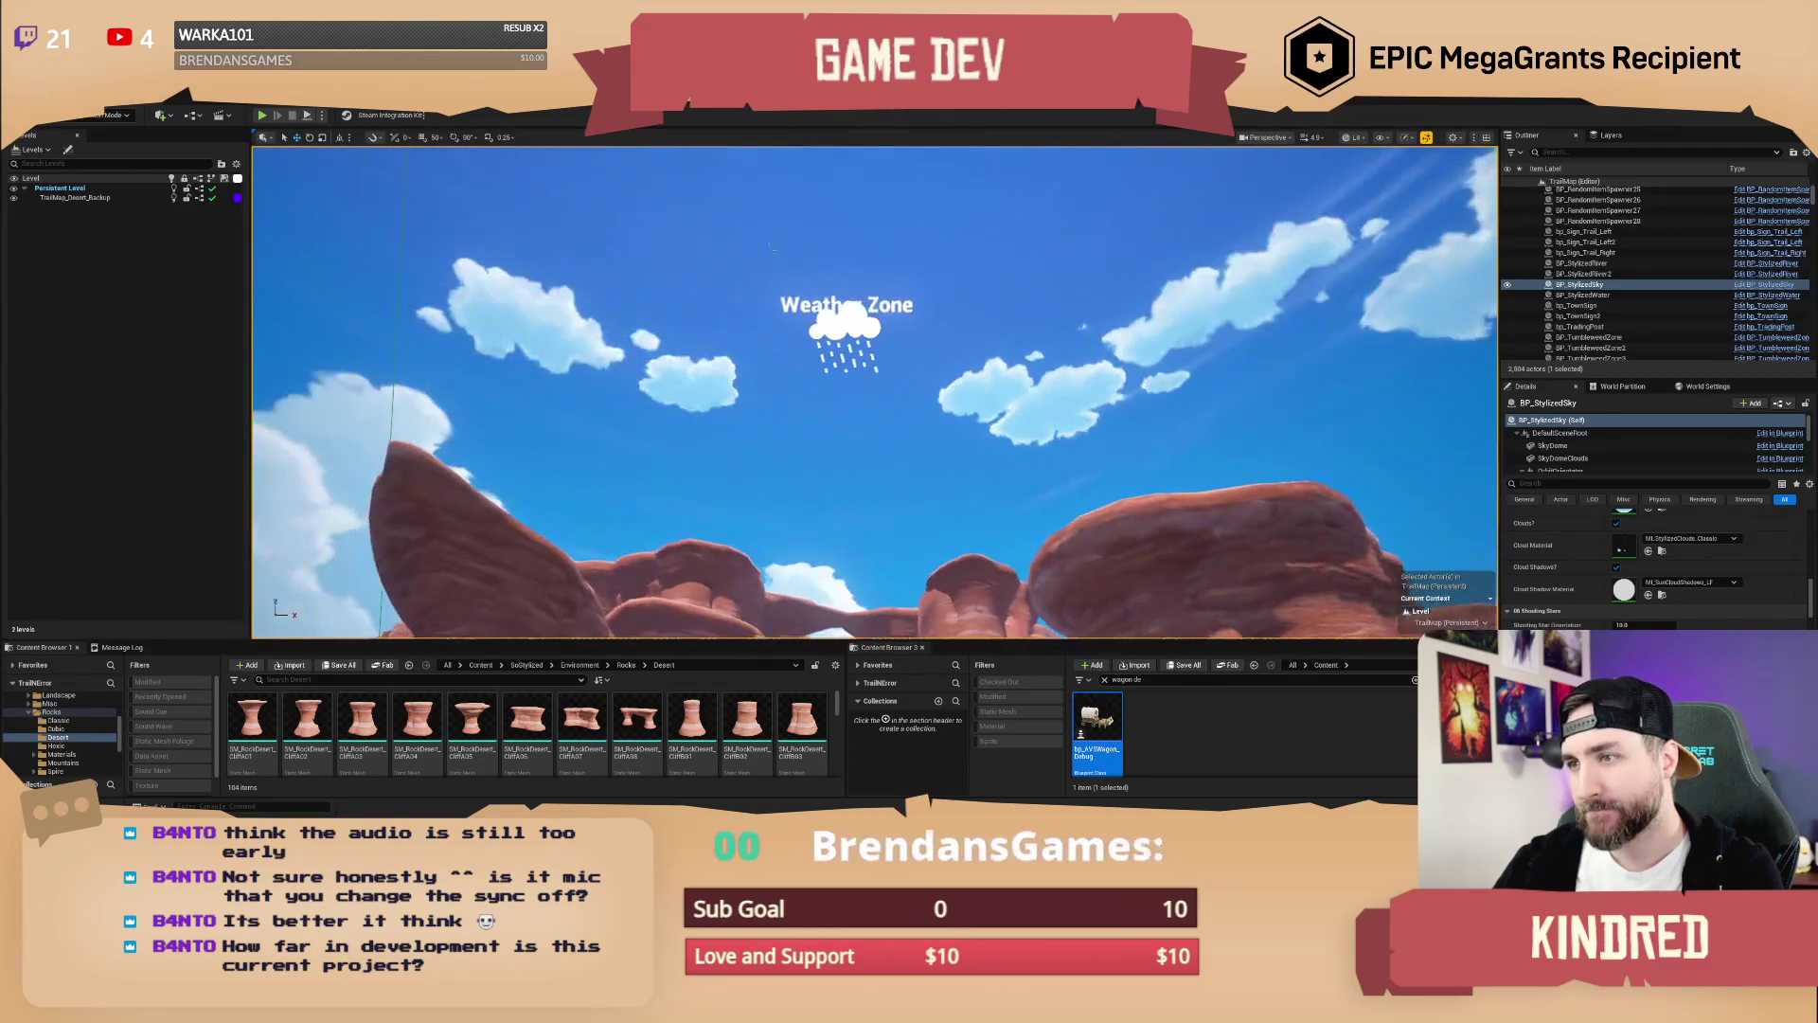
{"action": "left_click", "coordinate": [841, 327]}
{"action": "scroll", "coordinate": [1710, 615], "scroll_direction": "up", "scroll_amount": 5}
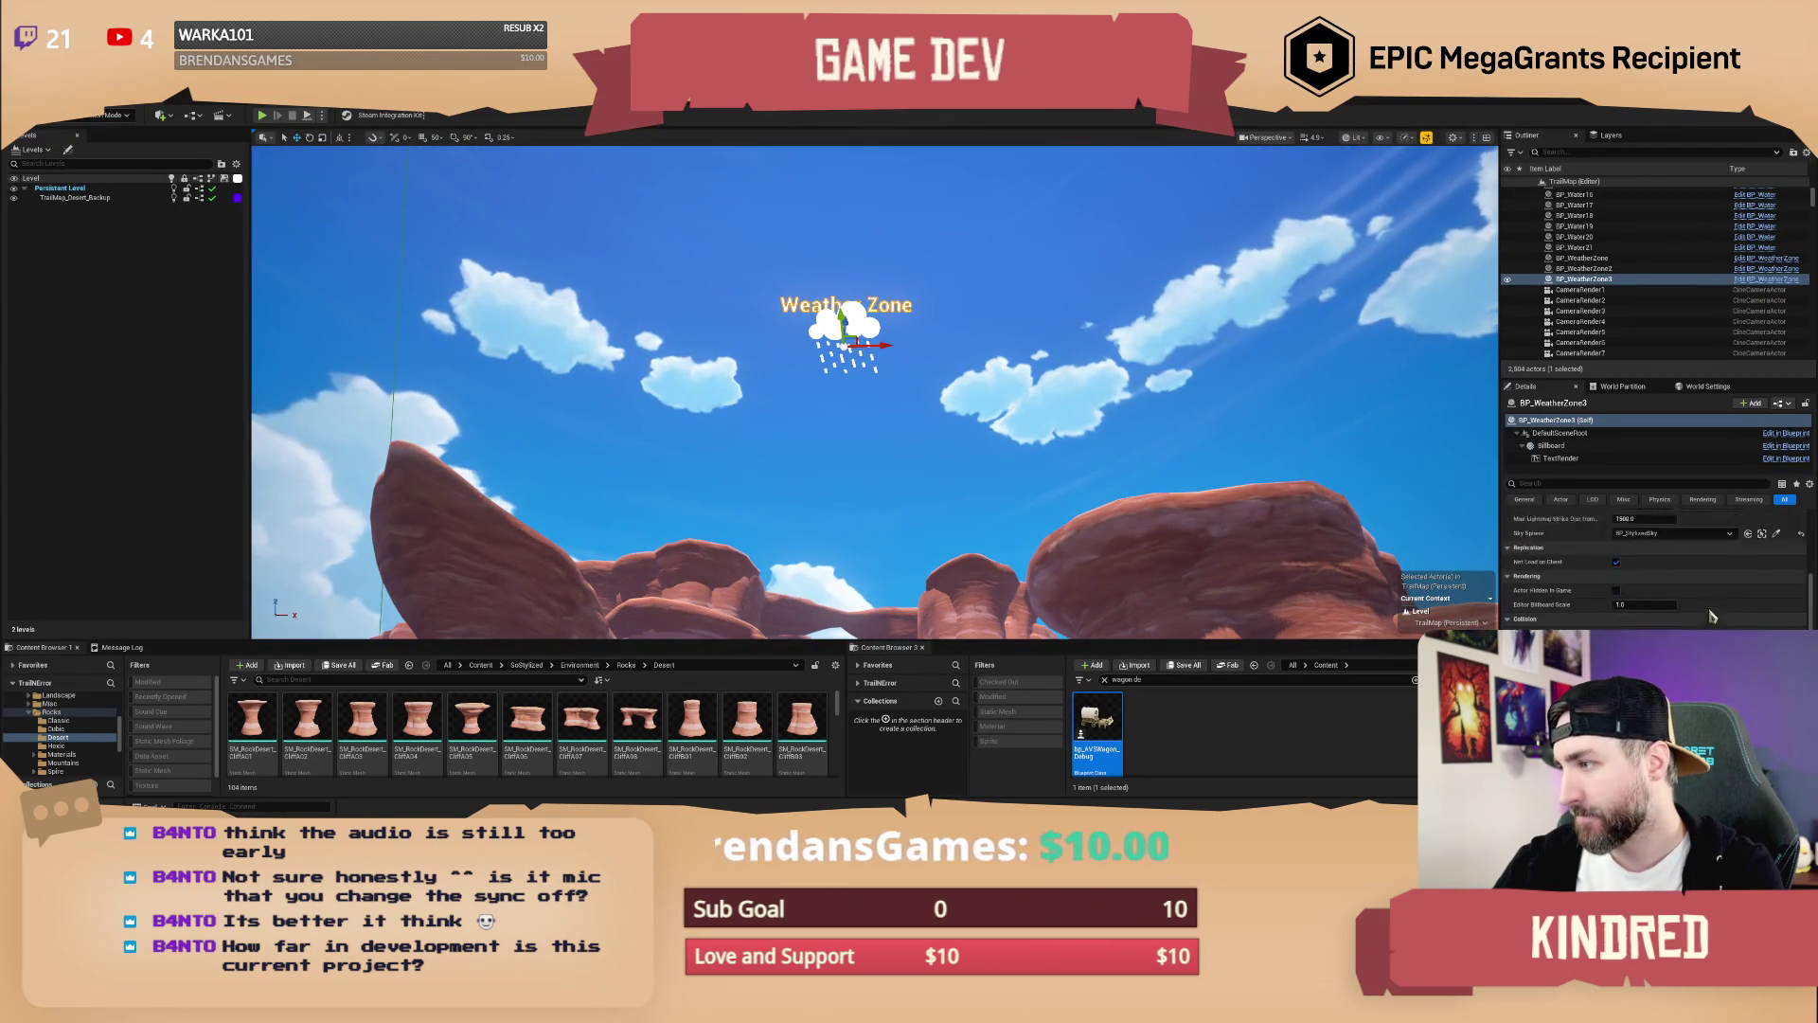
{"action": "left_click", "coordinate": [1704, 623]}
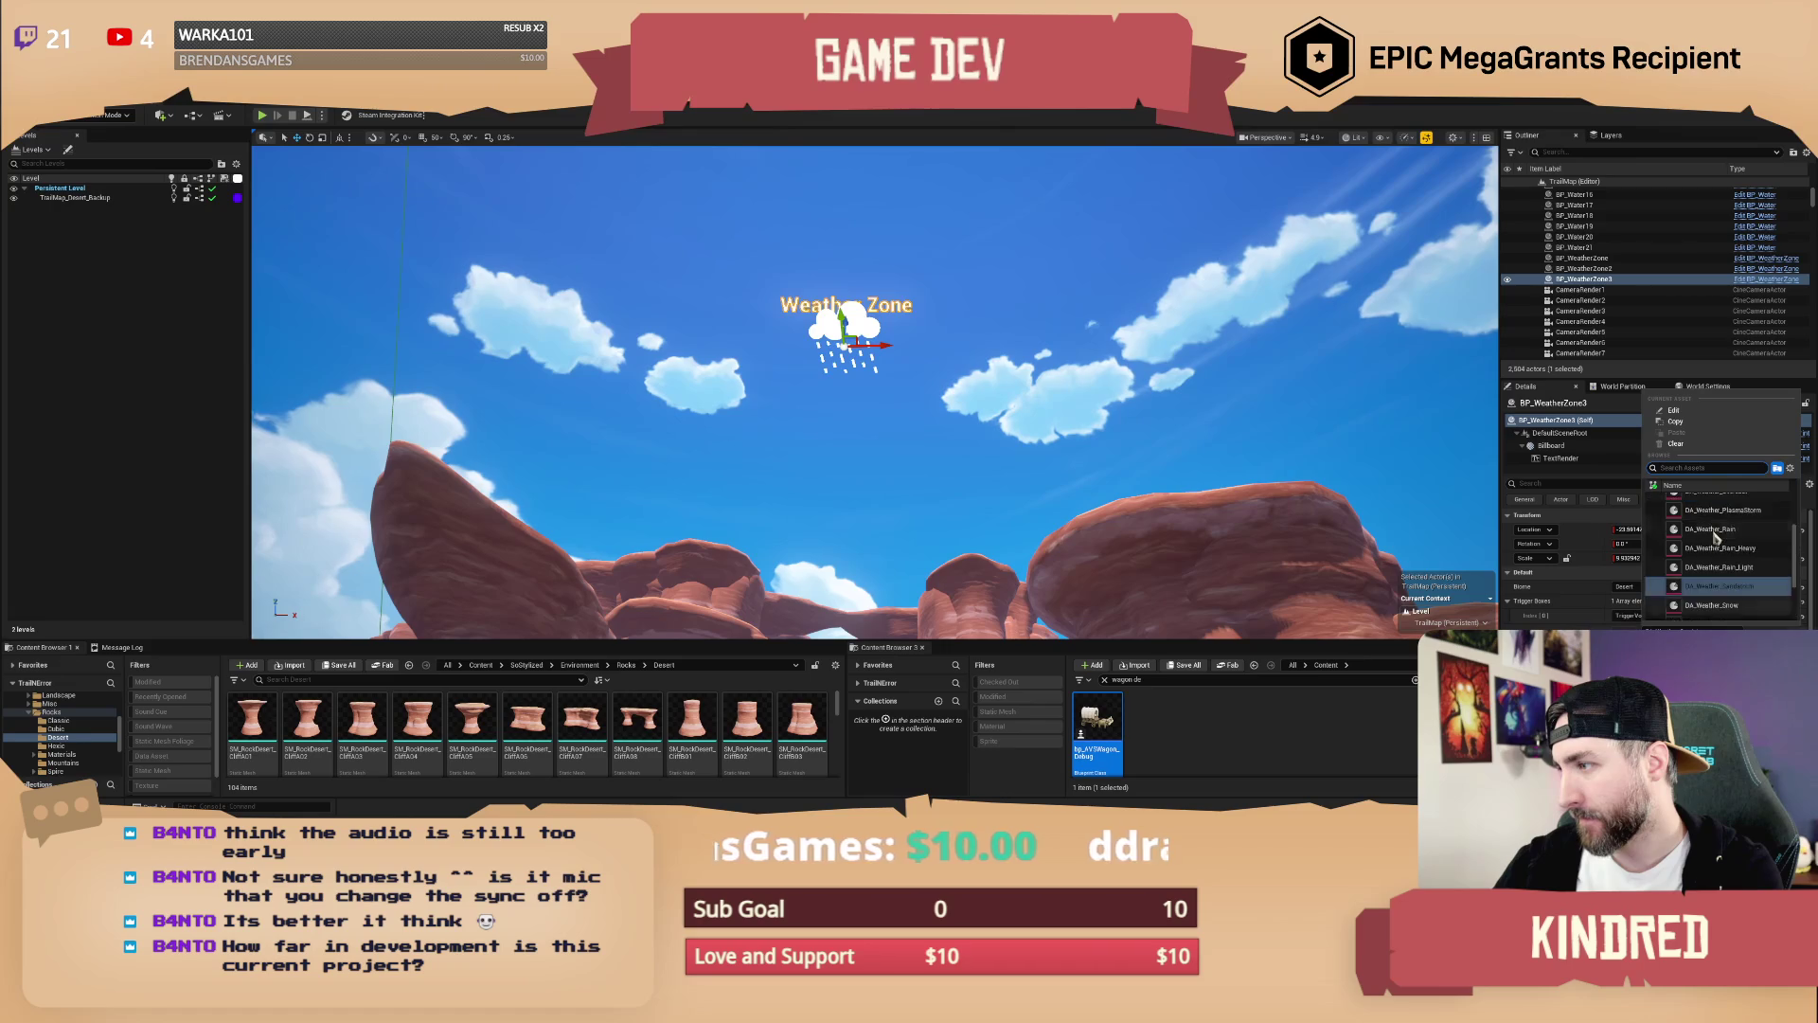
{"action": "left_click_drag", "start_coordinate": [1075, 399], "coordinate": [1074, 454]}
{"action": "key", "text": "w"}
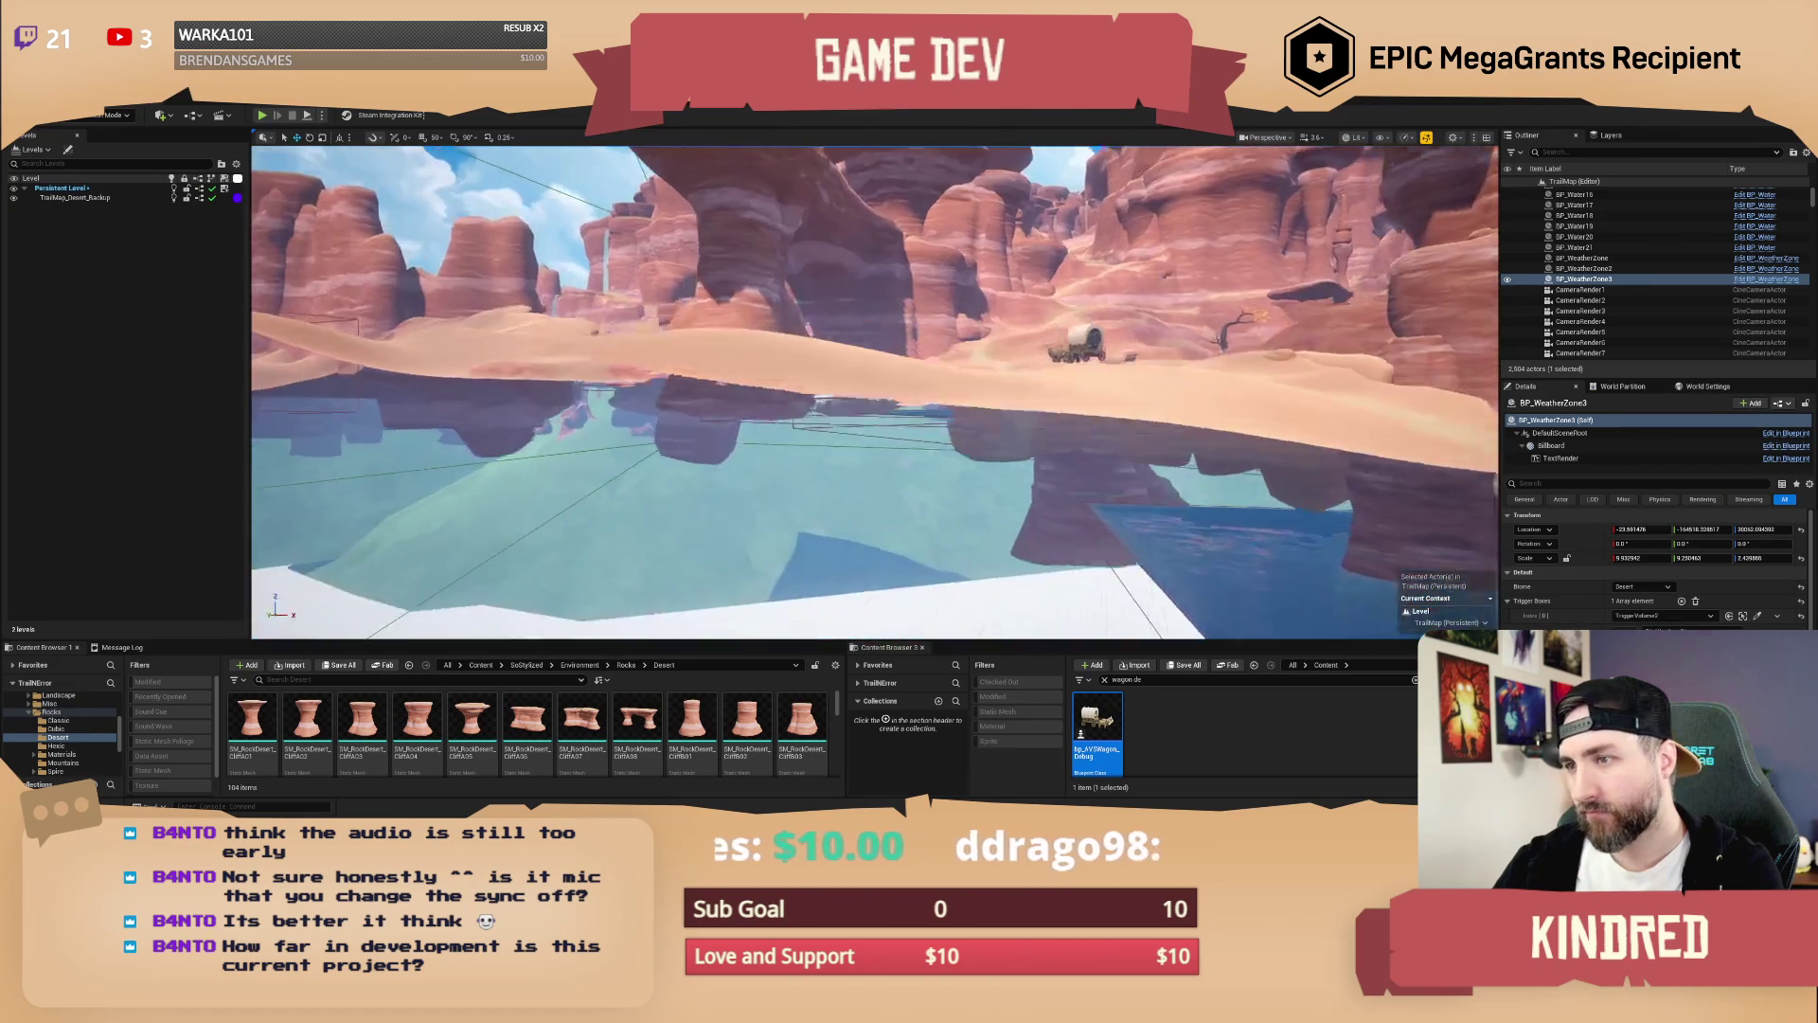
Step: Move the camera closer to the wagon and oxen, then start Play In Editor with Alt+P
{"action": "key", "text": "w"}
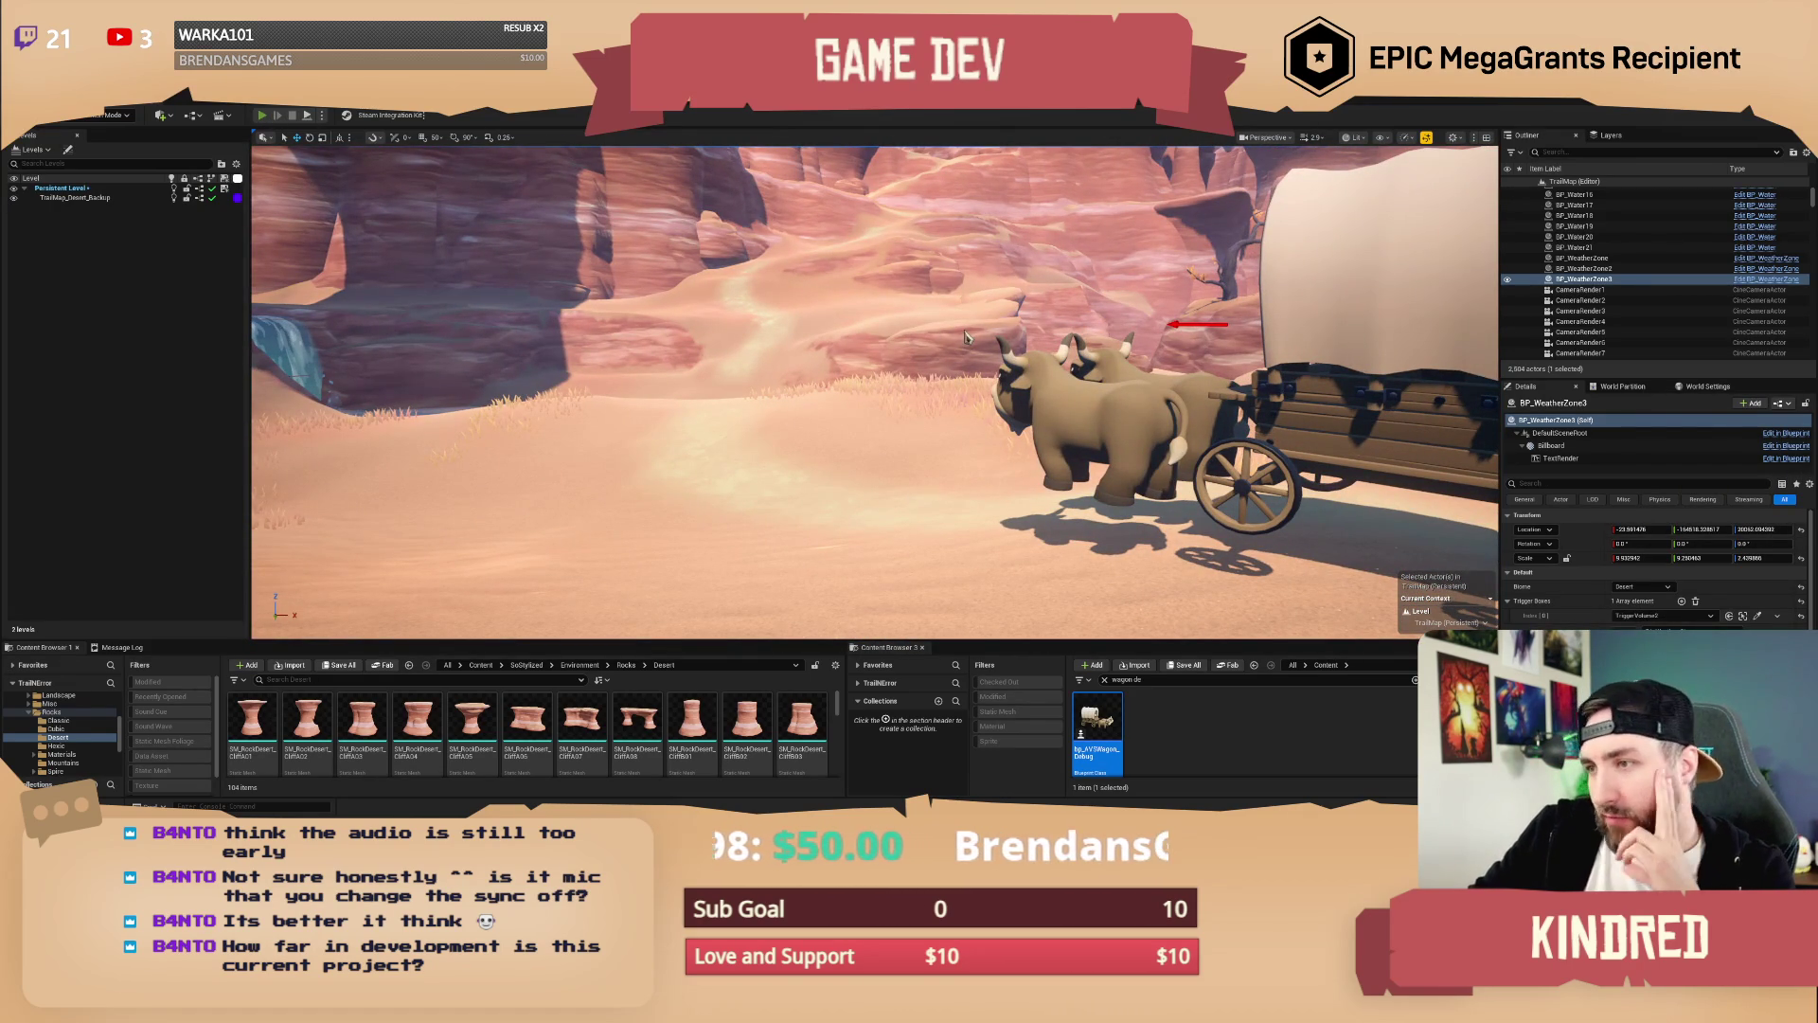
{"action": "key", "text": "alt+p"}
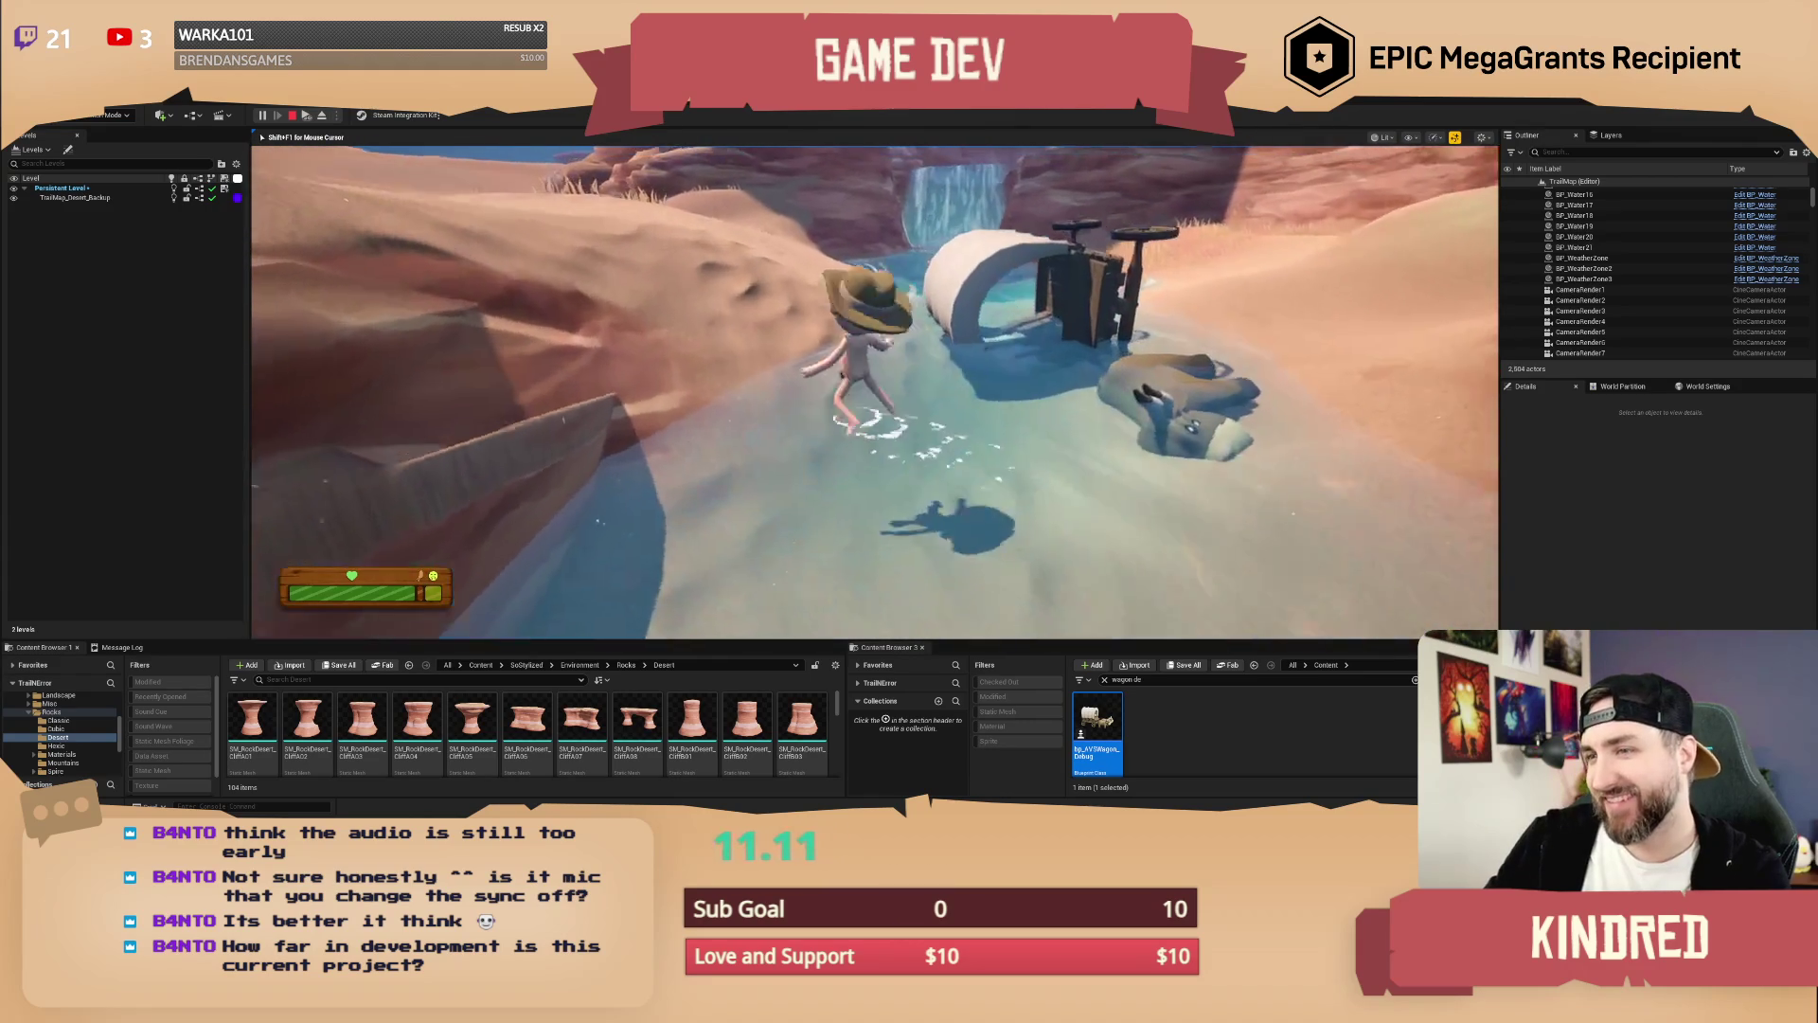
Step: Stop the current play test and start a fresh Play In Editor session
{"action": "key", "text": "Escape"}
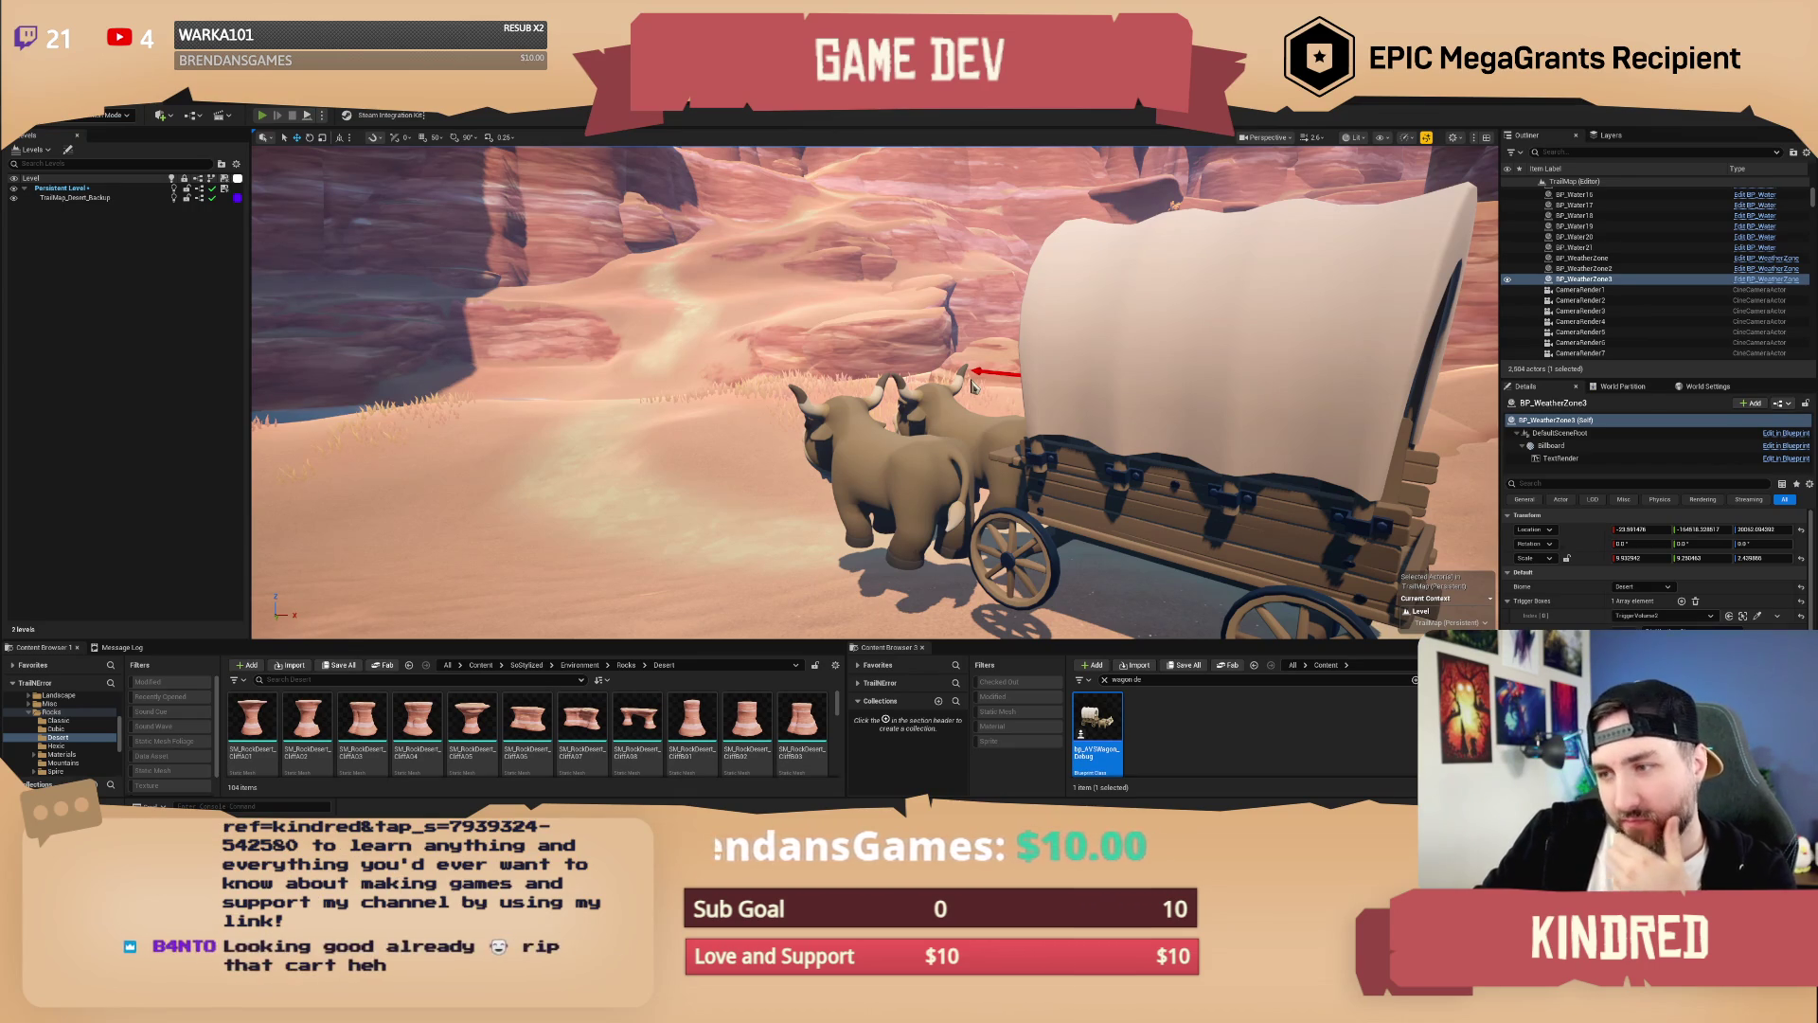
{"action": "key", "text": "alt+p"}
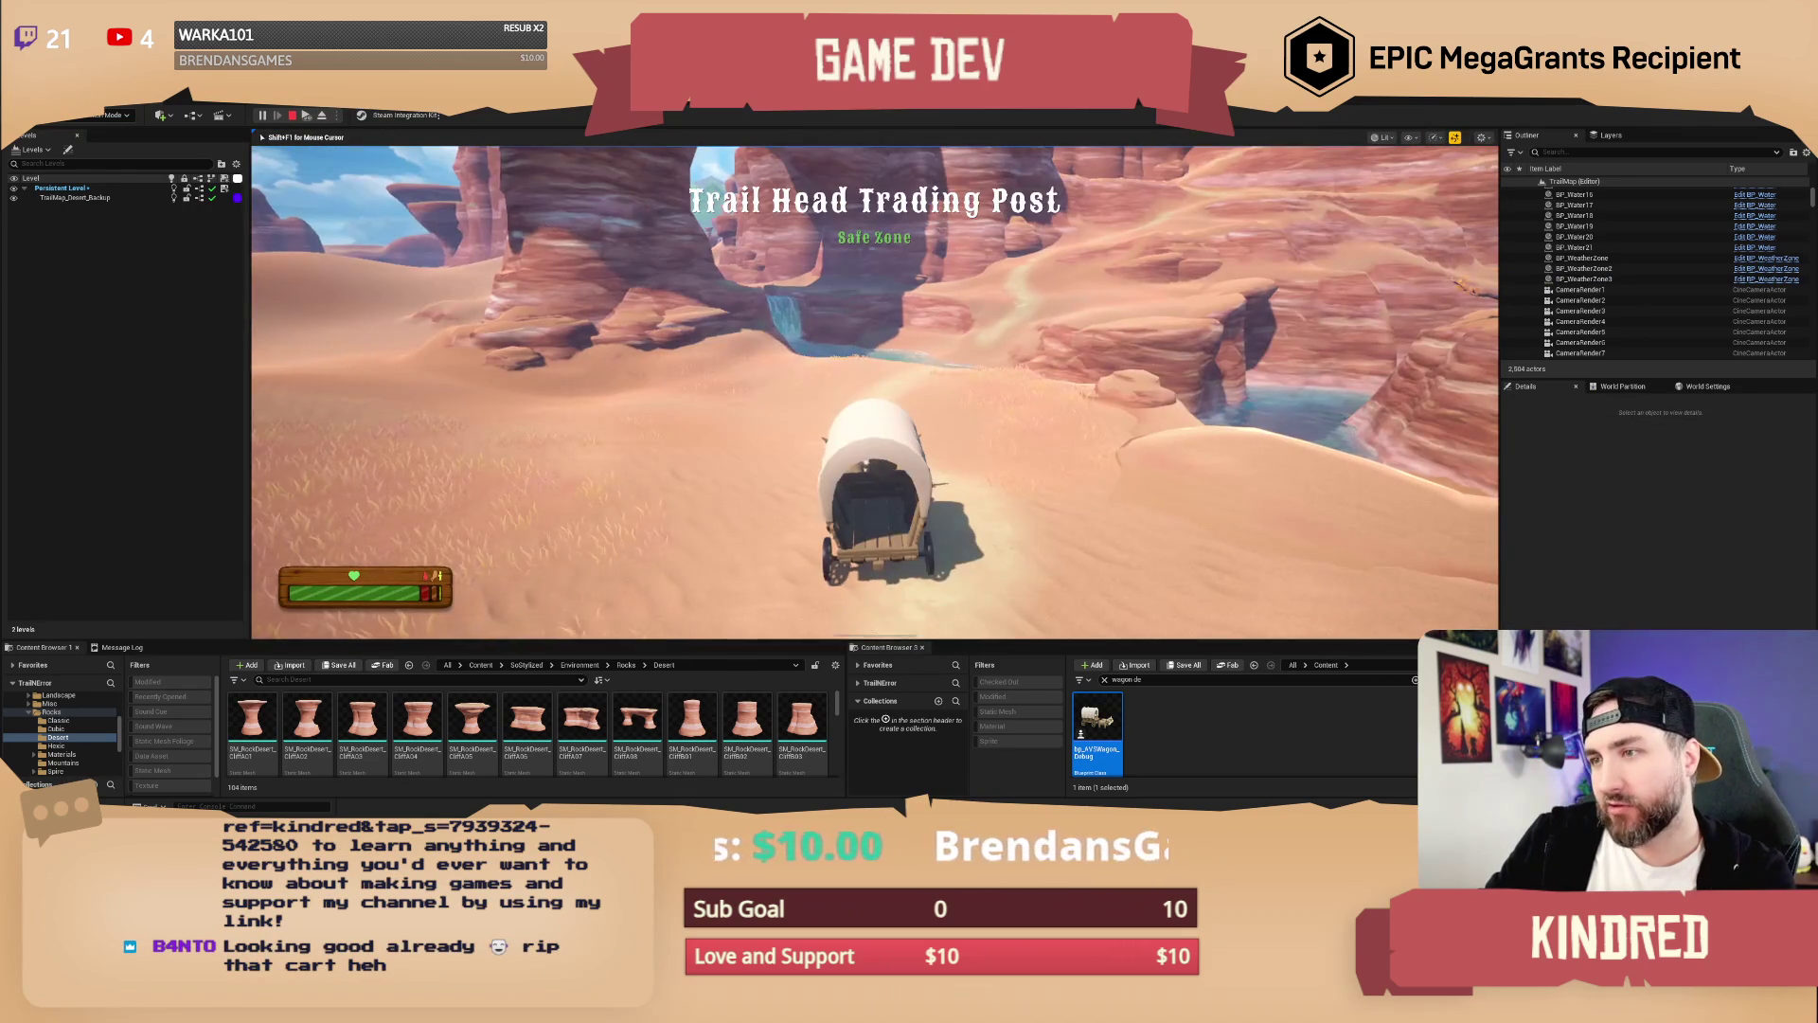
Step: Drive the wagon forward across the sand, past the water, and deeper into the canyon
{"action": "key", "text": "w"}
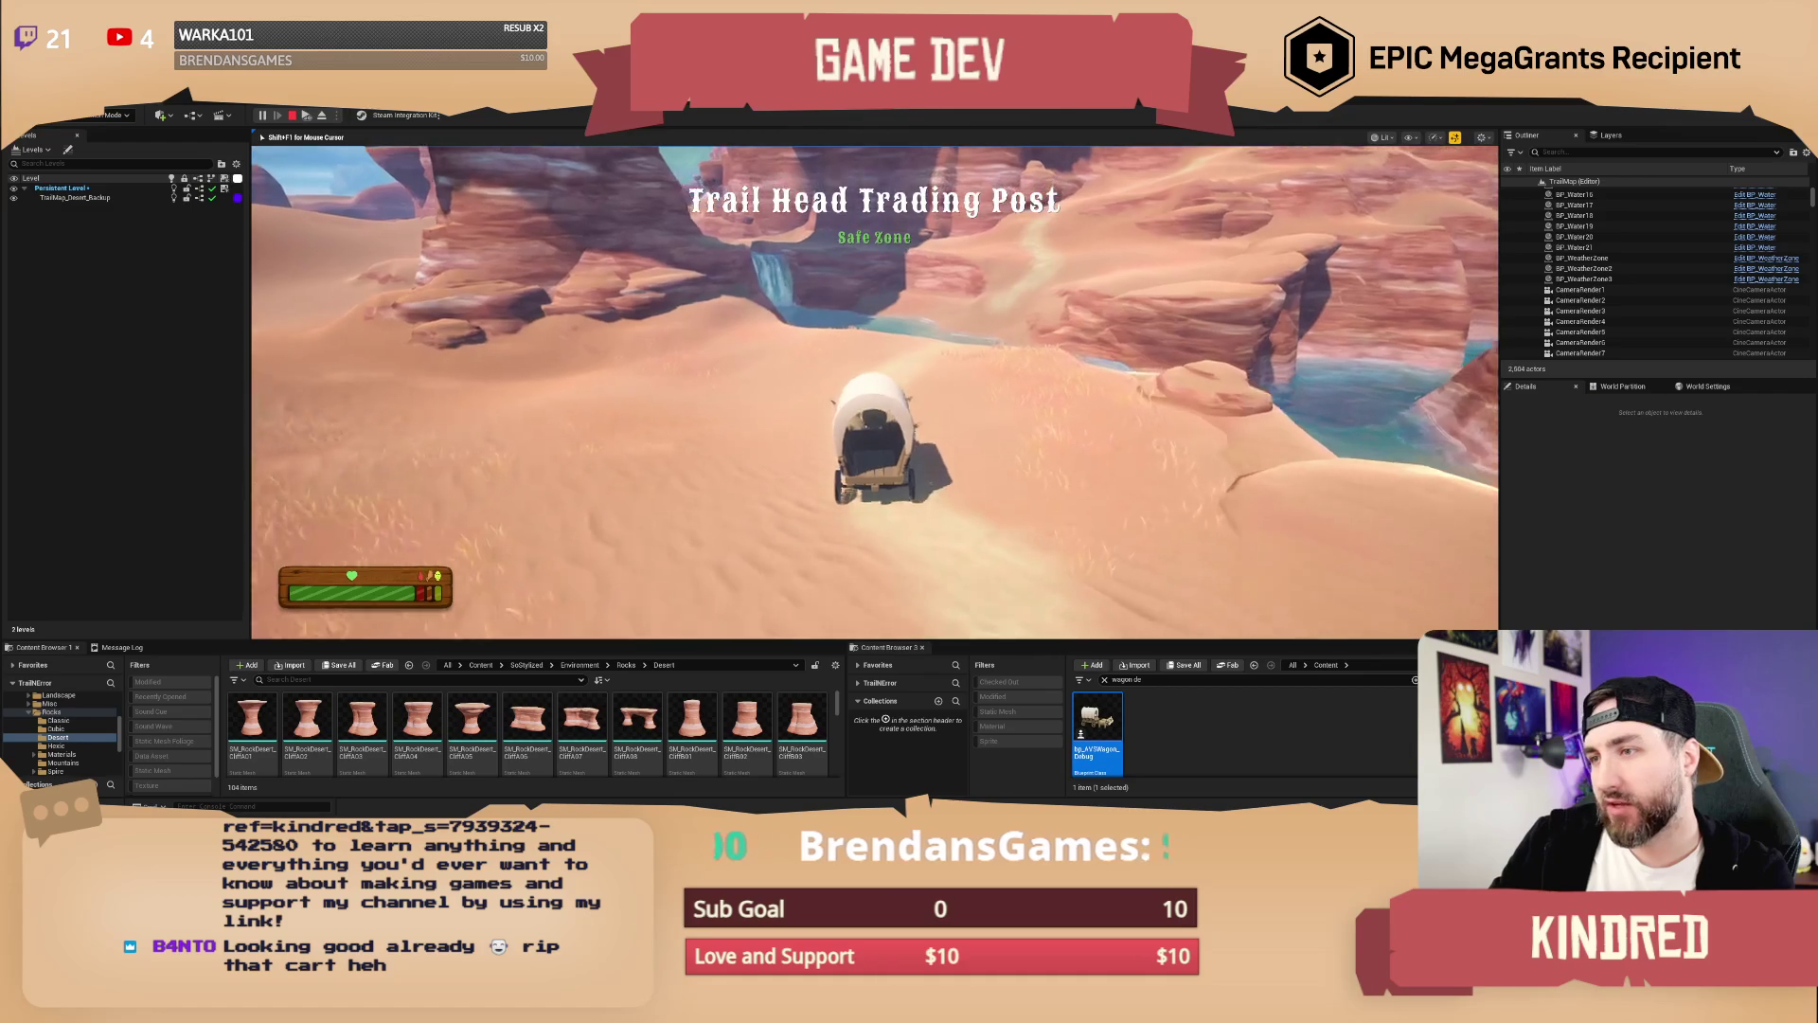
{"action": "key", "text": "w"}
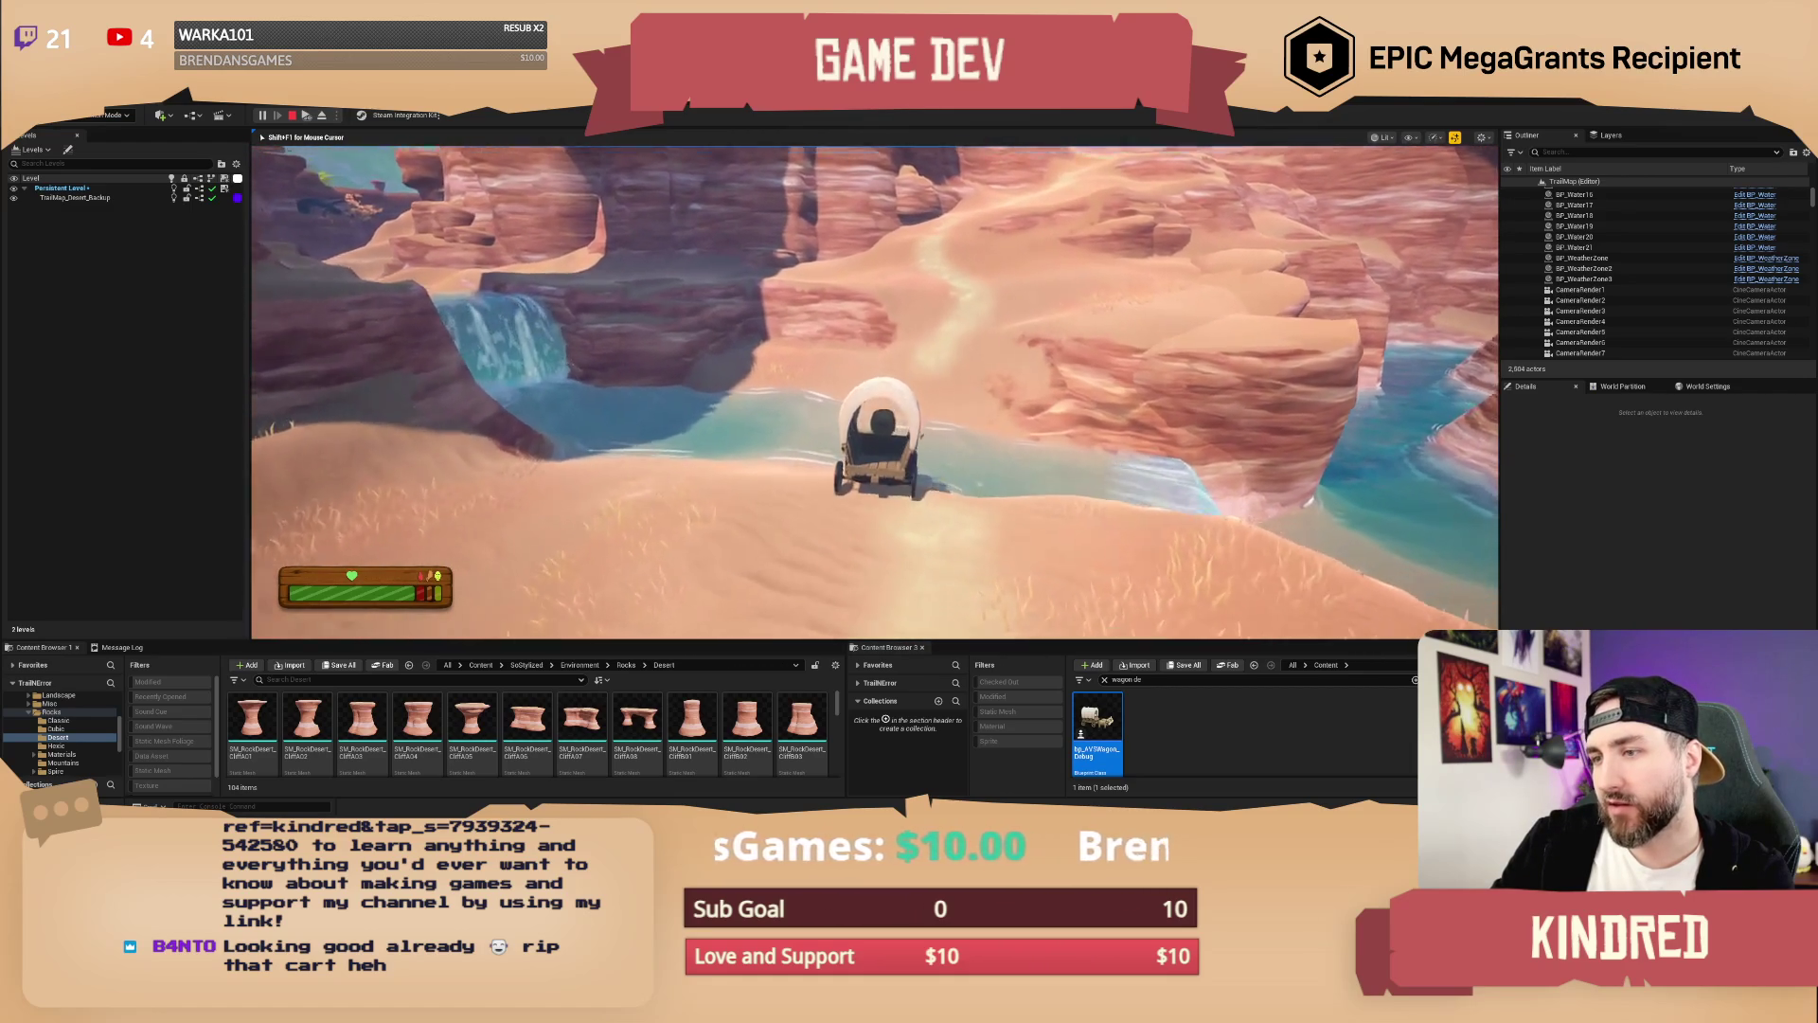
{"action": "key", "text": "w"}
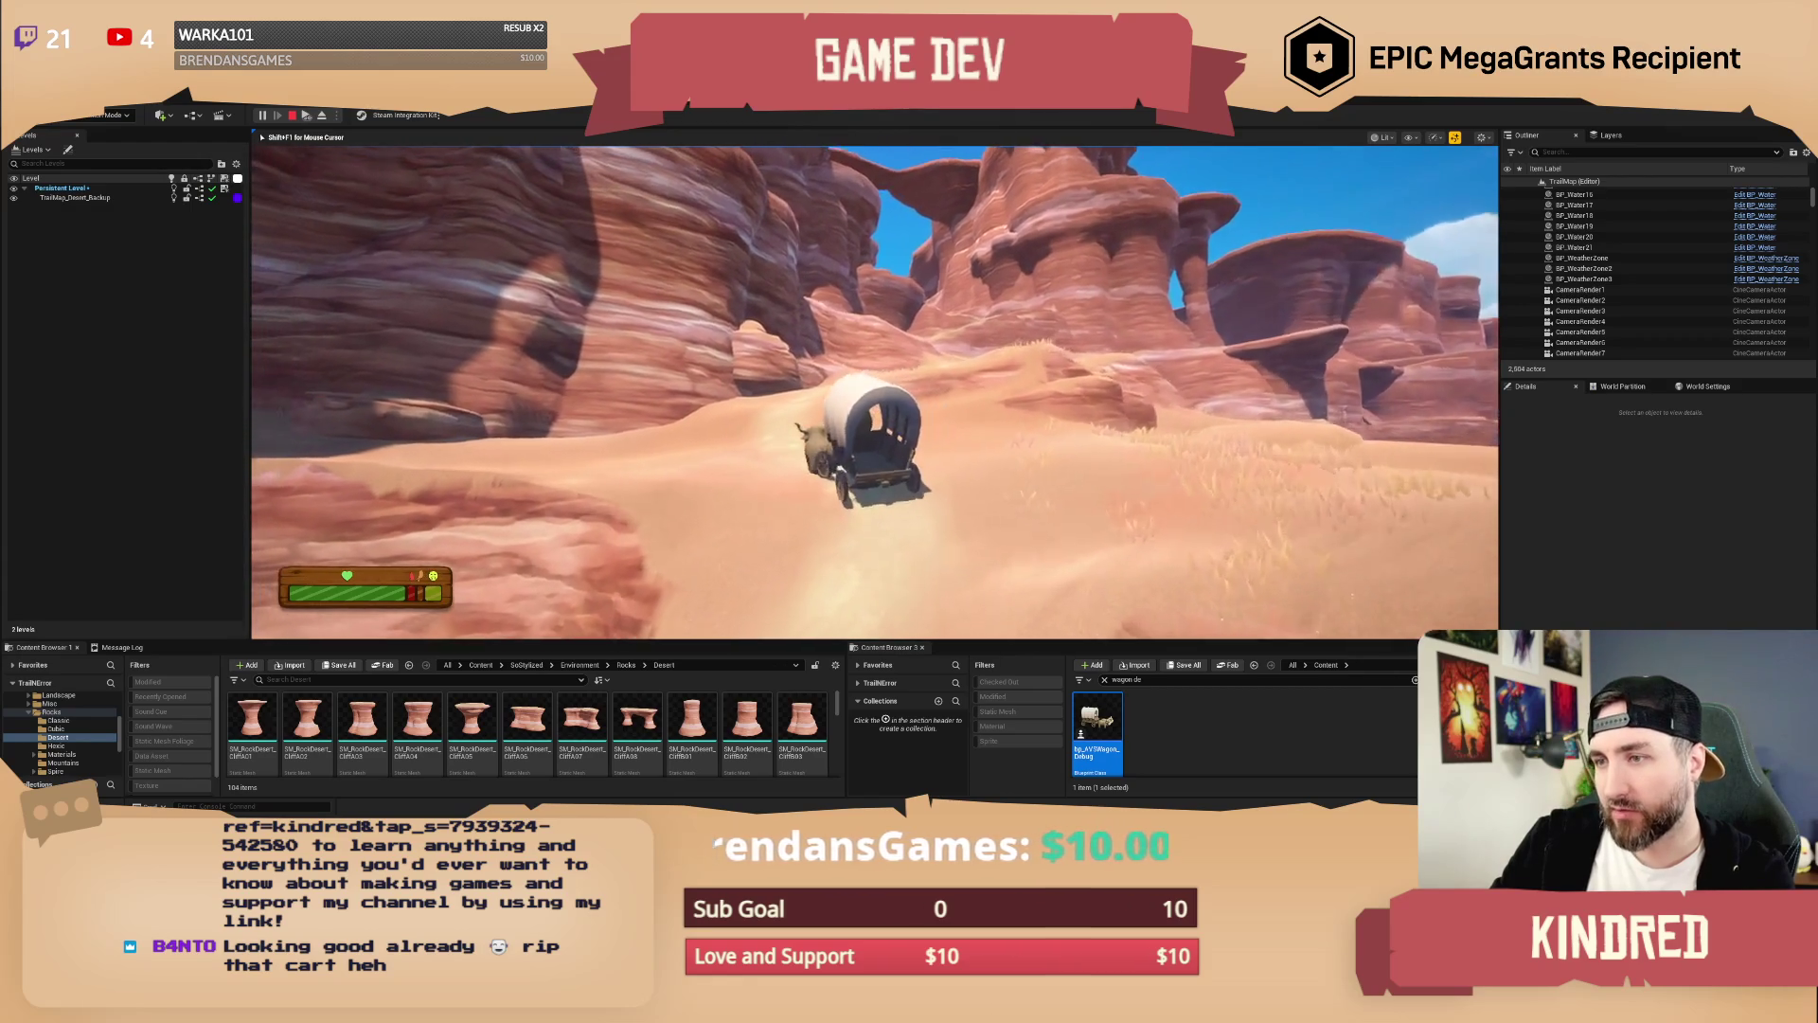
{"action": "key", "text": "w"}
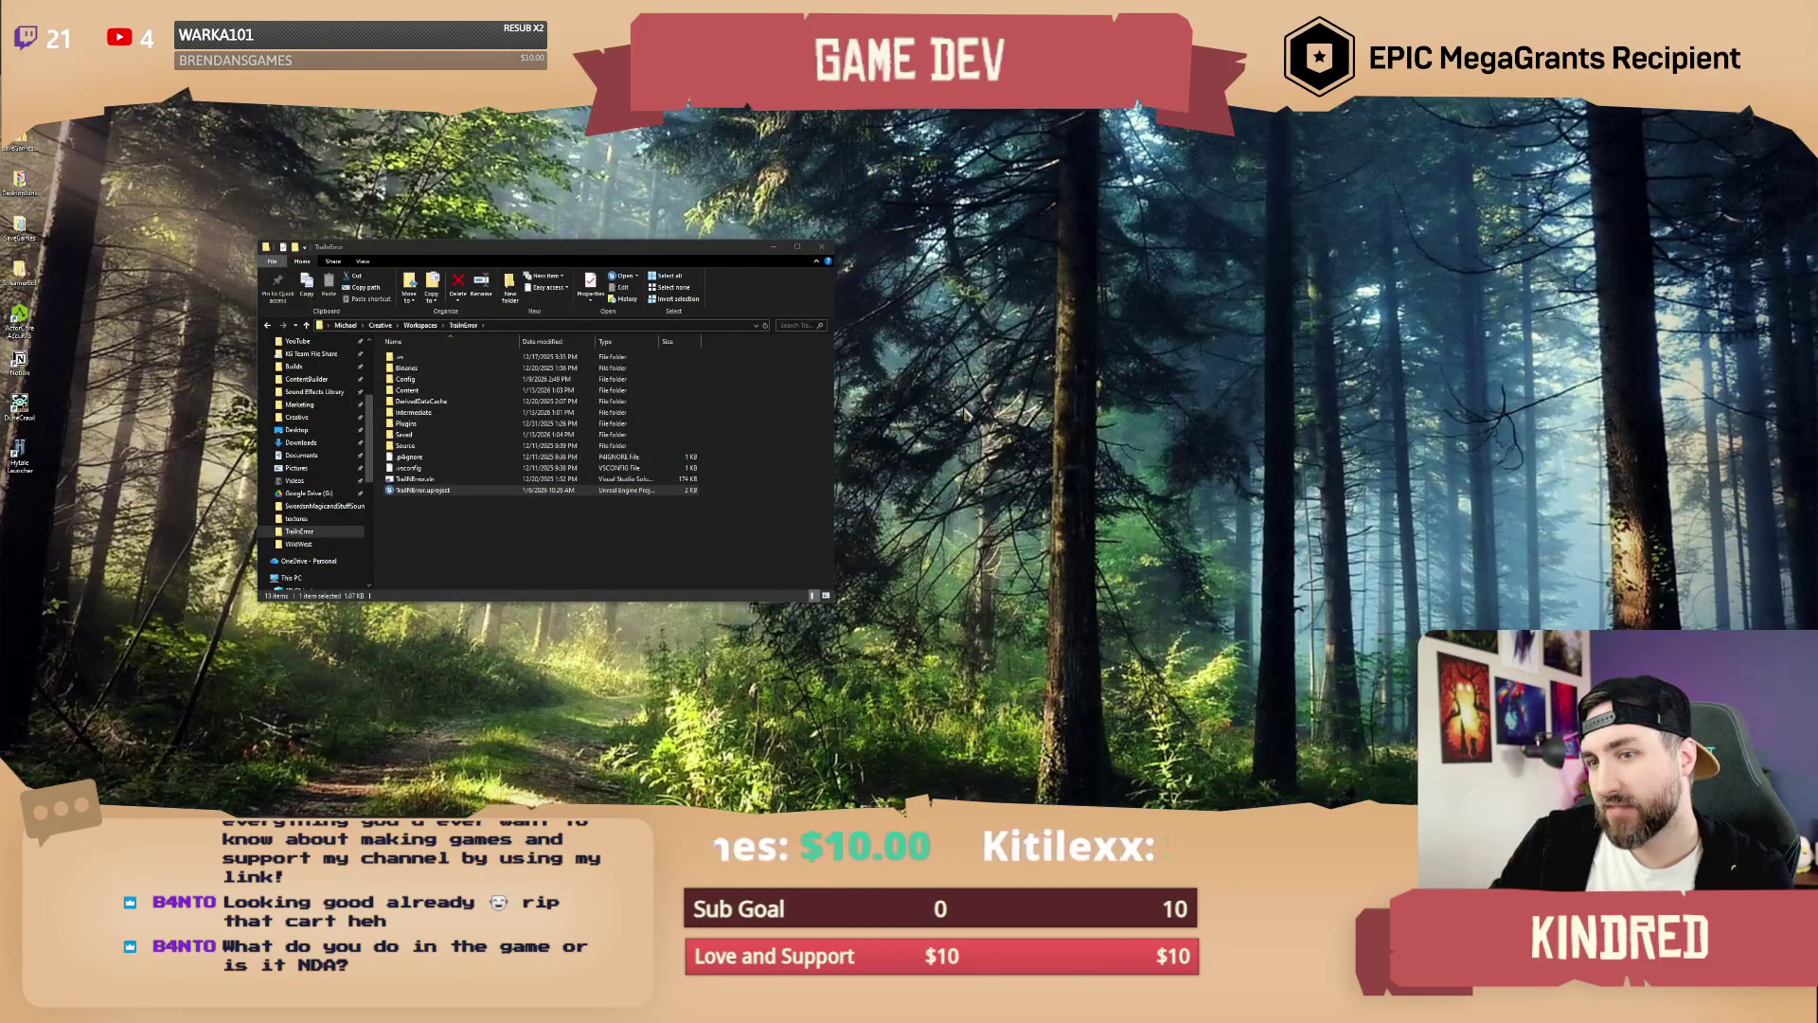
Step: Move the Crash Reporter window next to the TrailError folder window
{"action": "left_click_drag", "start_coordinate": [978, 303], "coordinate": [1153, 283]}
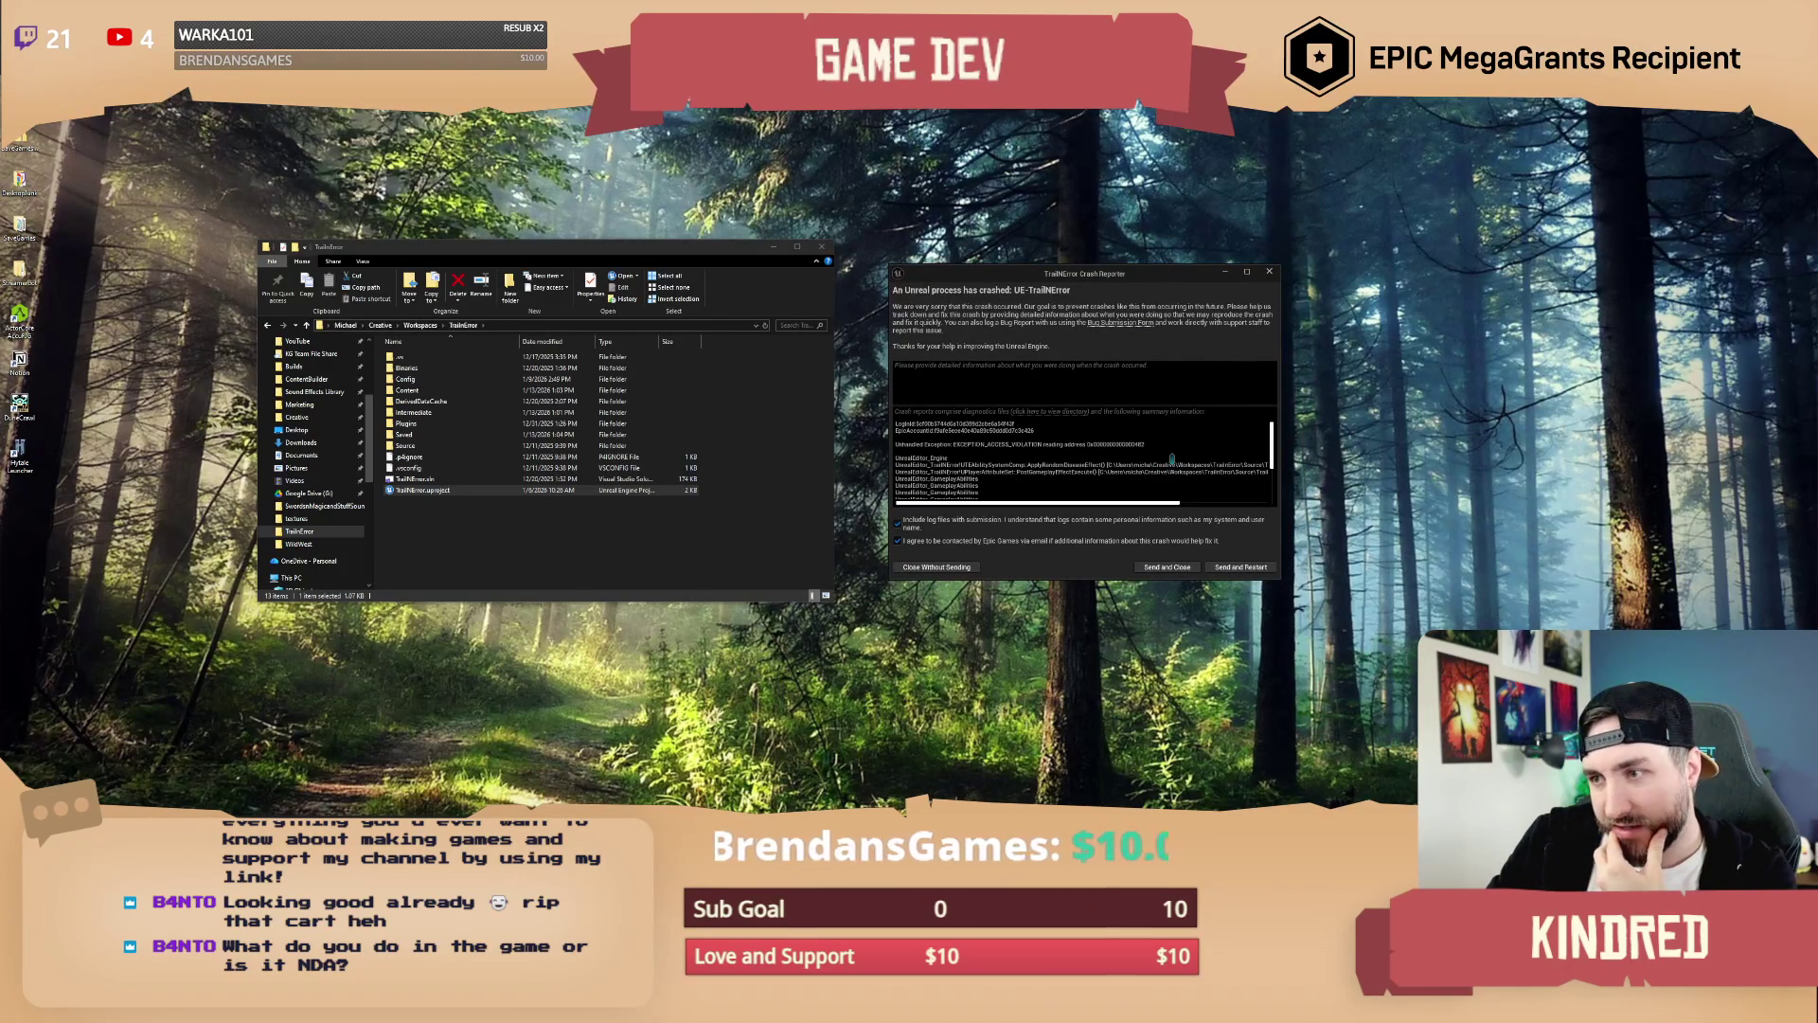
Step: Position the folder and Crash Reporter windows side by side, then select the exception and call stack in the log
{"action": "left_click_drag", "start_coordinate": [733, 247], "coordinate": [687, 207]}
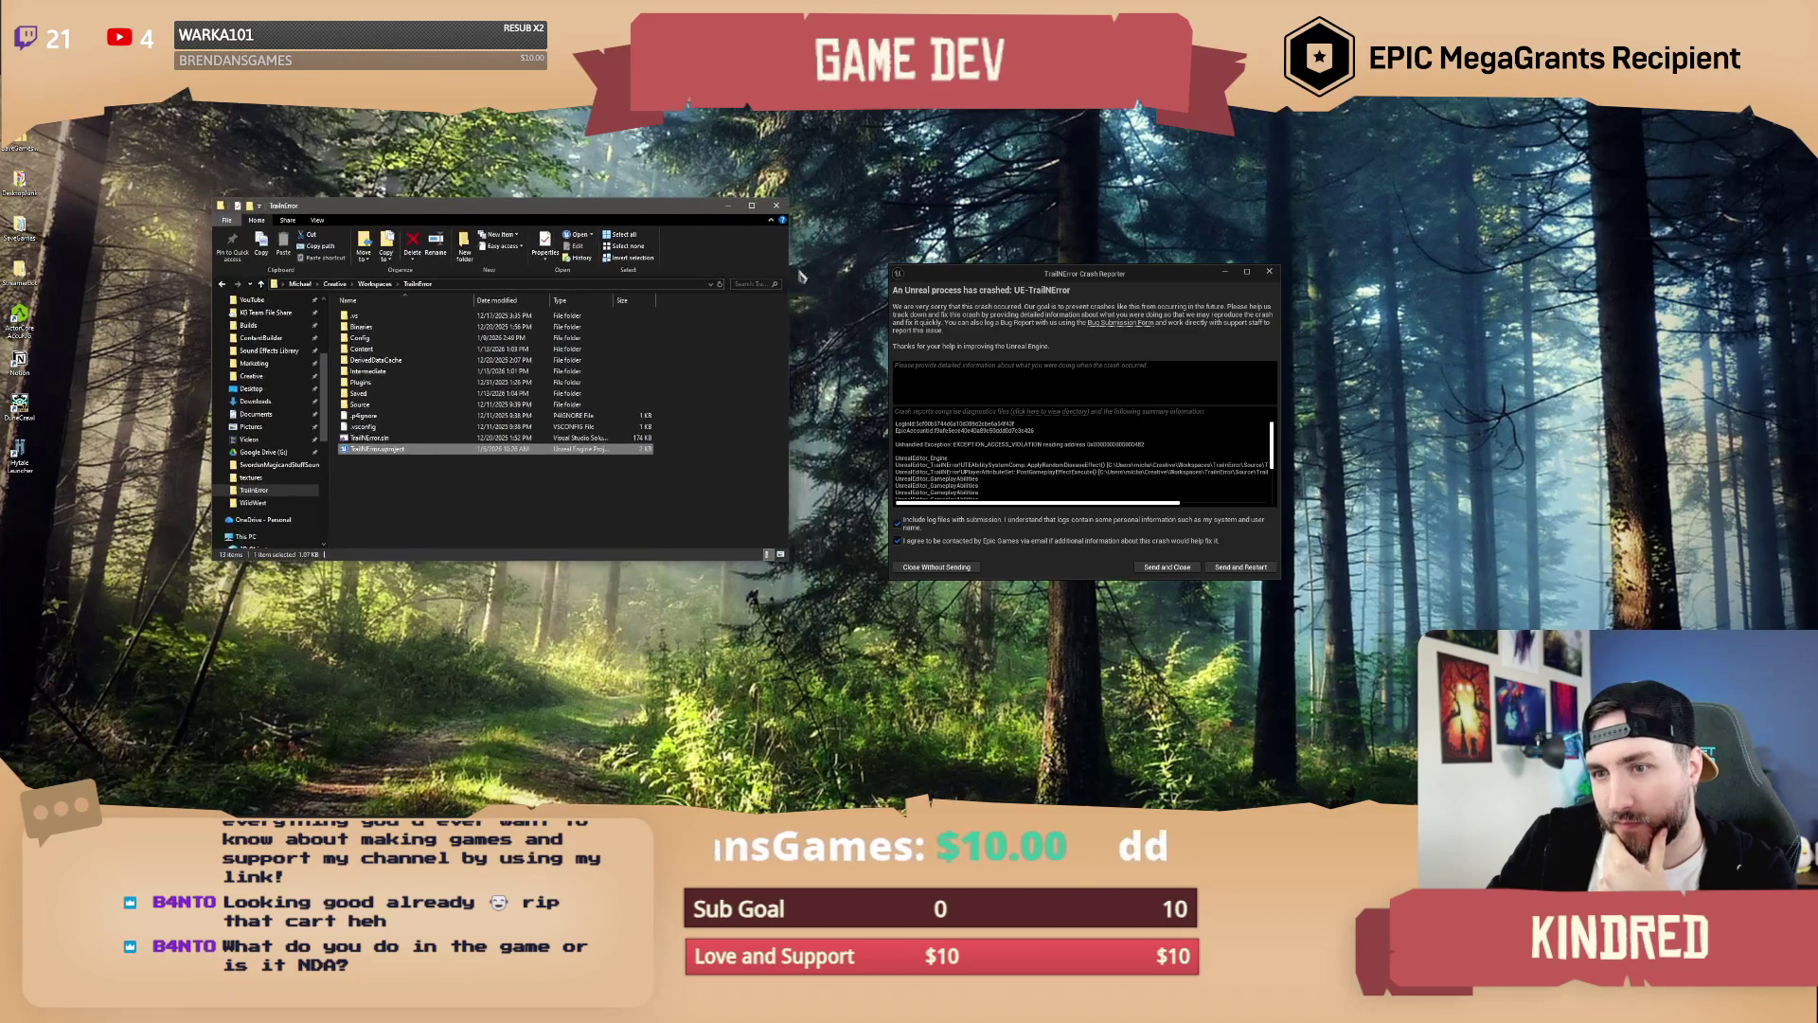
{"action": "left_click_drag", "start_coordinate": [1001, 282], "coordinate": [914, 227]}
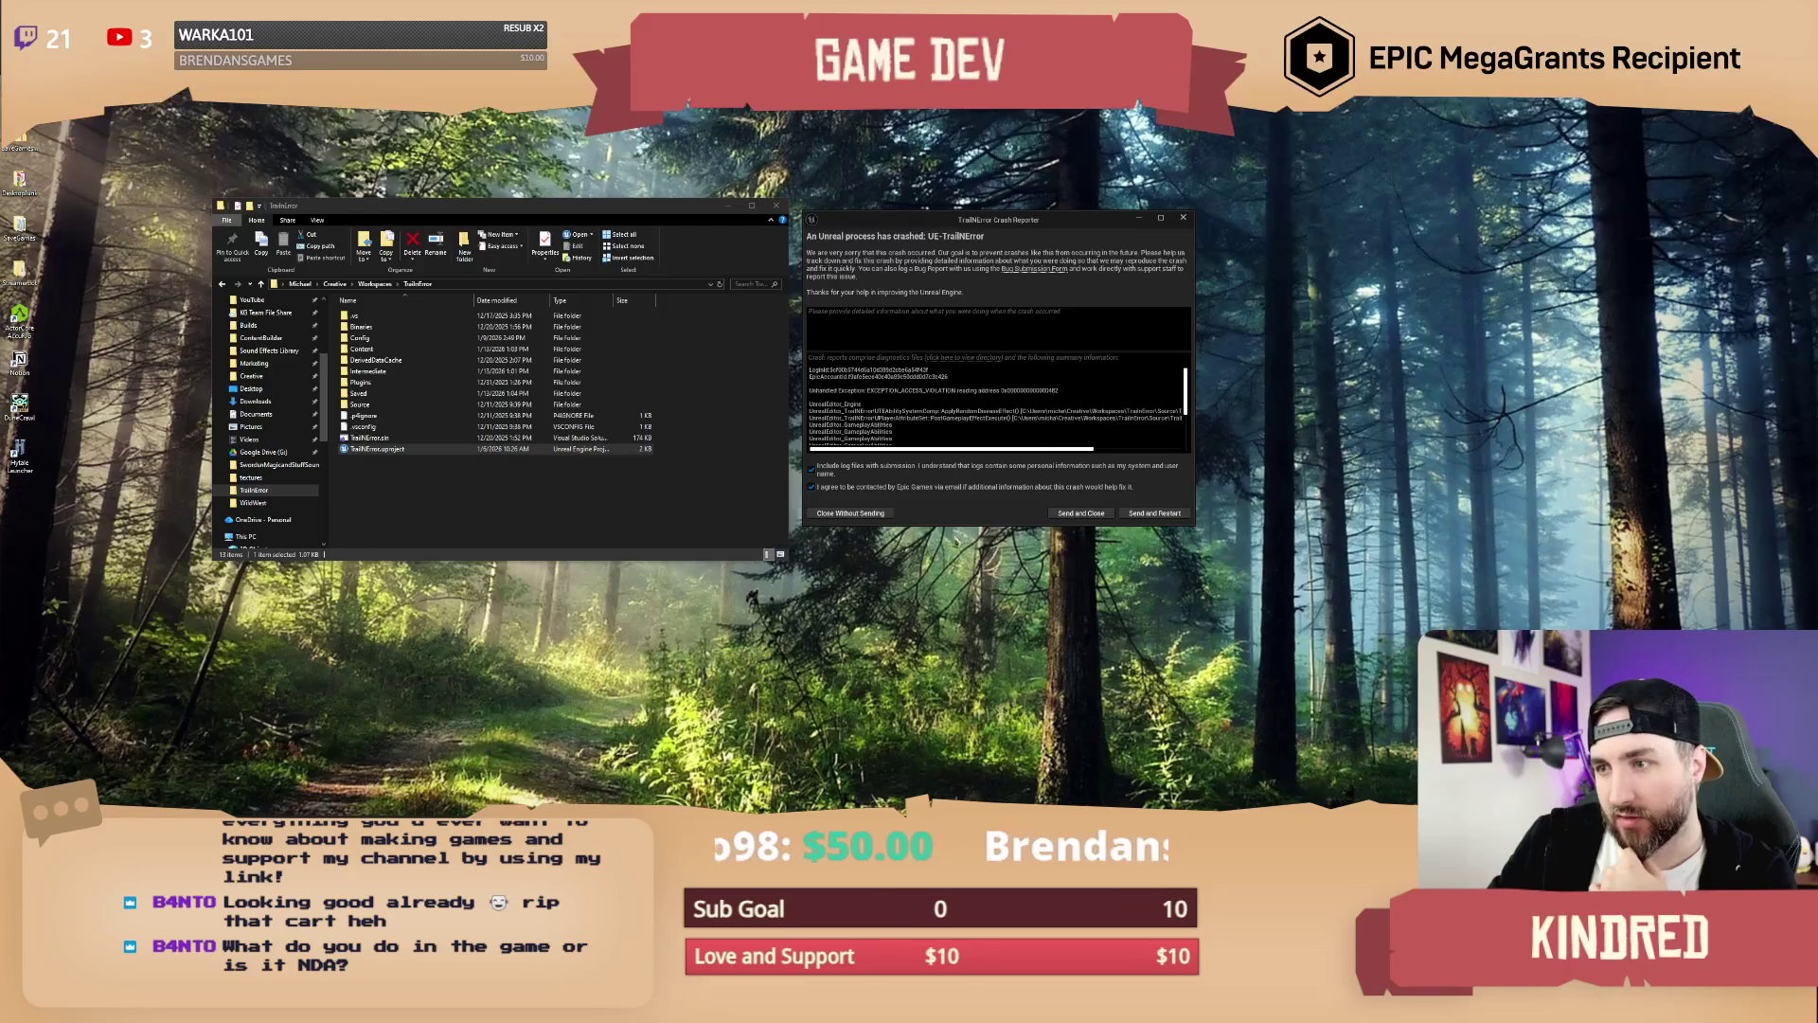
{"action": "left_click_drag", "start_coordinate": [1006, 225], "coordinate": [999, 225]}
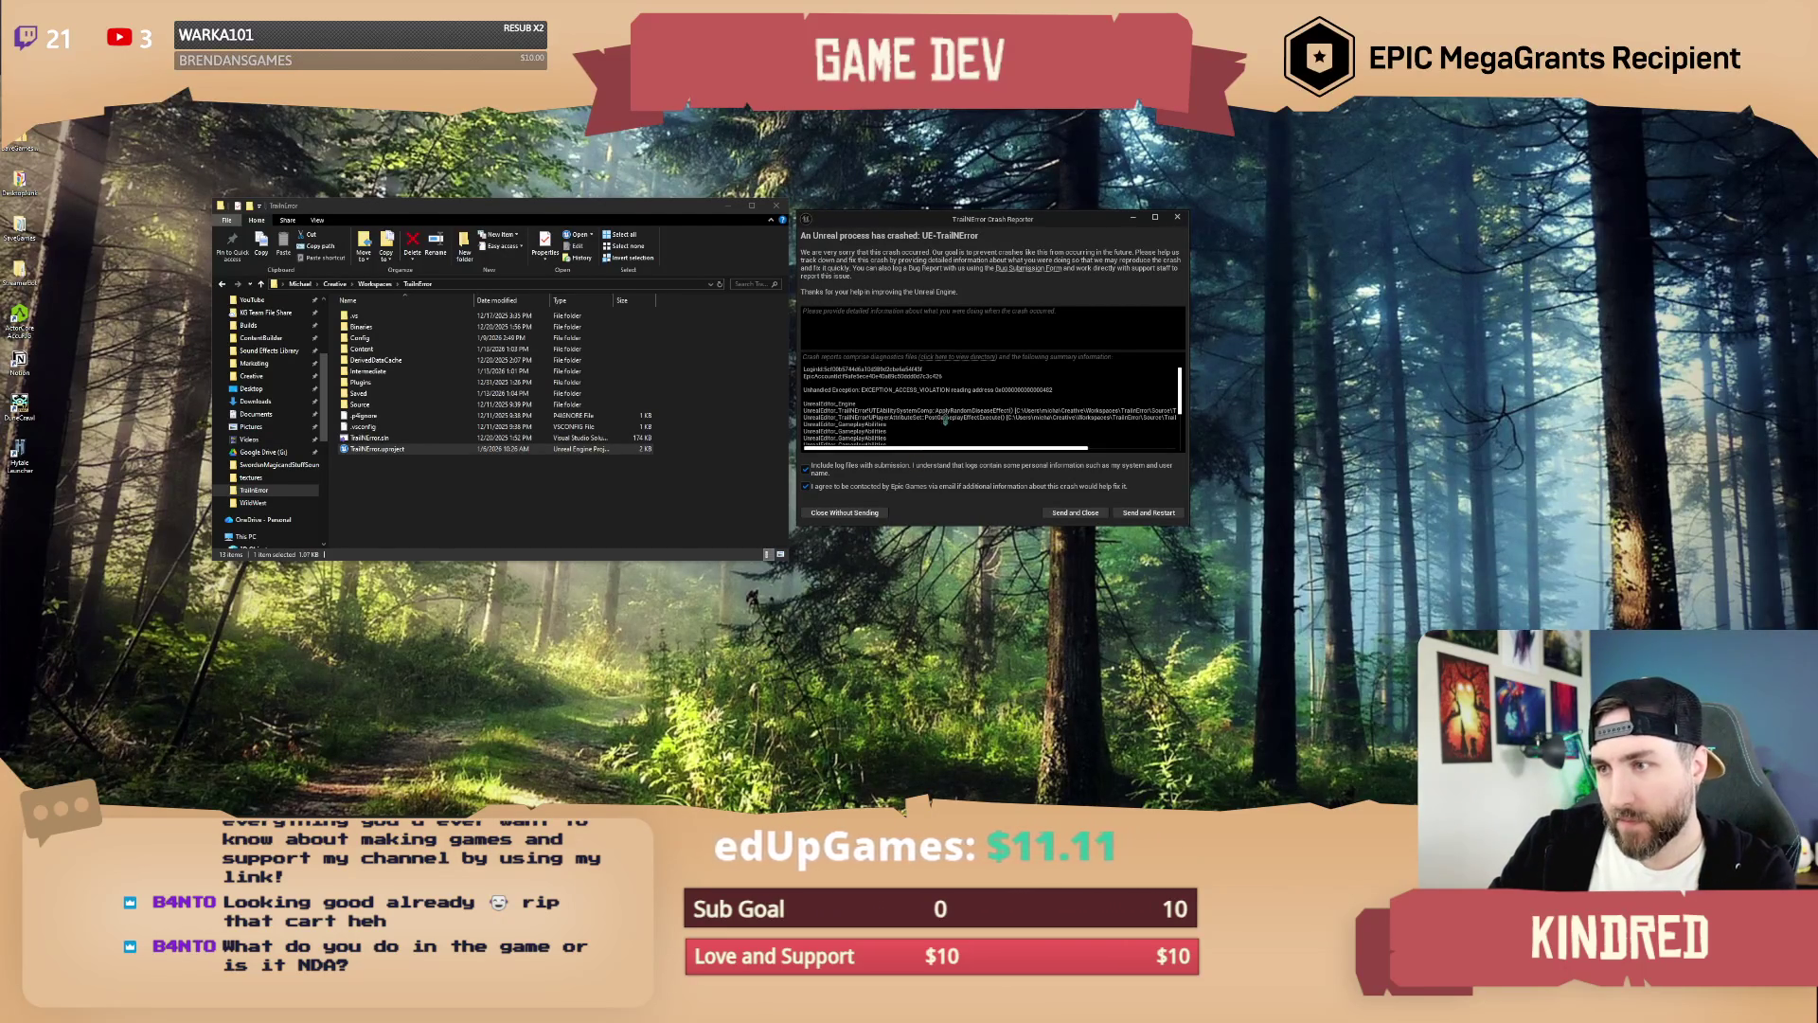
{"action": "left_click_drag", "start_coordinate": [805, 388], "coordinate": [914, 422]}
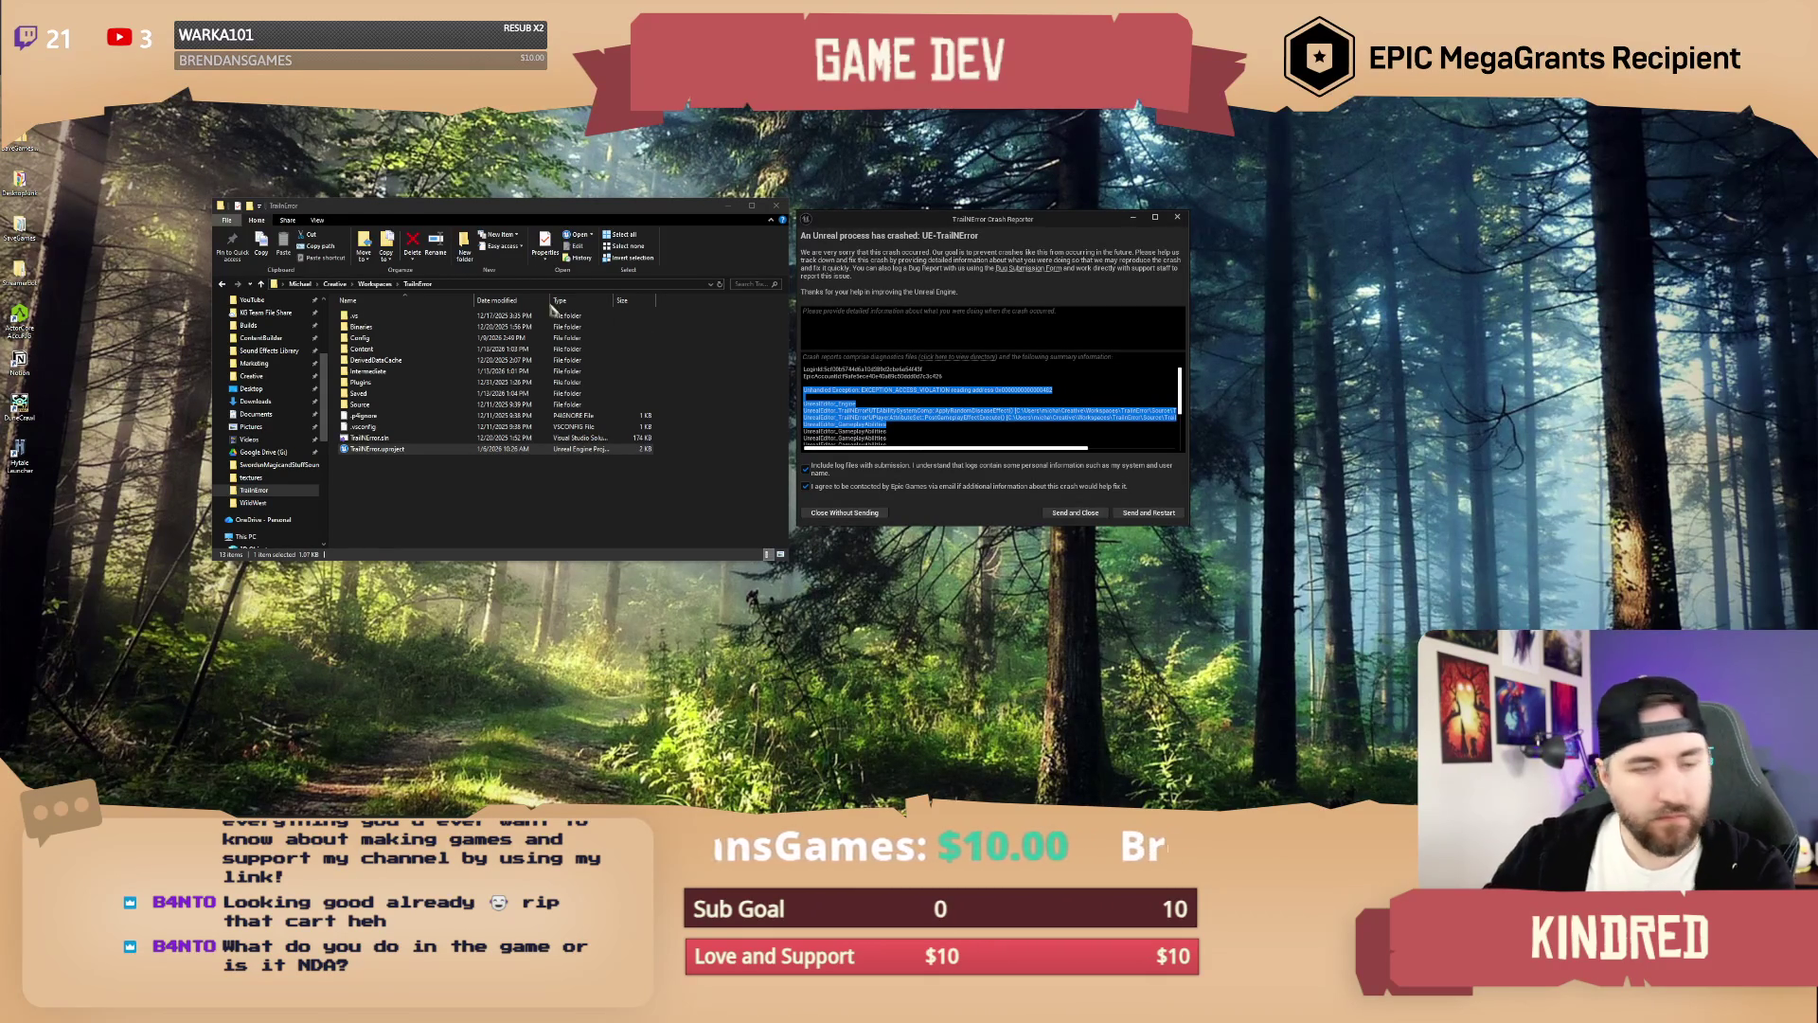
{"action": "left_click_drag", "start_coordinate": [876, 224], "coordinate": [926, 223]}
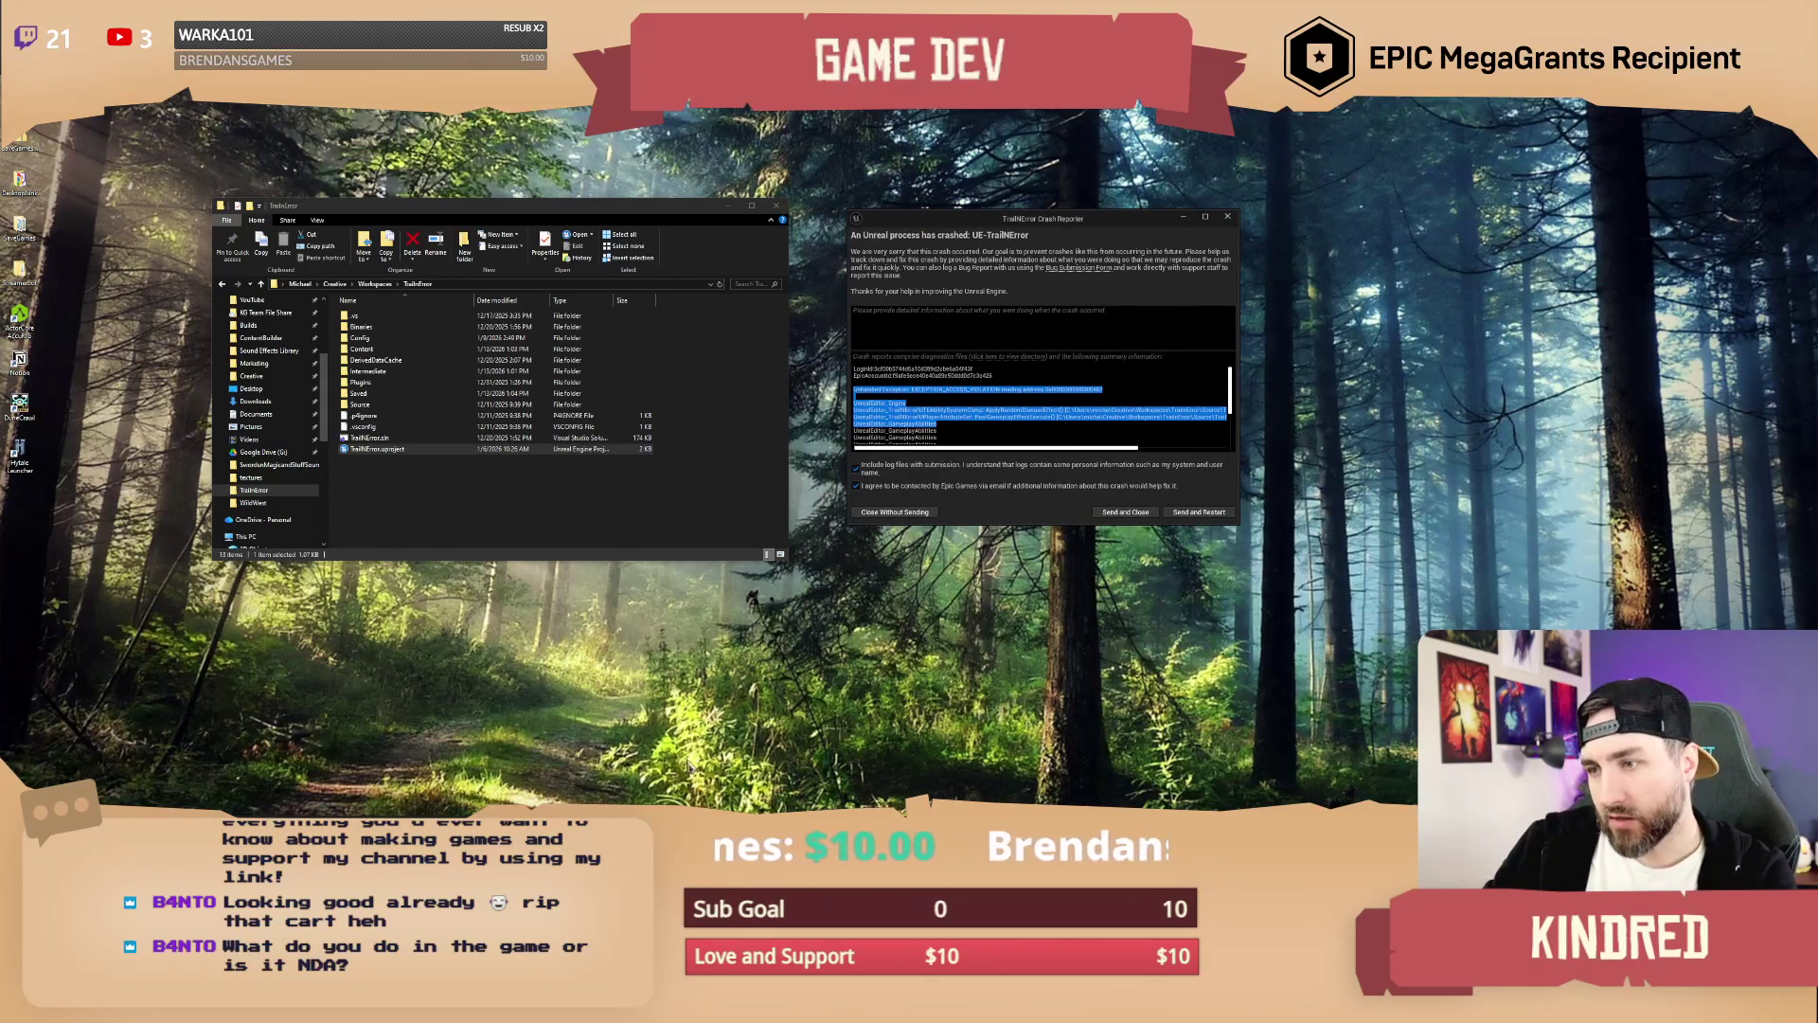
Step: In Saved > Crashes, open the first crash folder and zip its four files with 7-Zip
{"action": "double_click", "coordinate": [382, 394]}
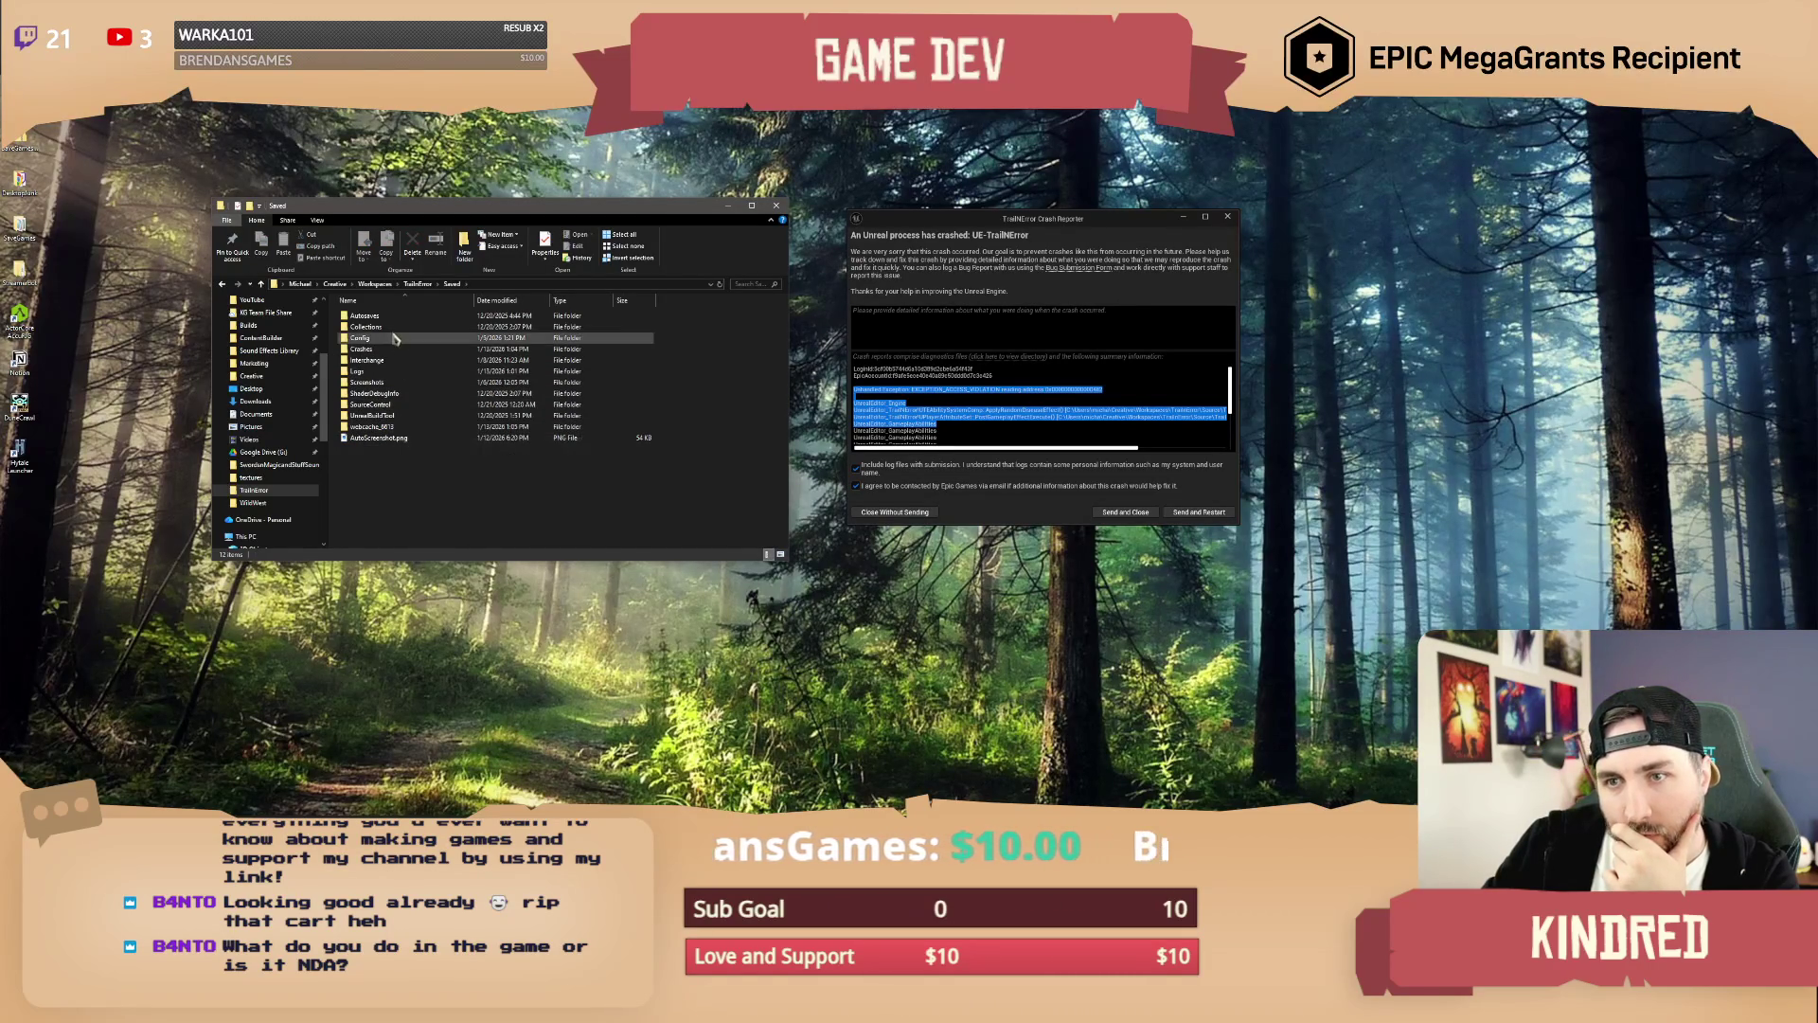
{"action": "double_click", "coordinate": [391, 351]}
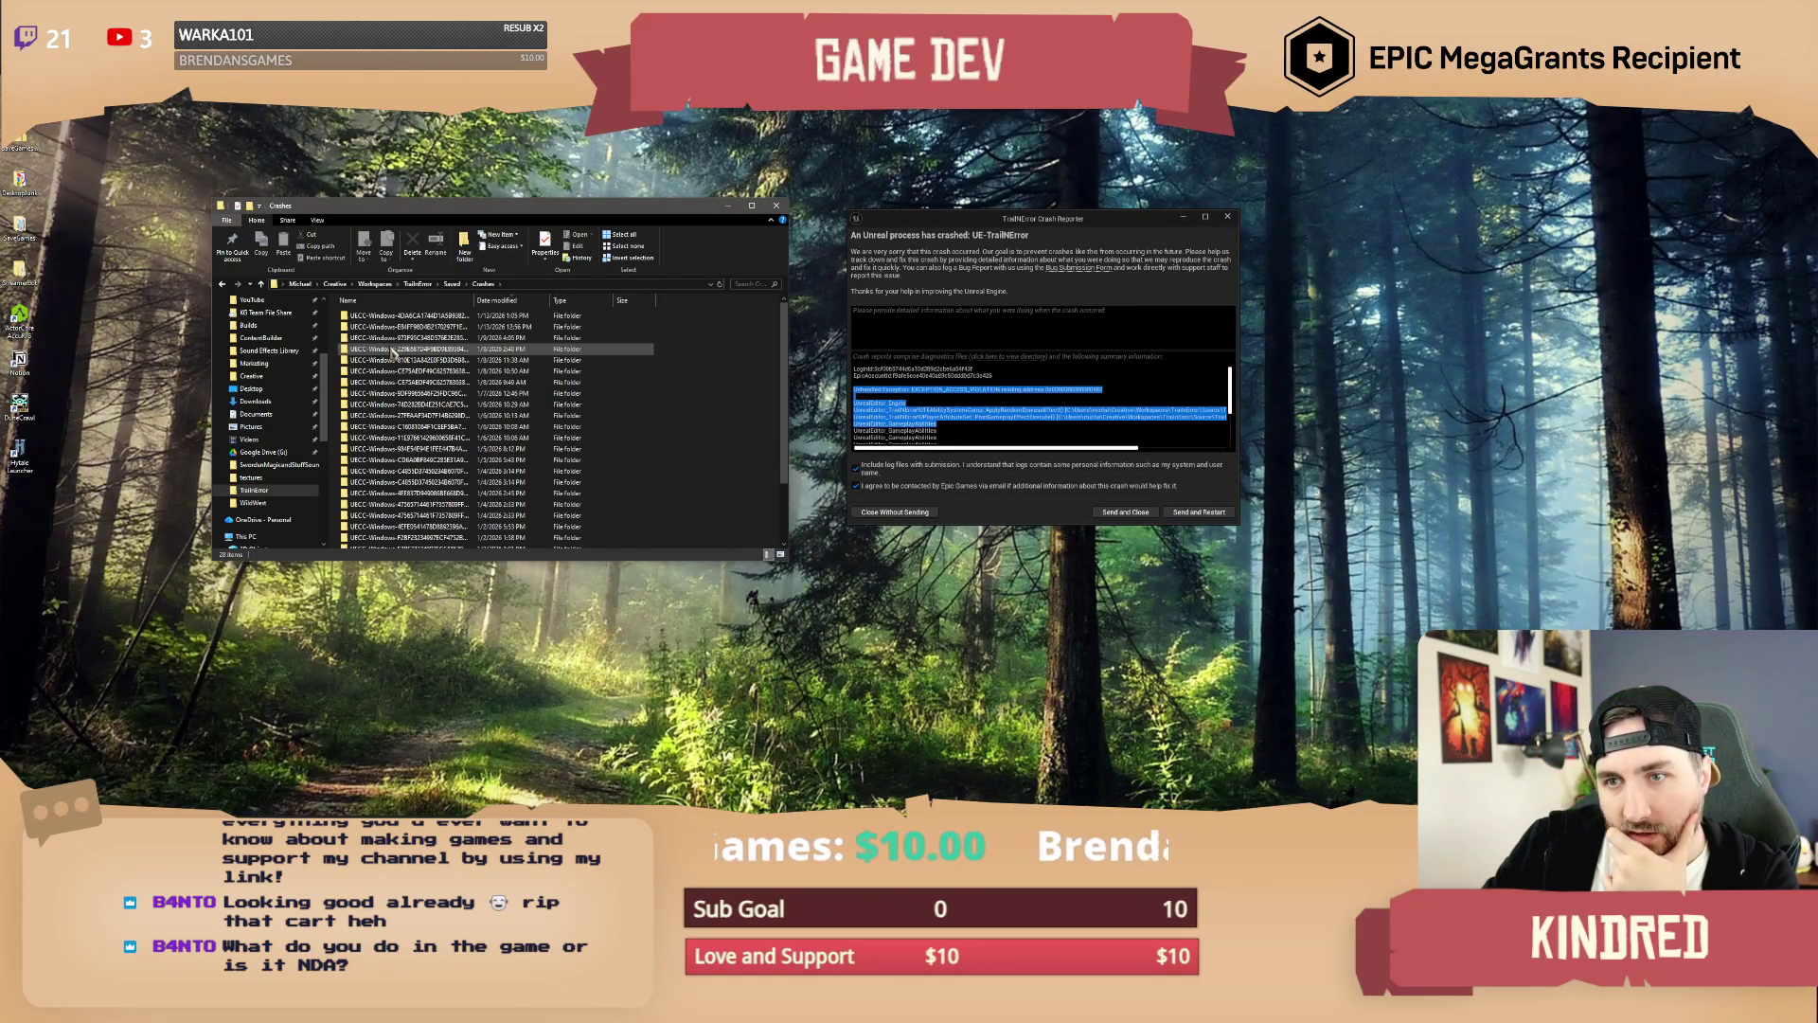
{"action": "double_click", "coordinate": [445, 319]}
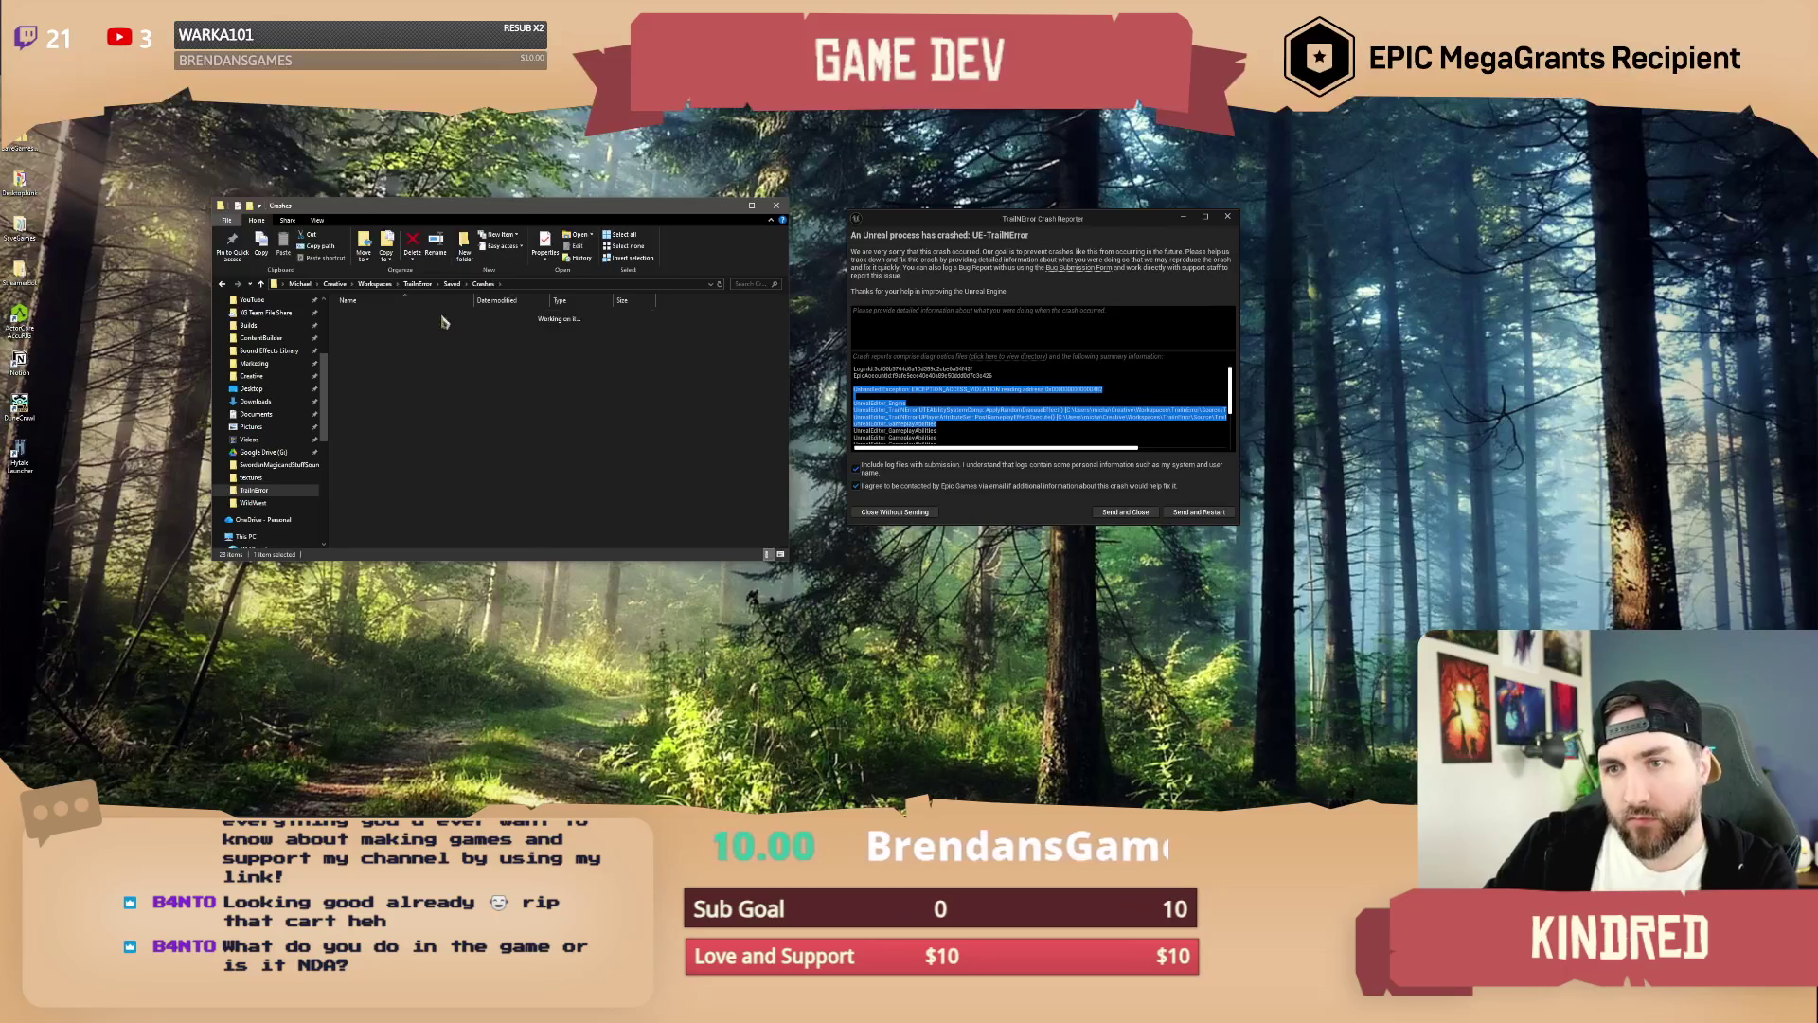
{"action": "left_click_drag", "start_coordinate": [400, 351], "coordinate": [376, 319]}
{"action": "right_click", "coordinate": [376, 316]}
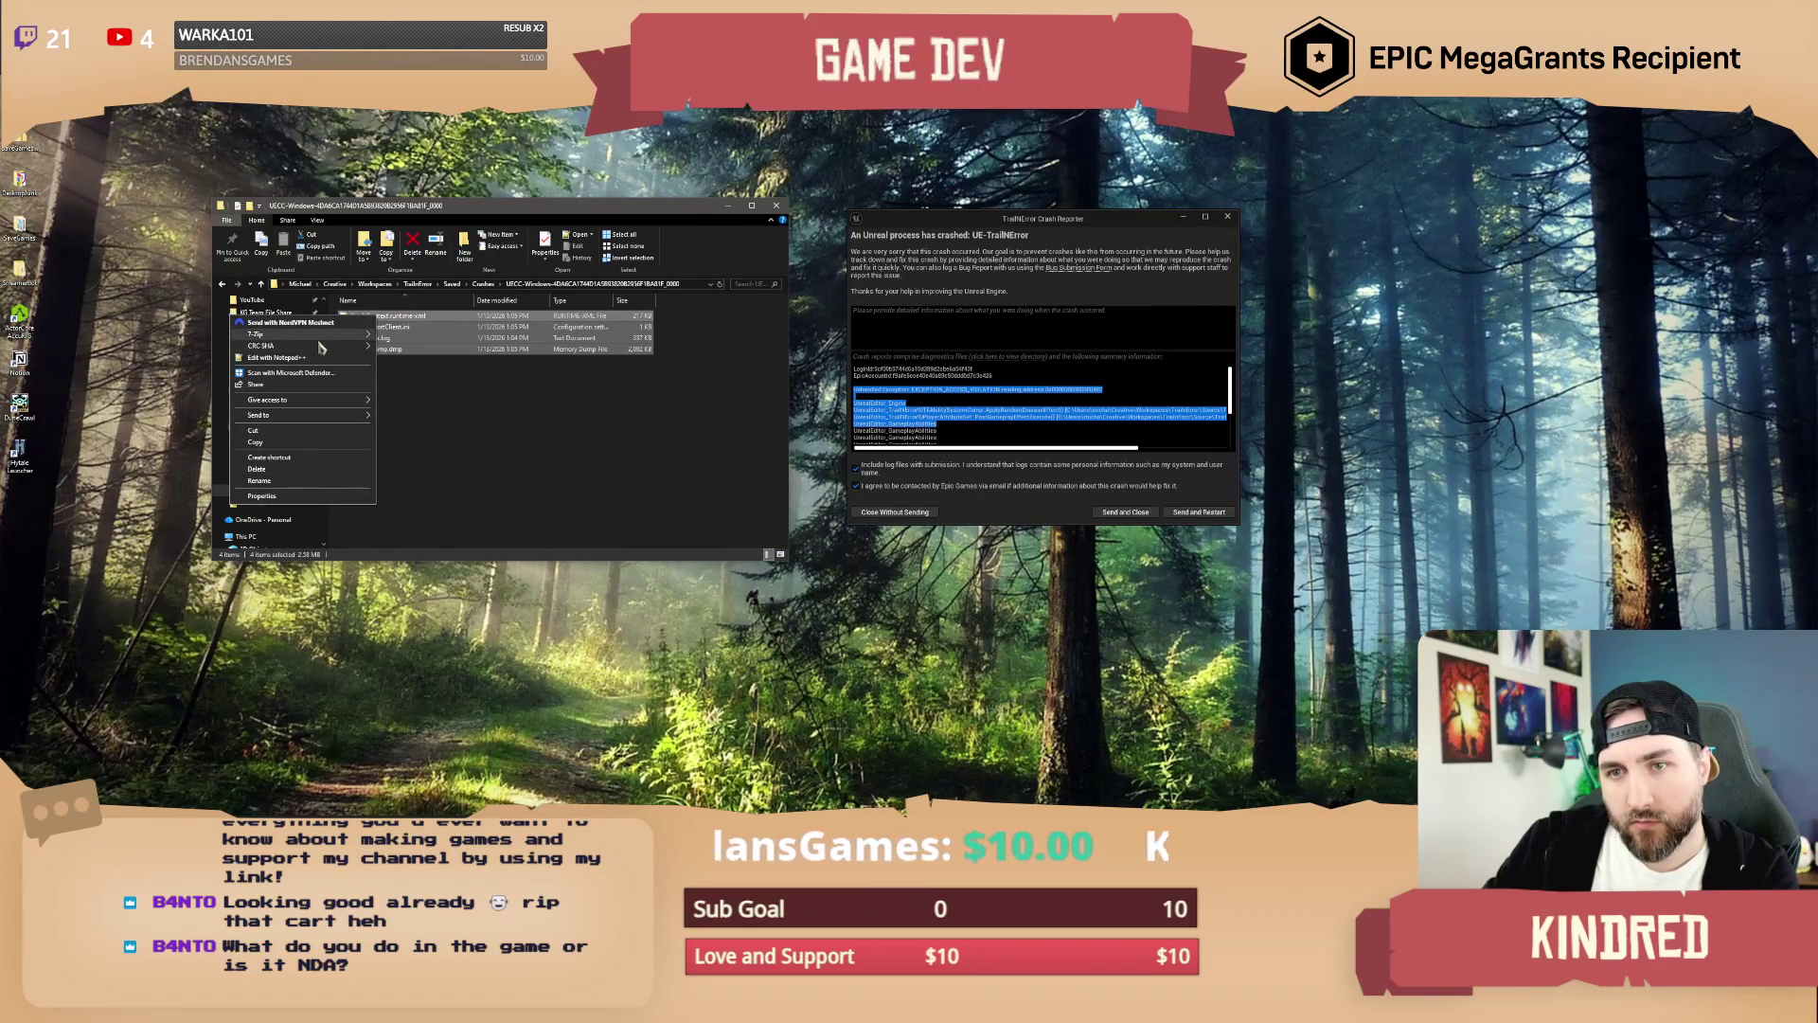
{"action": "mouse_move", "coordinate": [313, 334]}
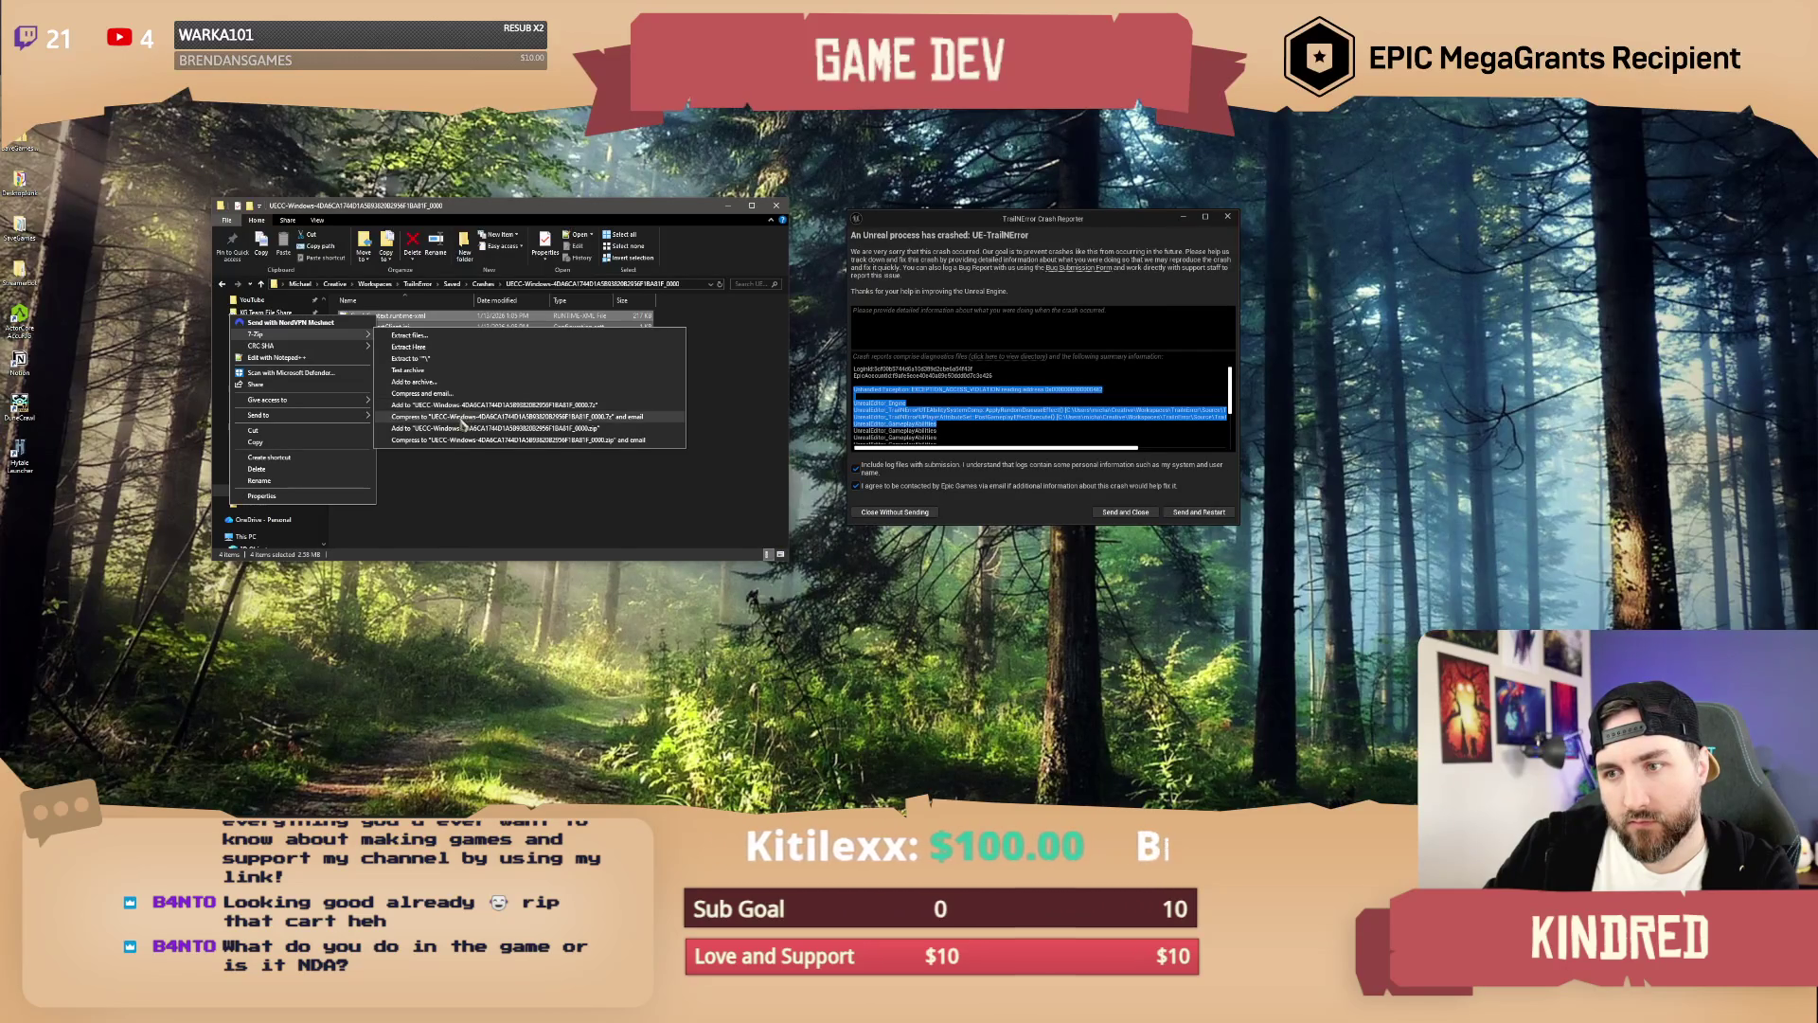
{"action": "left_click", "coordinate": [467, 429]}
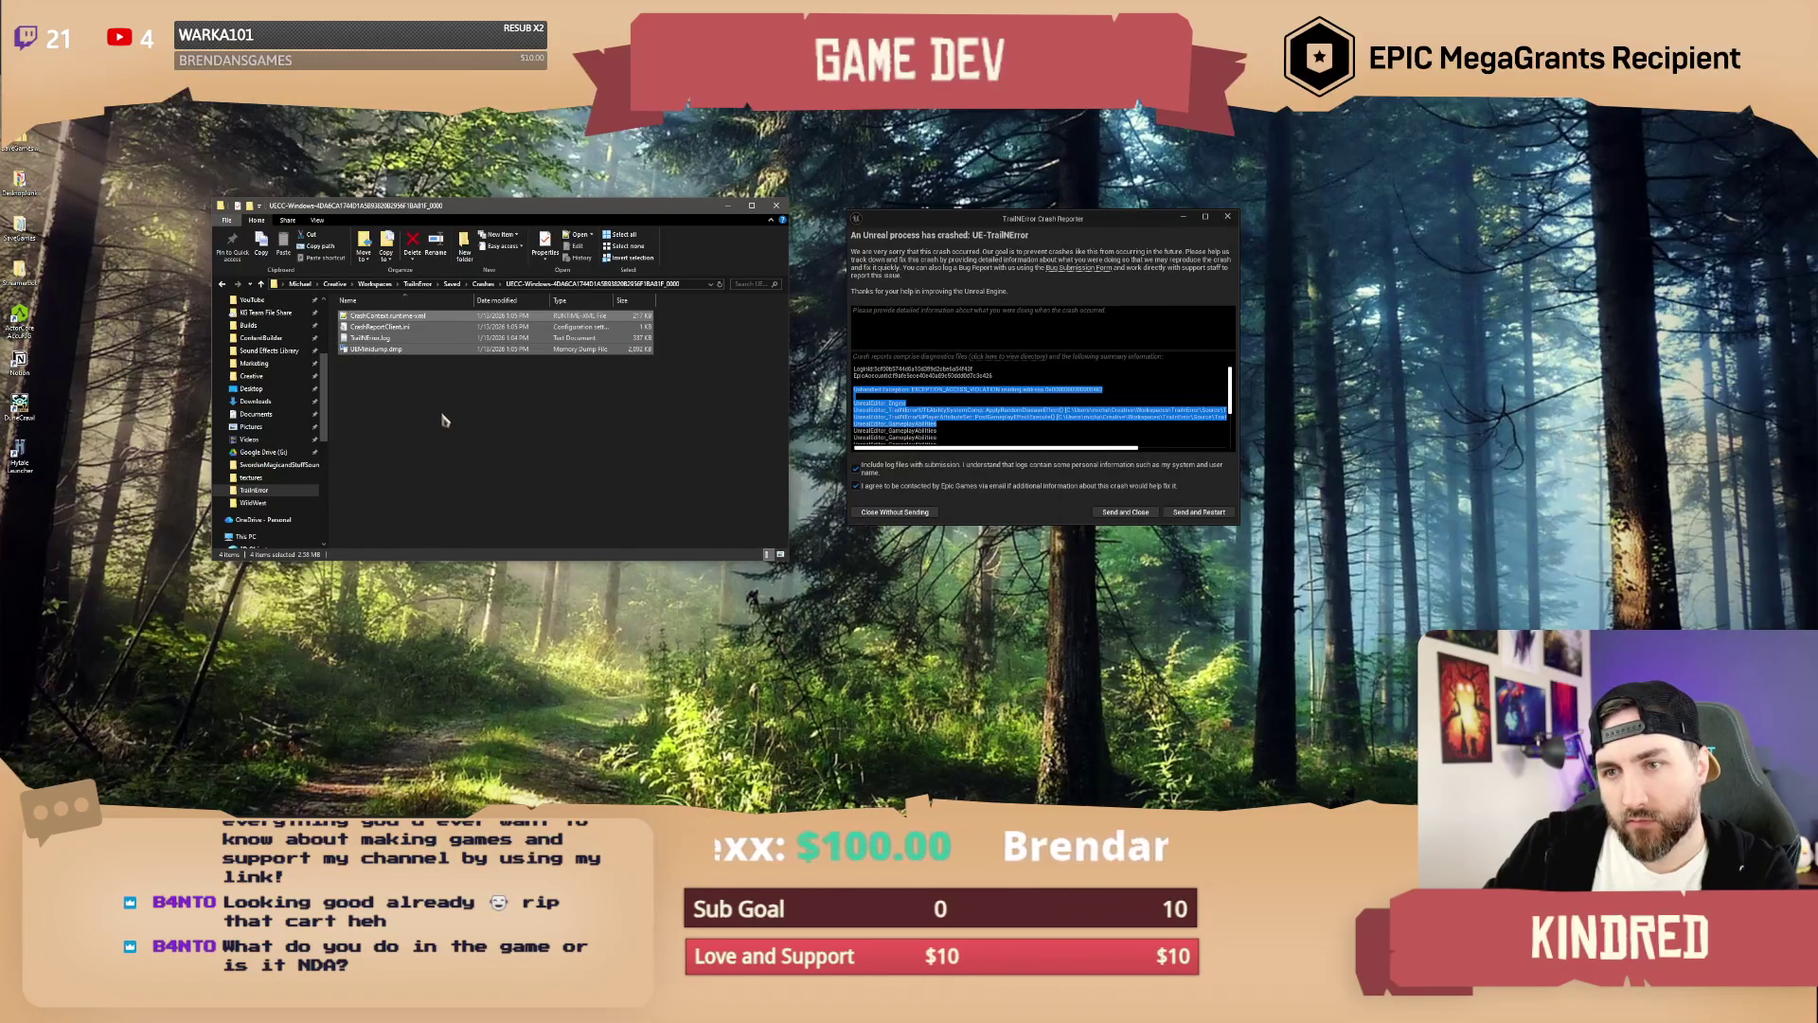
Step: Rename the archive Crash_1-13.zip, move it to the desktop, and choose Send and Restart
{"action": "left_click", "coordinate": [388, 350]}
{"action": "key", "text": "F2"}
{"action": "type", "text": "Crash"}
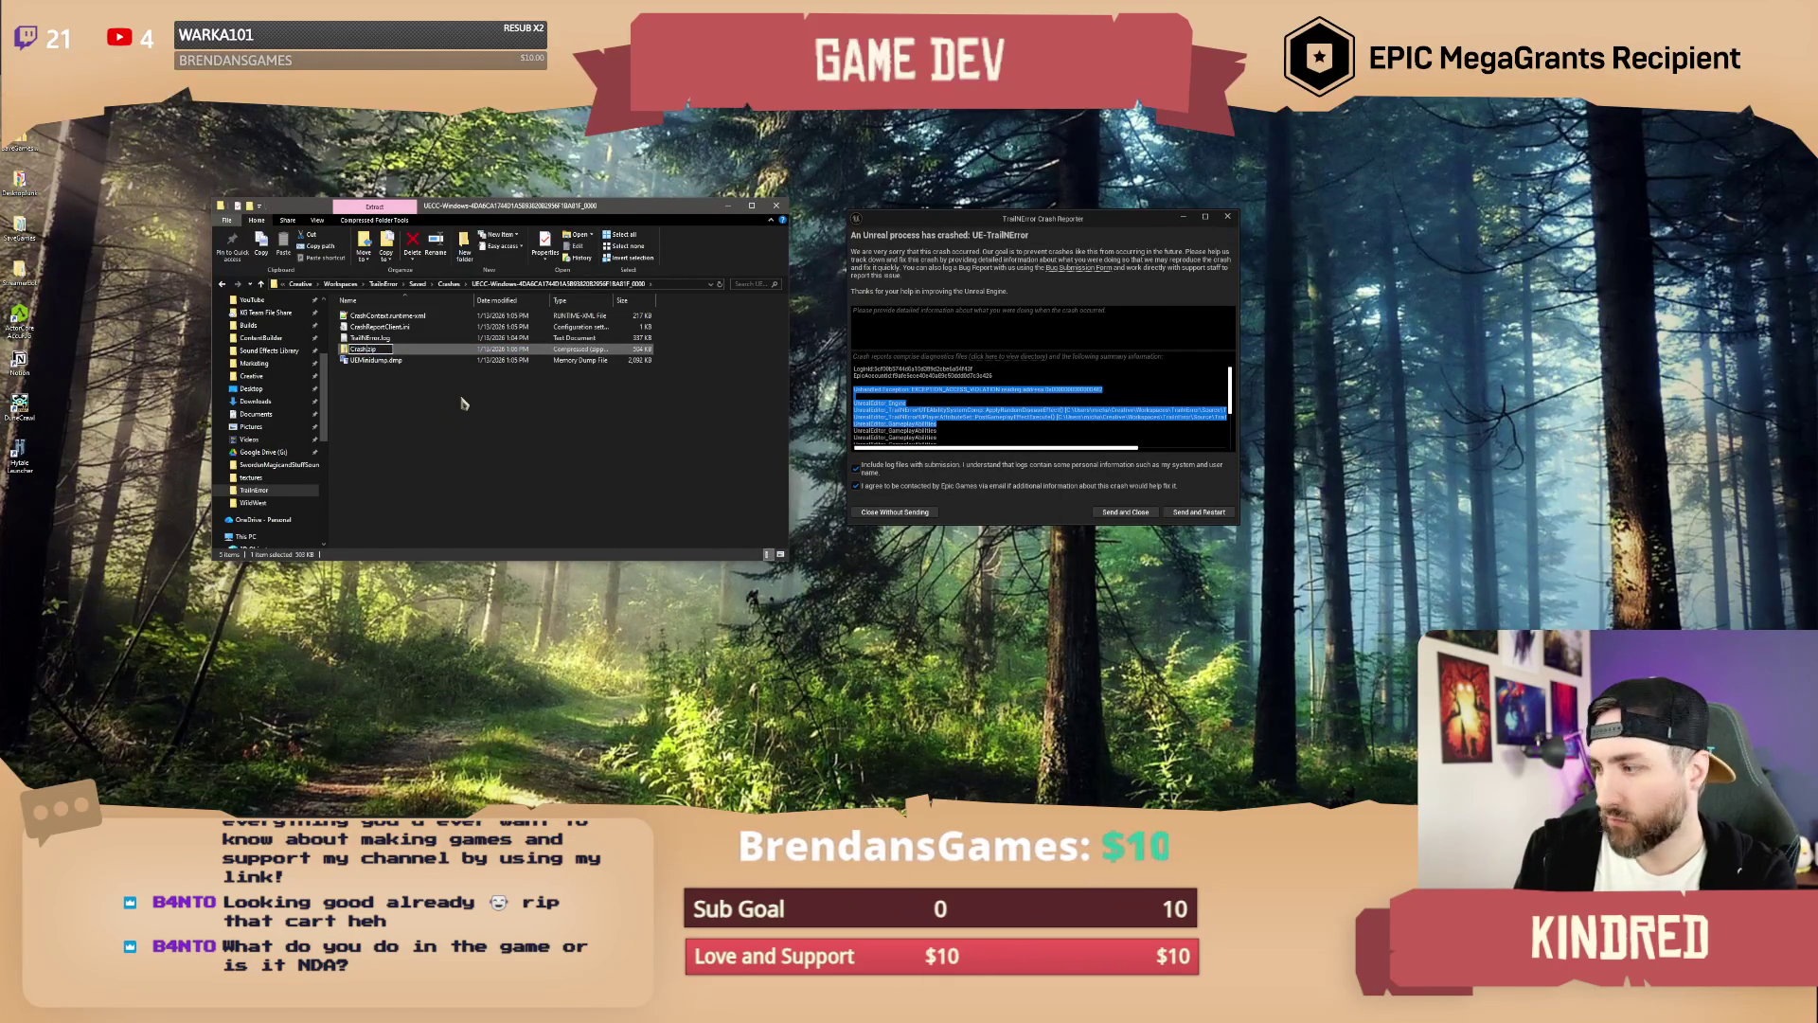
{"action": "type", "text": "_1"}
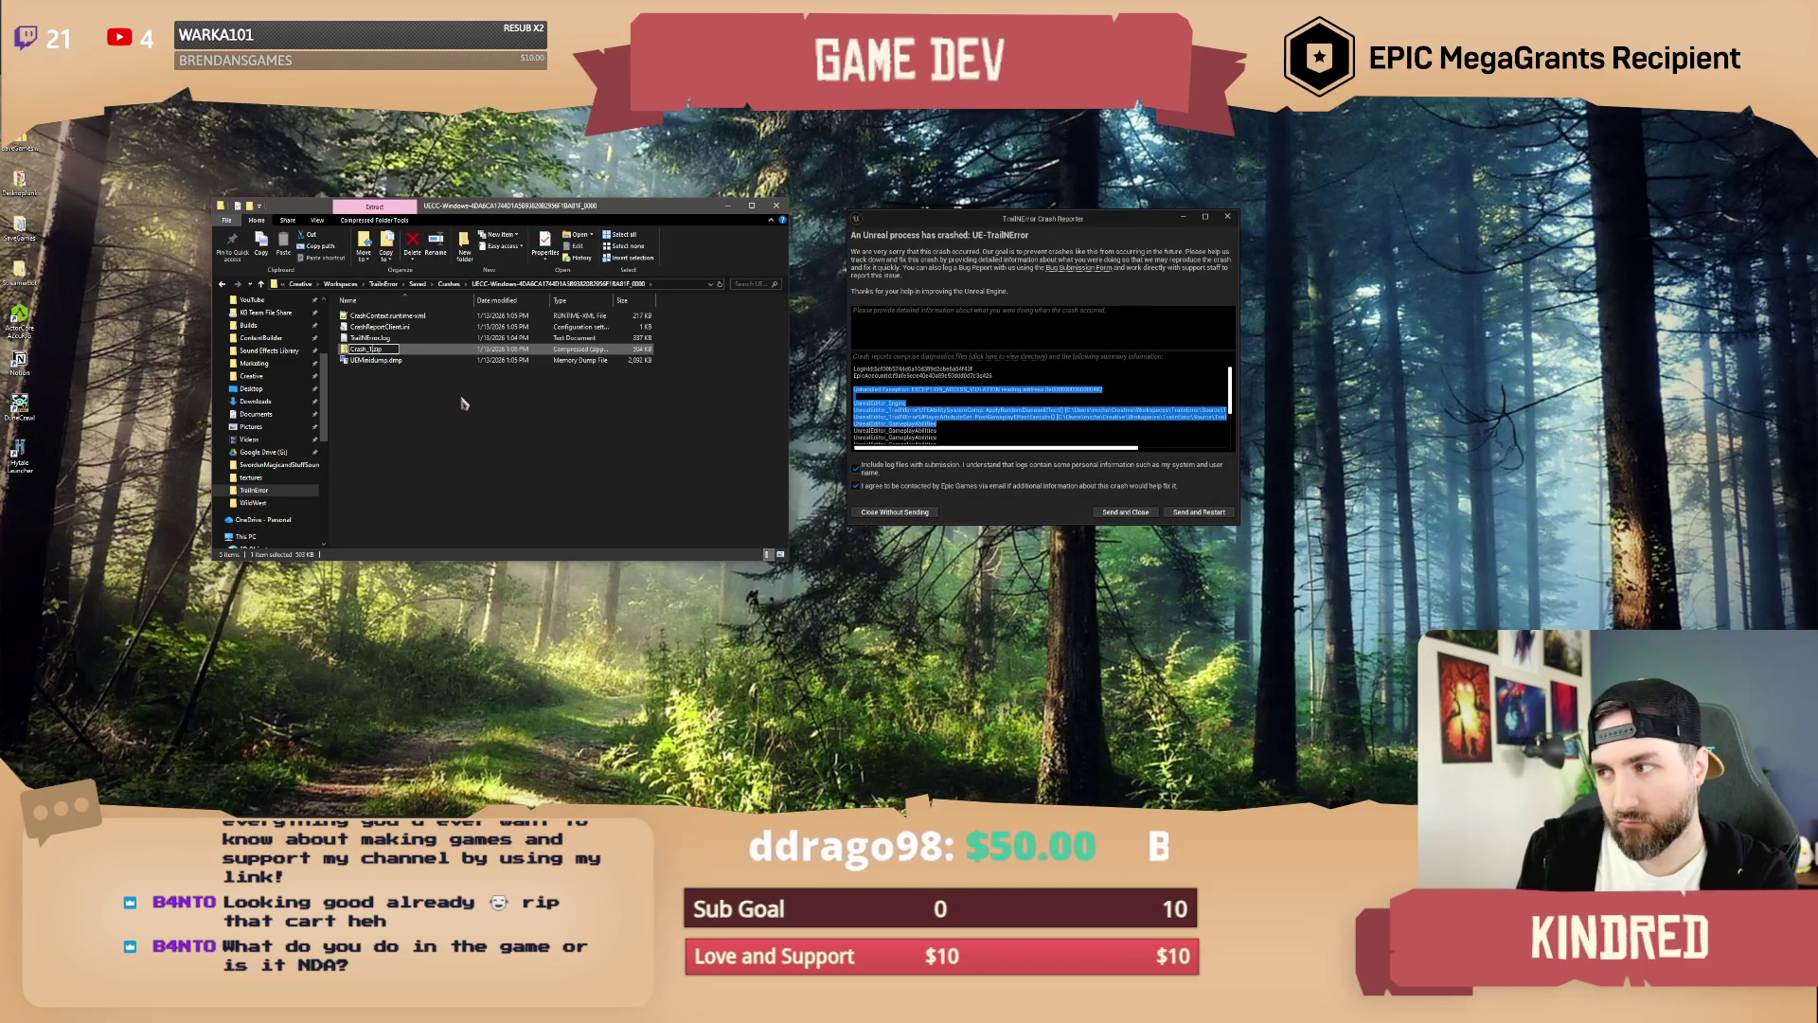
{"action": "type", "text": "-13"}
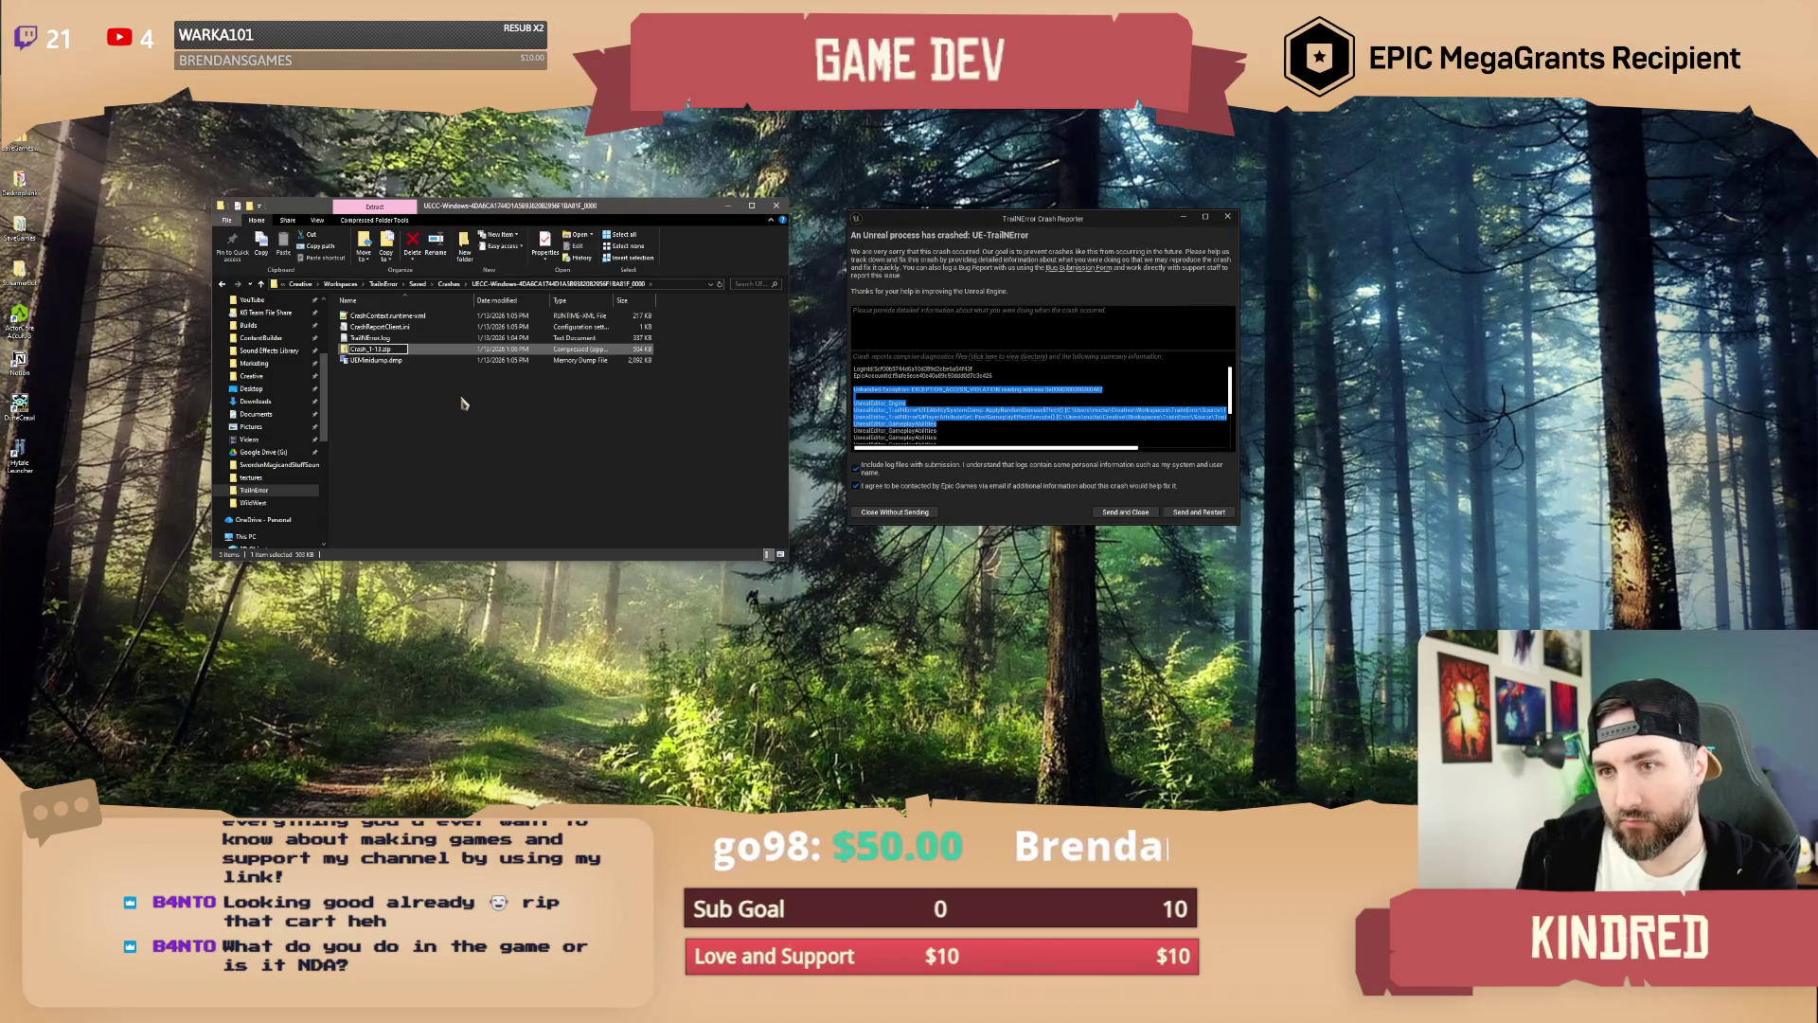
{"action": "key", "text": "Return"}
{"action": "mouse_move", "coordinate": [370, 316]}
{"action": "left_mouse_down"}
{"action": "mouse_move", "coordinate": [265, 369]}
{"action": "mouse_move", "coordinate": [128, 349]}
{"action": "left_mouse_up"}
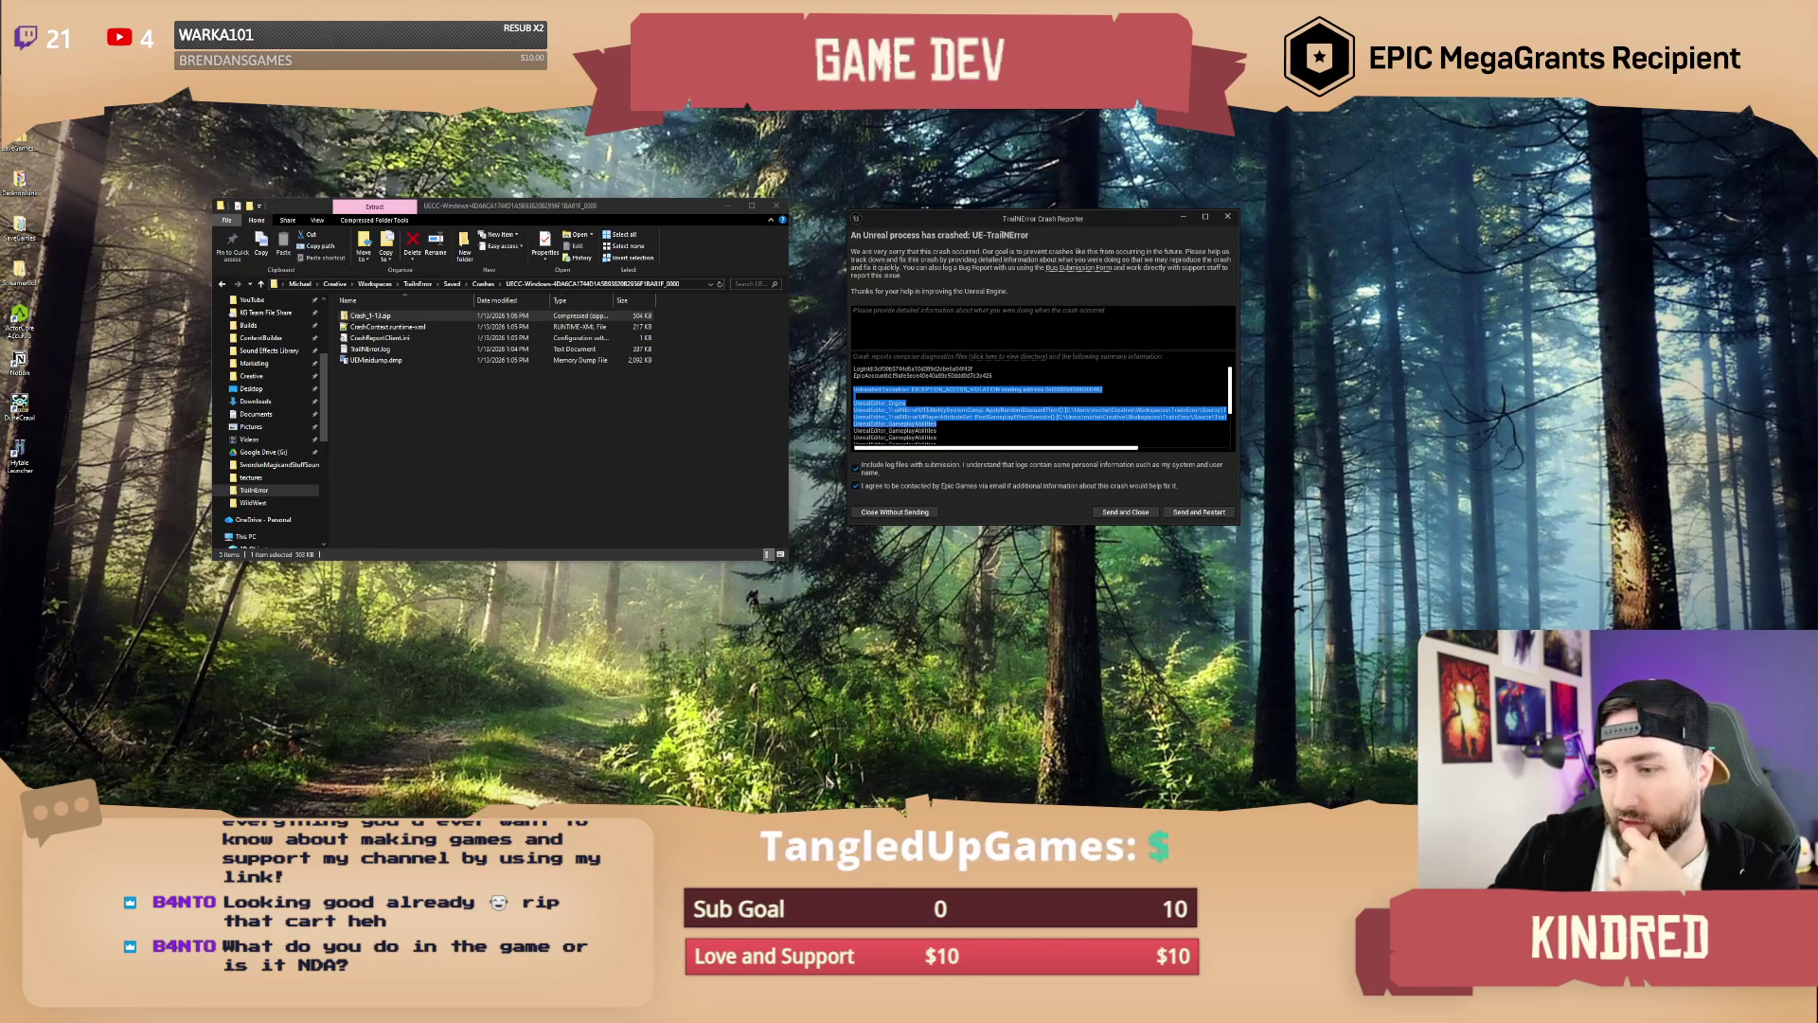
{"action": "left_click", "coordinate": [1199, 512]}
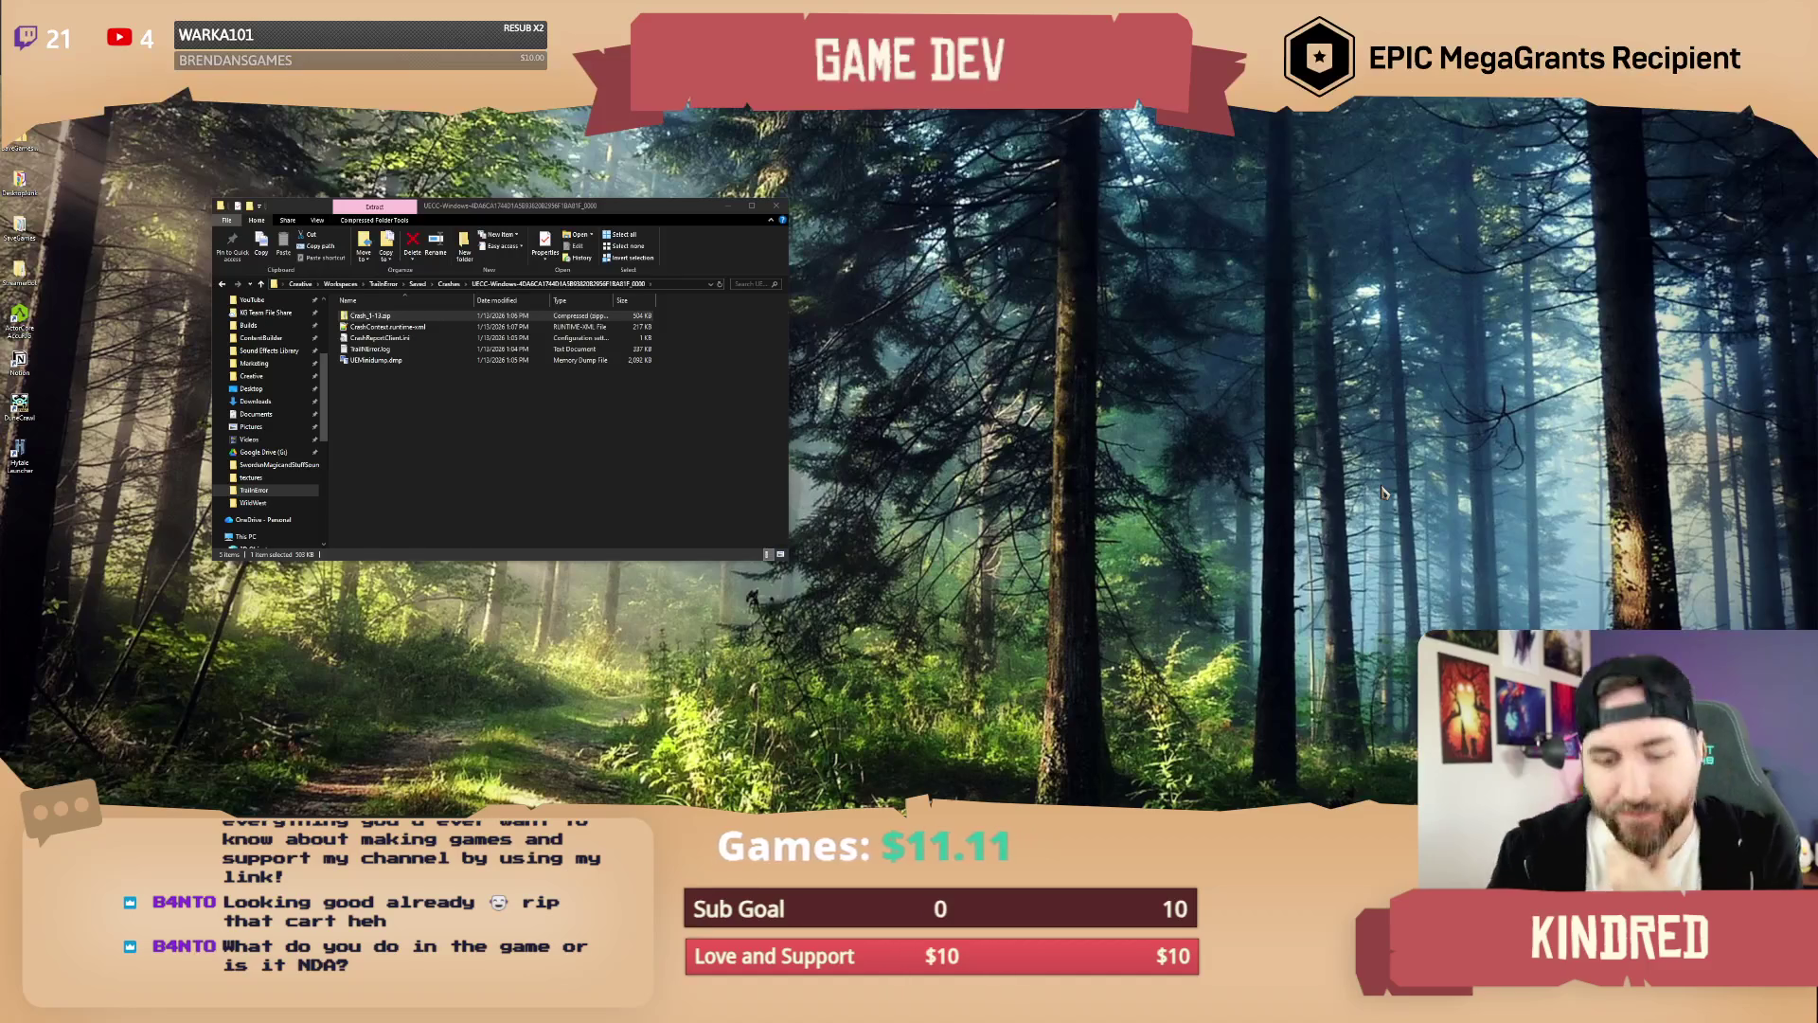